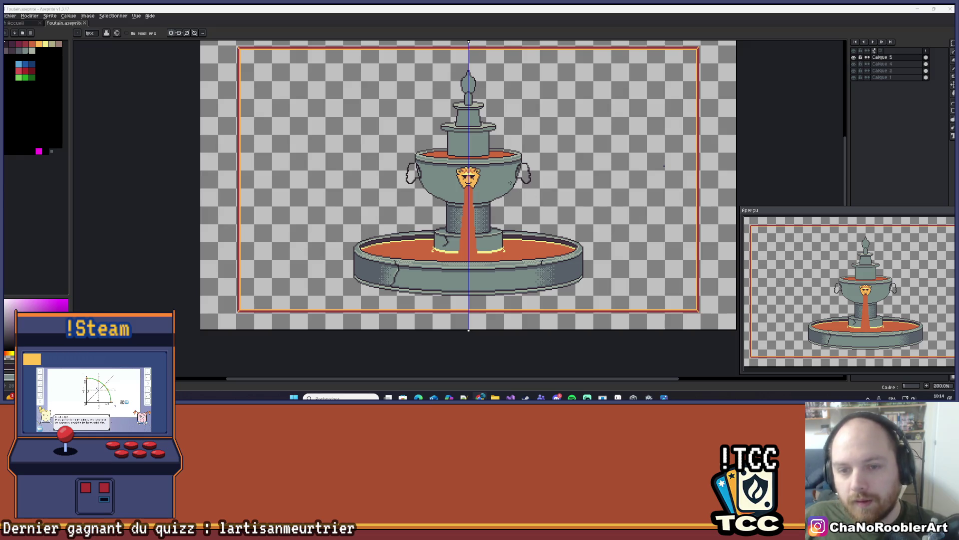
- Zoom onto the lion face and pick its orange-red as the pencil colour
scroll(443, 170, up, 8)
drag(443, 170, 448, 173)
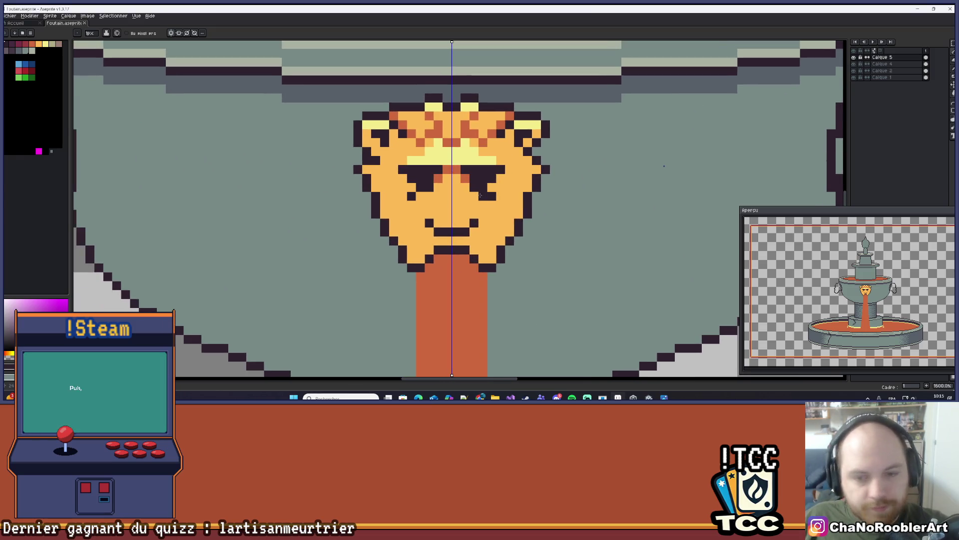
scroll(465, 204, up, 2)
key(i)
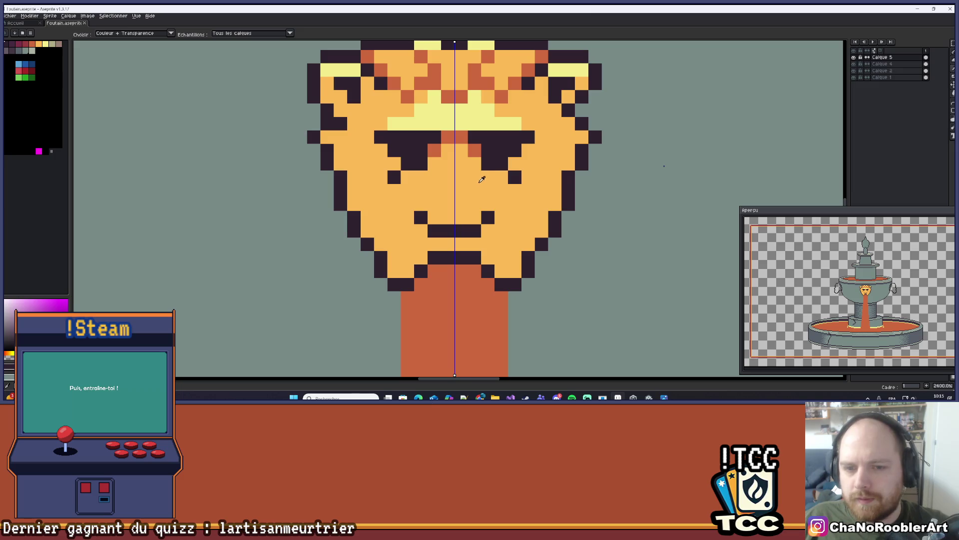
click(477, 152)
key(b)
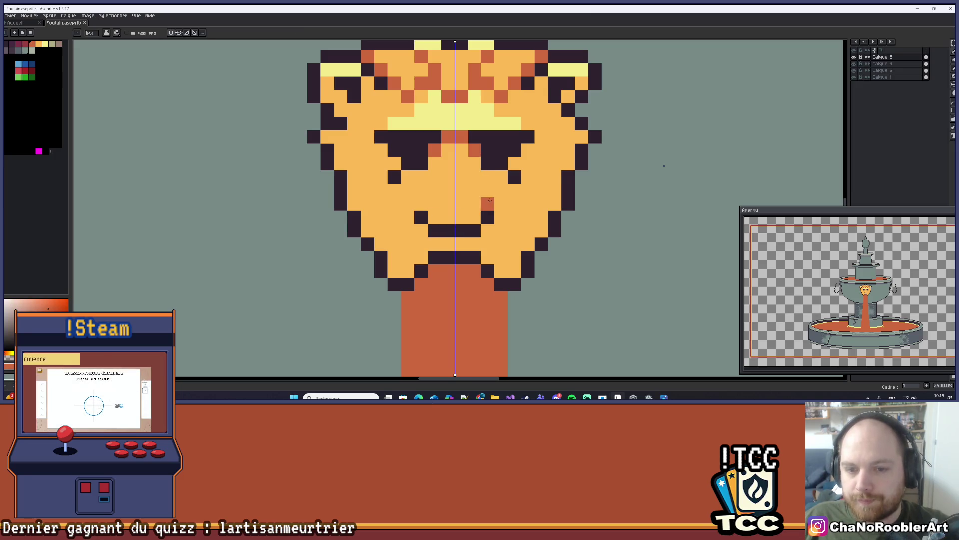
- Select the lion's mouth, shift it up one pixel row, and paint orange into the gap
key(m)
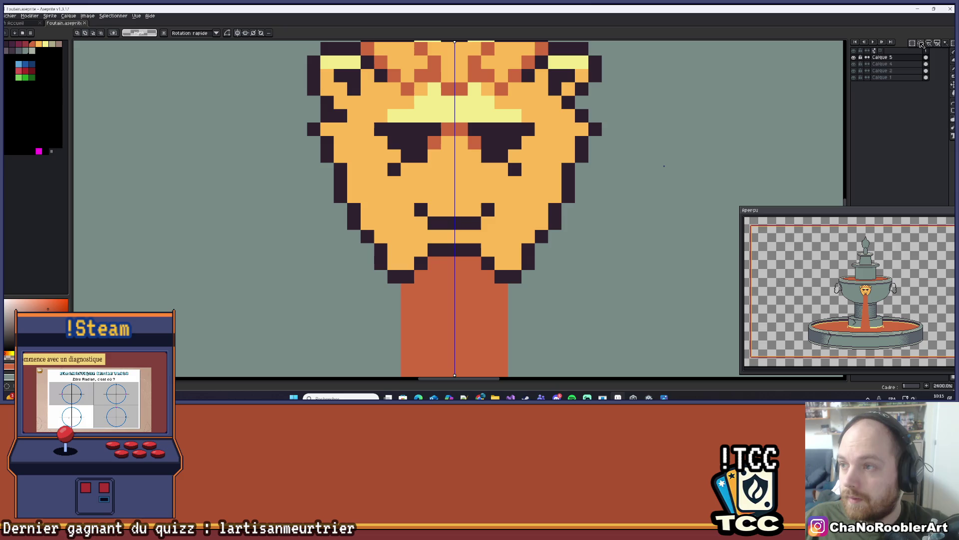
mouse_move(508, 190)
mouse_down()
mouse_move(430, 202)
mouse_move(401, 229)
mouse_up()
drag(488, 211, 488, 197)
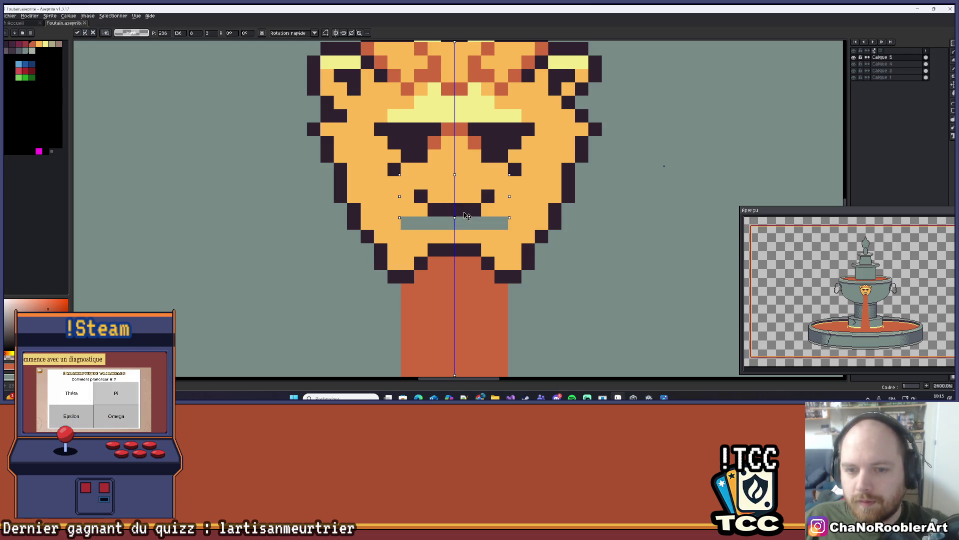
key(b)
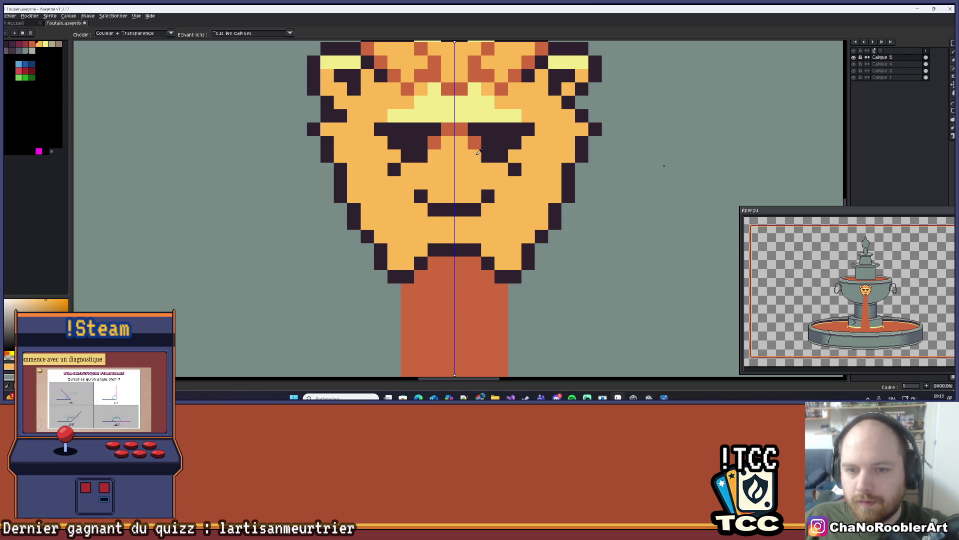
click(443, 226)
scroll(500, 220, down, 8)
- Pick a dark orange from the canvas and paint a pixel on the lion's face
mouse_move(545, 214)
mouse_down()
mouse_move(505, 229)
mouse_move(469, 226)
mouse_up()
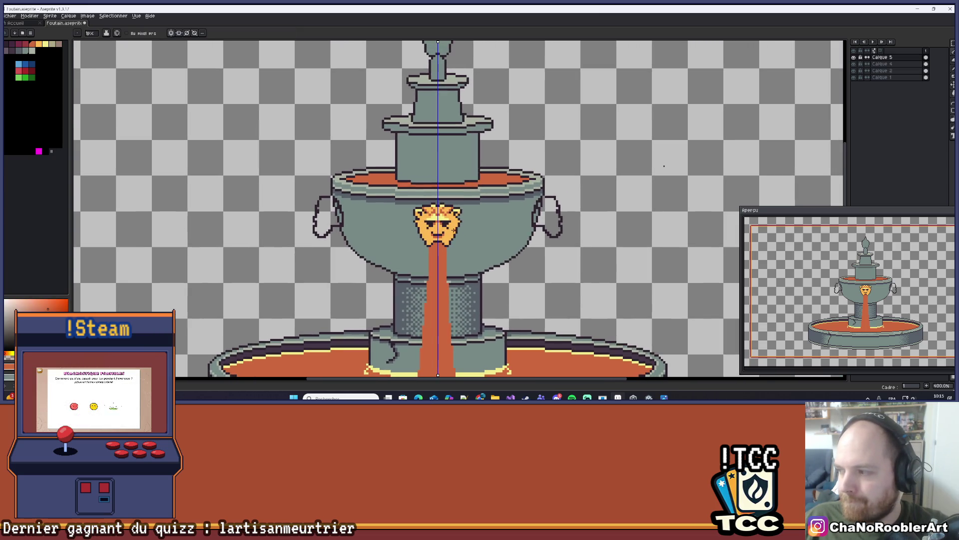
scroll(440, 237, up, 1)
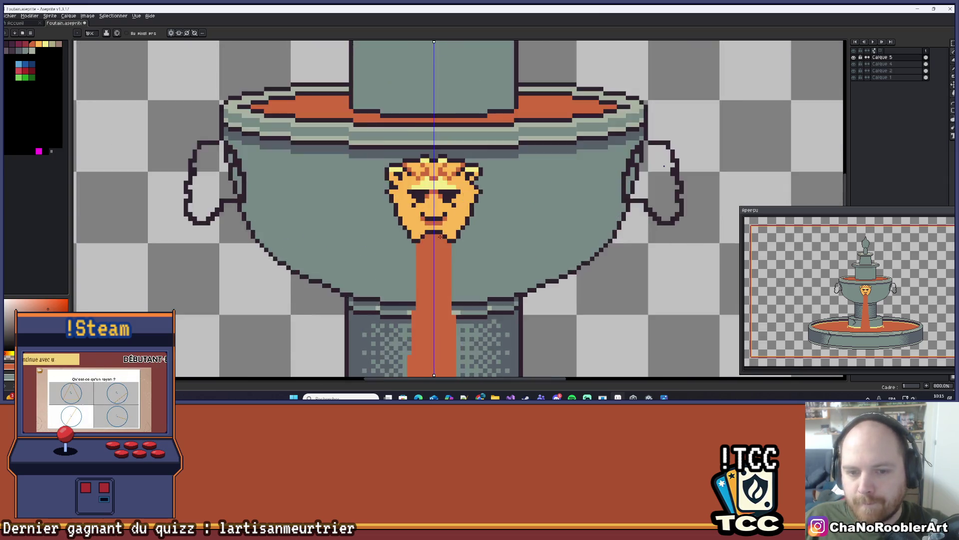
scroll(441, 236, up, 3)
mouse_move(460, 221)
mouse_down()
mouse_move(471, 222)
mouse_move(460, 255)
mouse_up()
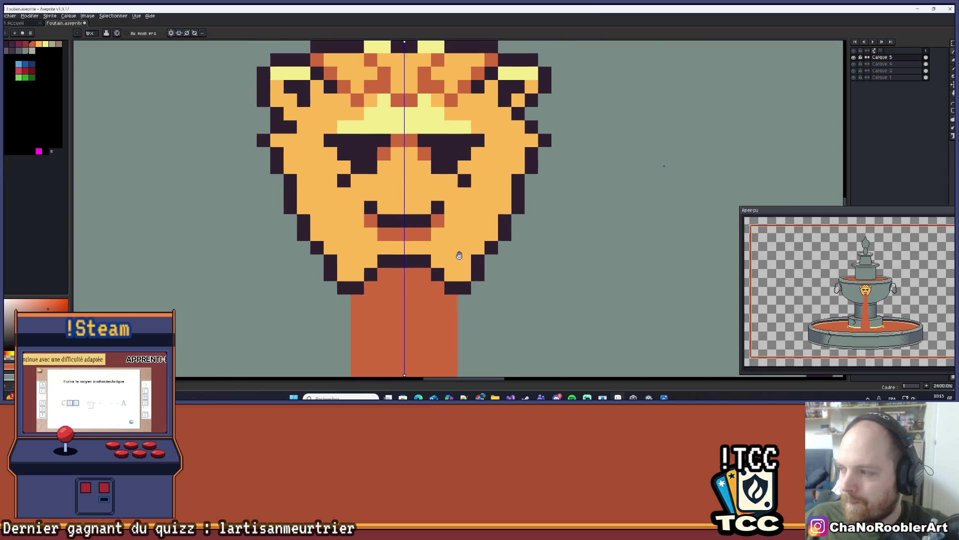
scroll(460, 254, down, 3)
scroll(461, 255, up, 1)
scroll(458, 248, down, 4)
scroll(458, 244, up, 5)
key(alt)
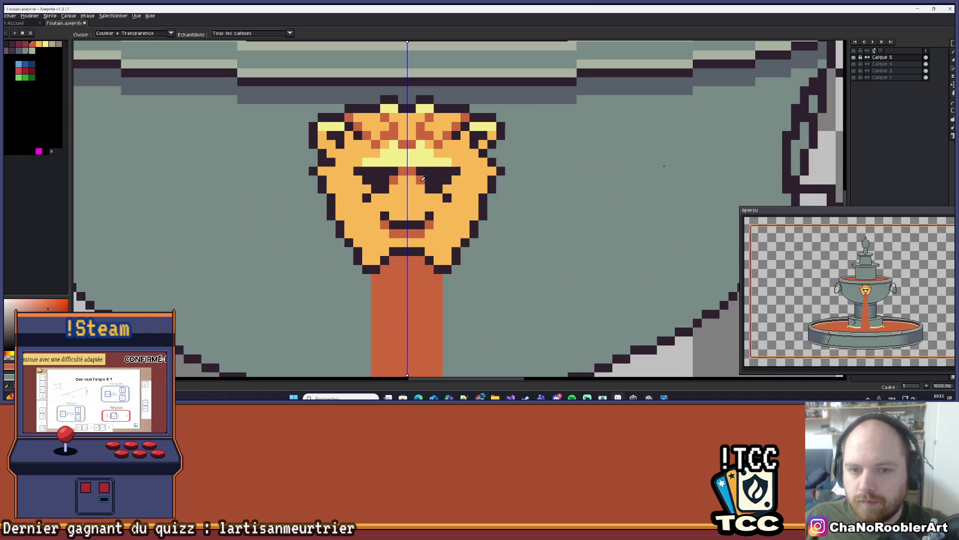
scroll(478, 210, up, 2)
drag(437, 232, 453, 210)
scroll(452, 210, up, 1)
click(452, 210)
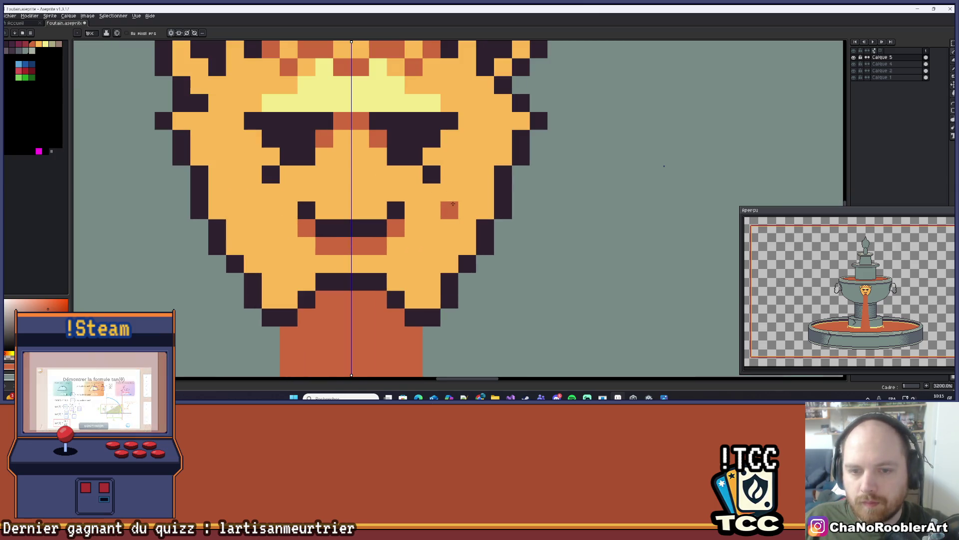
- Draw mirrored dark vertical cheek lines, extending them diagonally toward the jaw
key(x)
click(449, 206)
drag(449, 206, 449, 193)
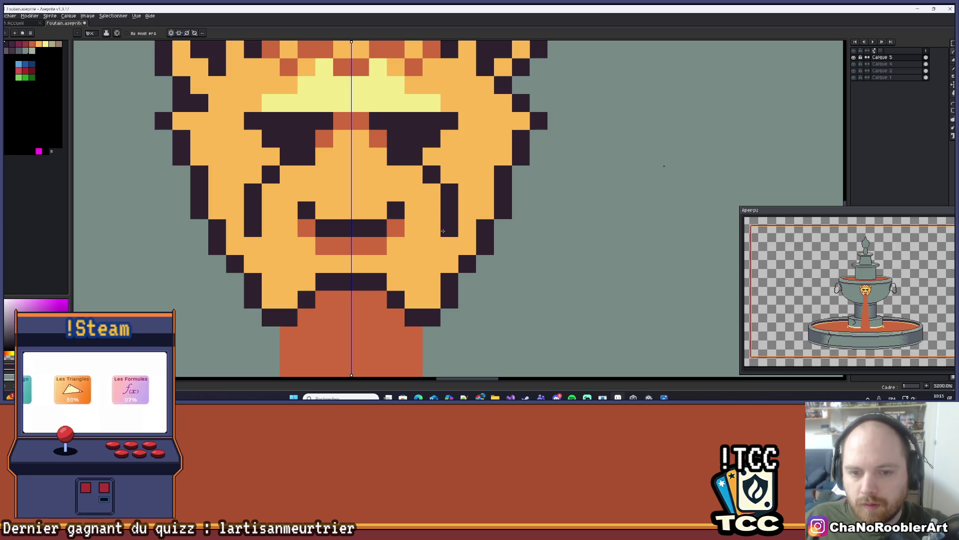
drag(449, 227, 416, 275)
scroll(417, 274, down, 5)
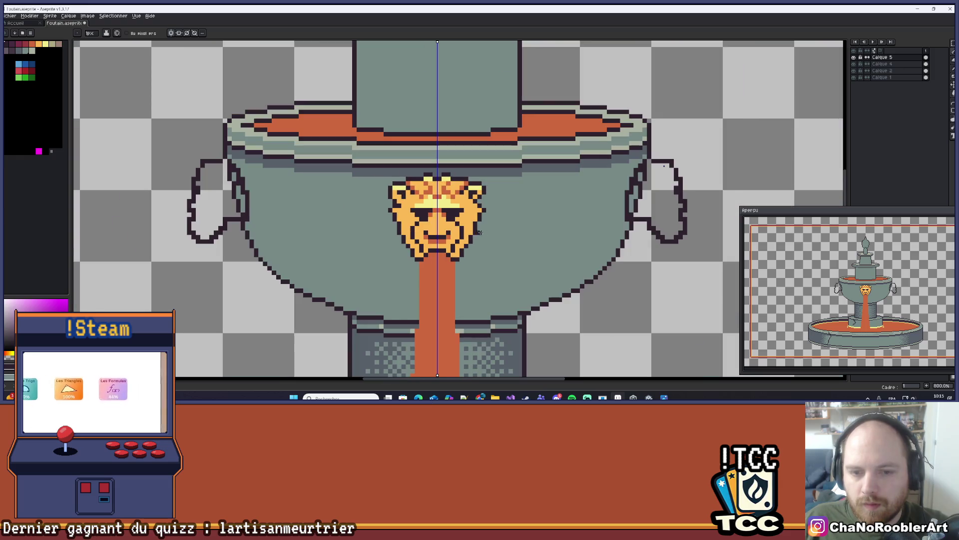
- Draw dark detail pixels beside the lion's eyes
scroll(499, 215, down, 1)
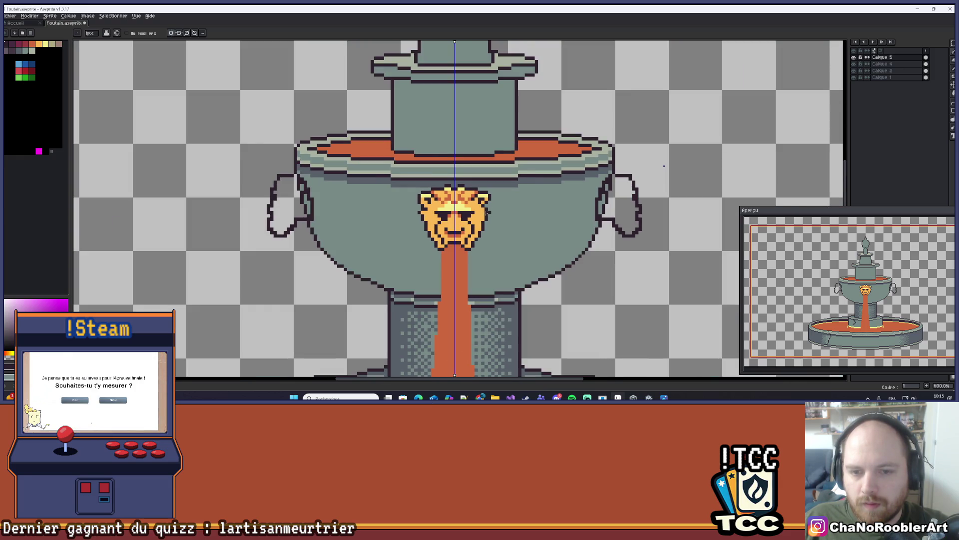
scroll(486, 213, up, 2)
scroll(474, 218, up, 2)
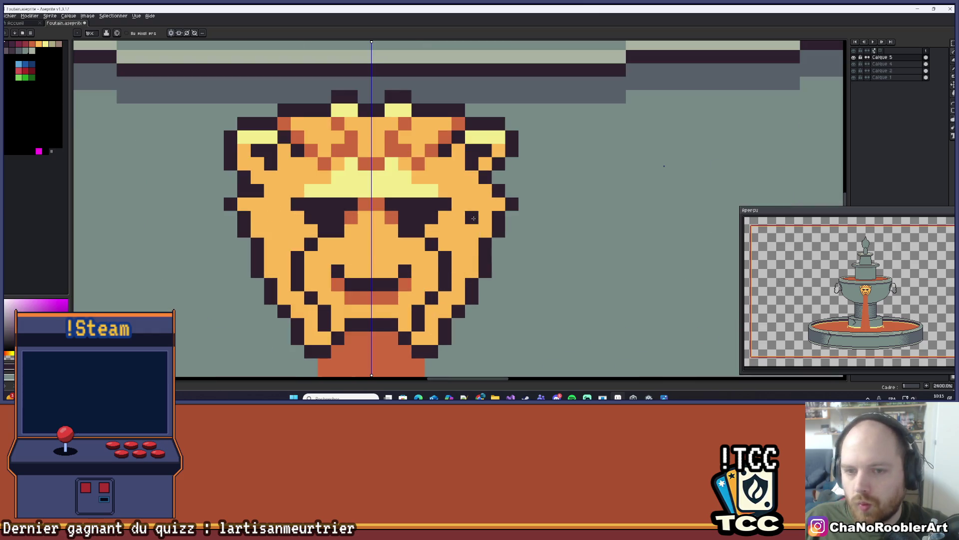
scroll(473, 218, down, 2)
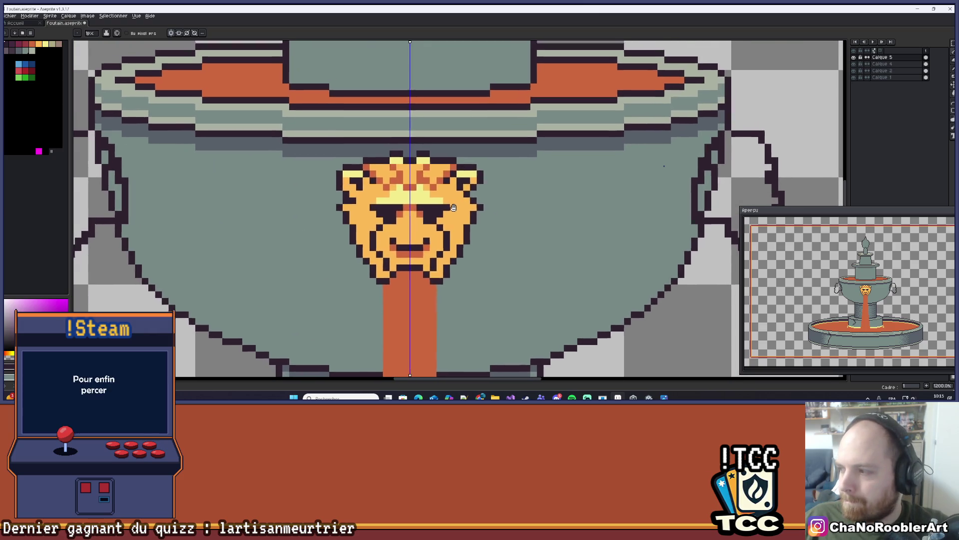
scroll(456, 210, up, 4)
mouse_move(479, 170)
mouse_down()
mouse_move(478, 199)
mouse_move(437, 255)
mouse_move(452, 254)
mouse_up()
- Place a mirrored pair of orange accent pixels below the eyes
scroll(500, 236, down, 6)
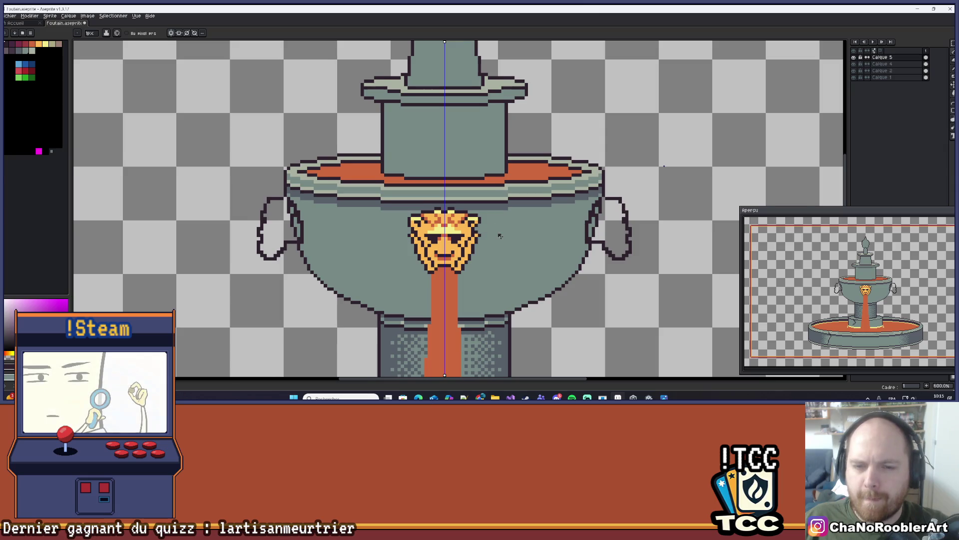
scroll(500, 235, down, 3)
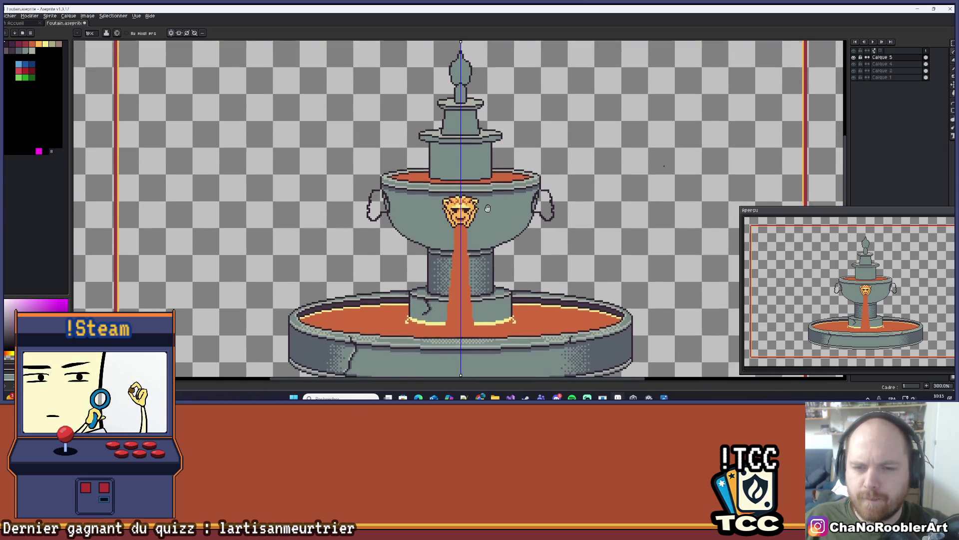
drag(488, 209, 488, 199)
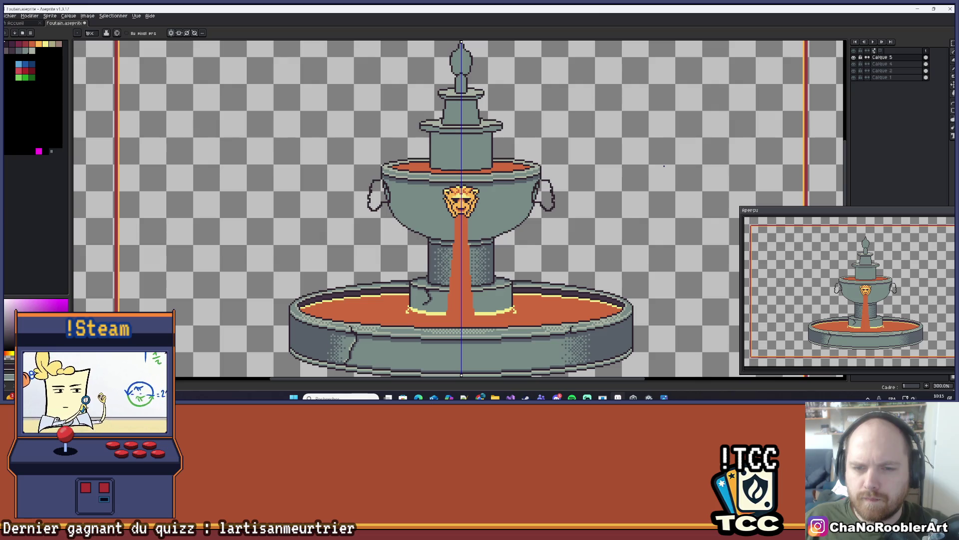
scroll(458, 199, up, 10)
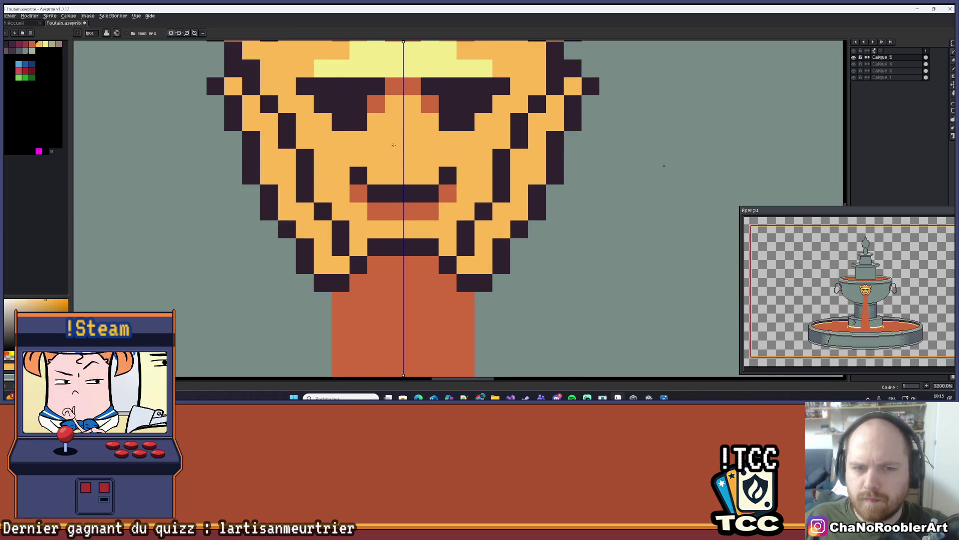
scroll(394, 145, down, 1)
click(449, 142)
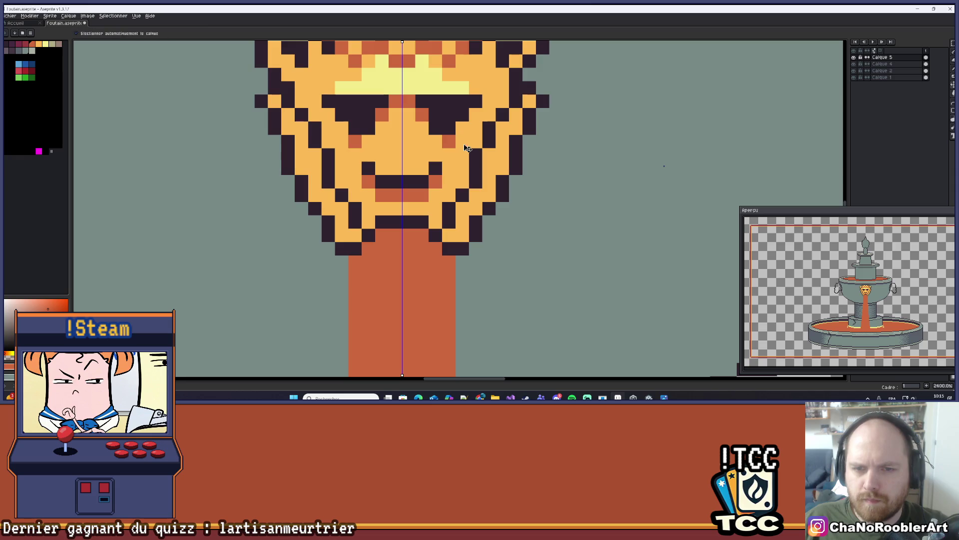
key(b)
scroll(475, 170, down, 6)
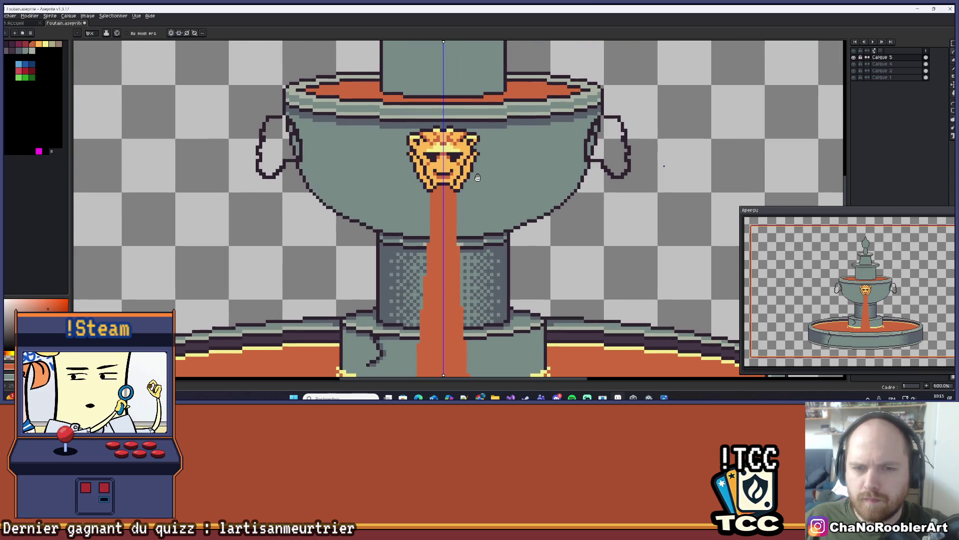
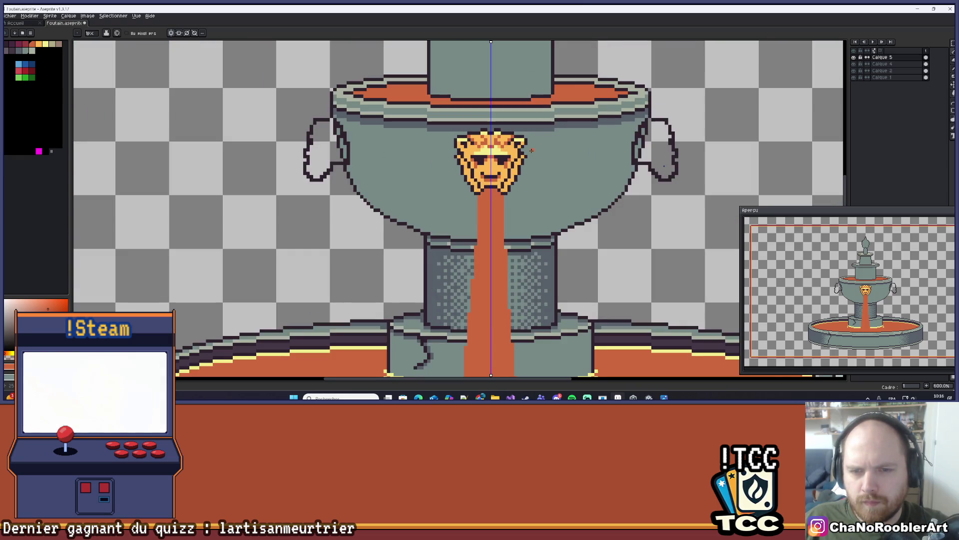
scroll(532, 150, down, 1)
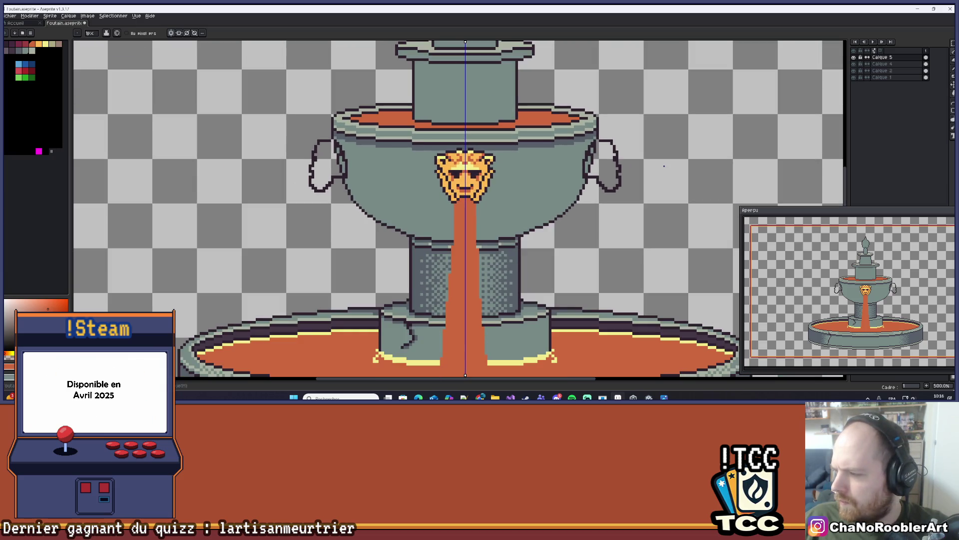
- Remove the stray mirrored orange pixels from the lion's nose and switch off vertical symmetry
scroll(460, 170, up, 7)
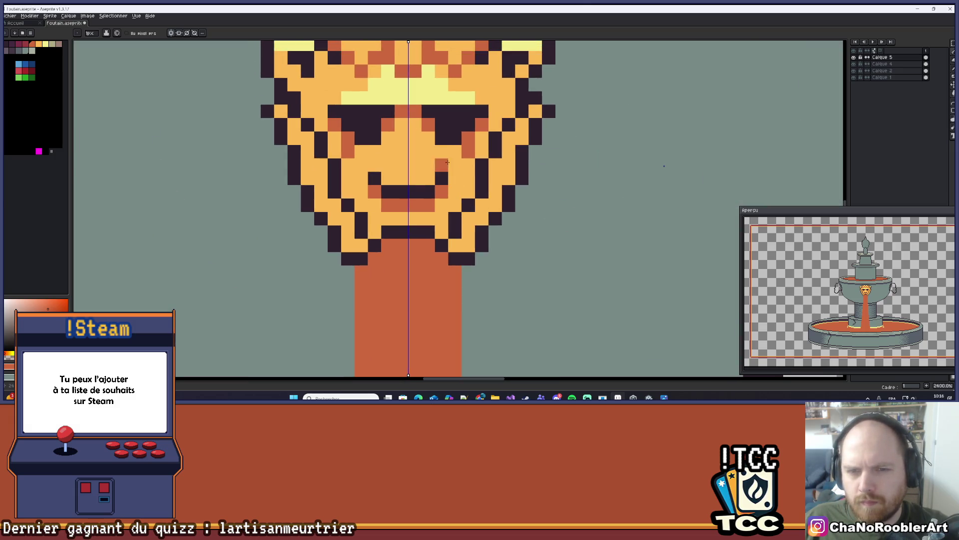
drag(432, 142, 453, 160)
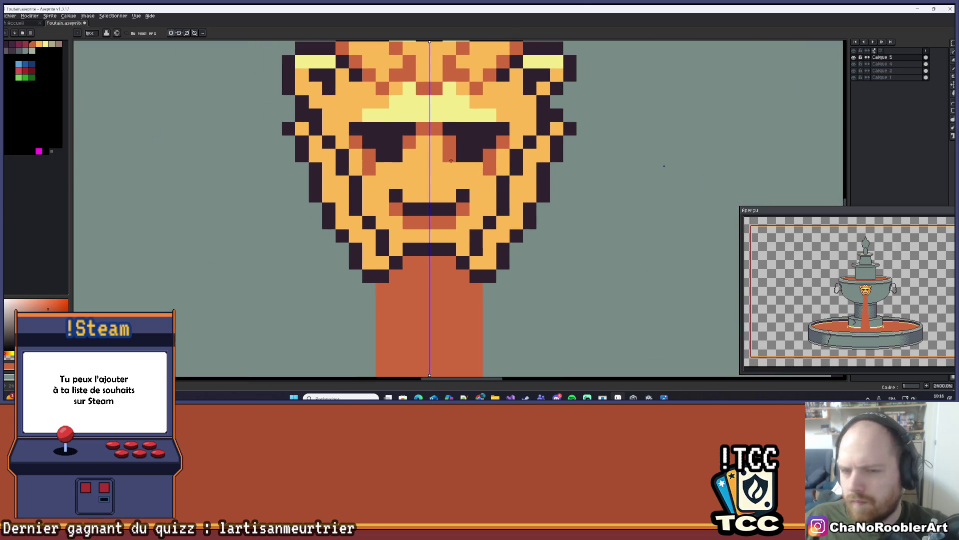
click(449, 169)
key(ctrl+z)
key(ctrl+z)
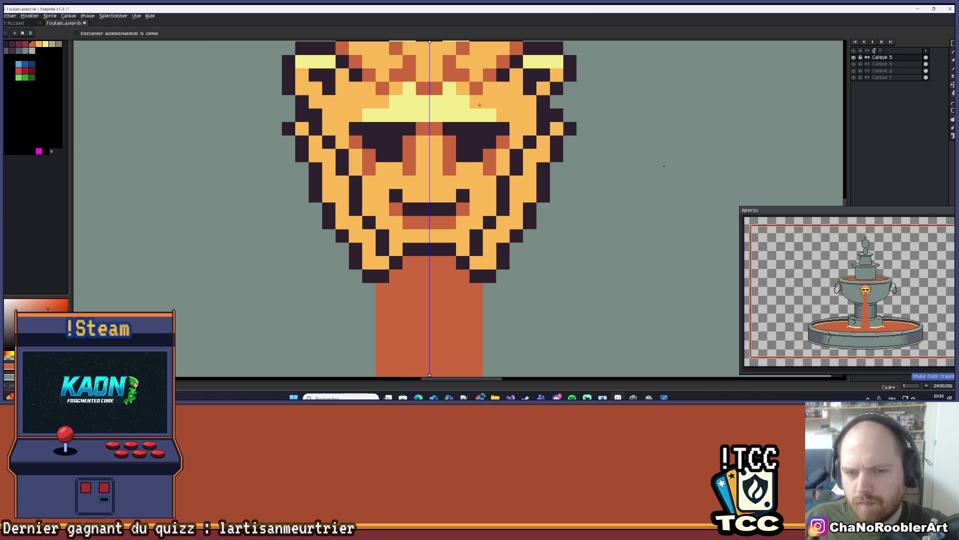
click(171, 33)
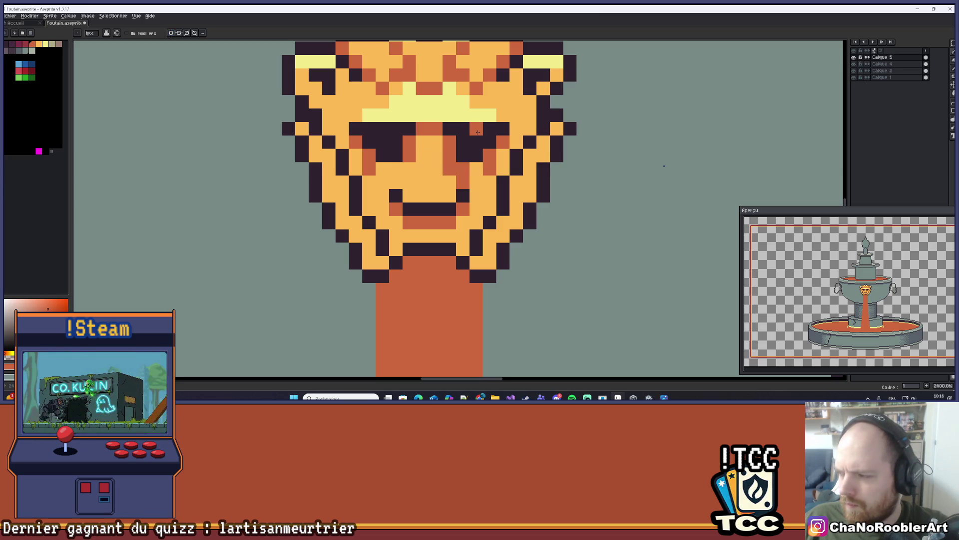
- Undo the last stroke on the lion face and sample its red-orange colour
scroll(480, 131, down, 4)
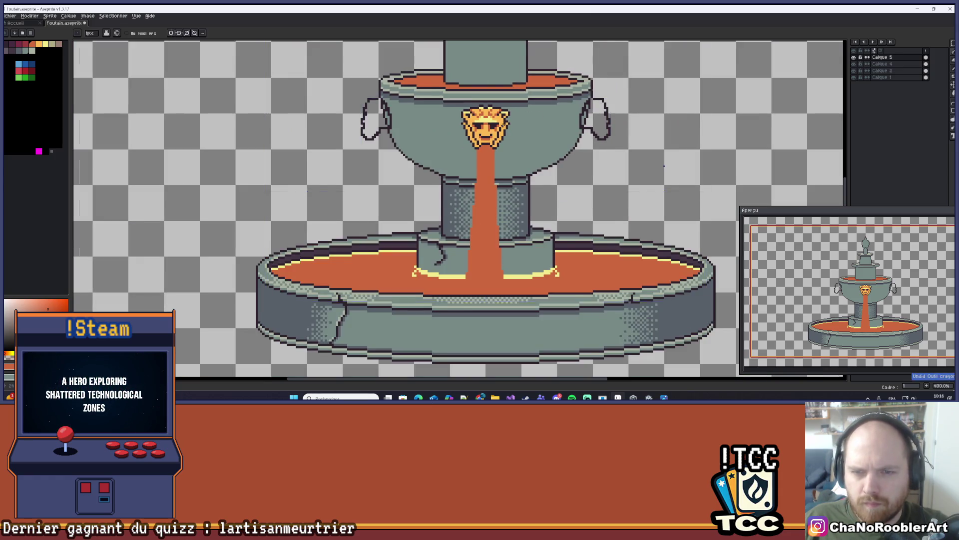
scroll(469, 154, up, 4)
key(i)
key(b)
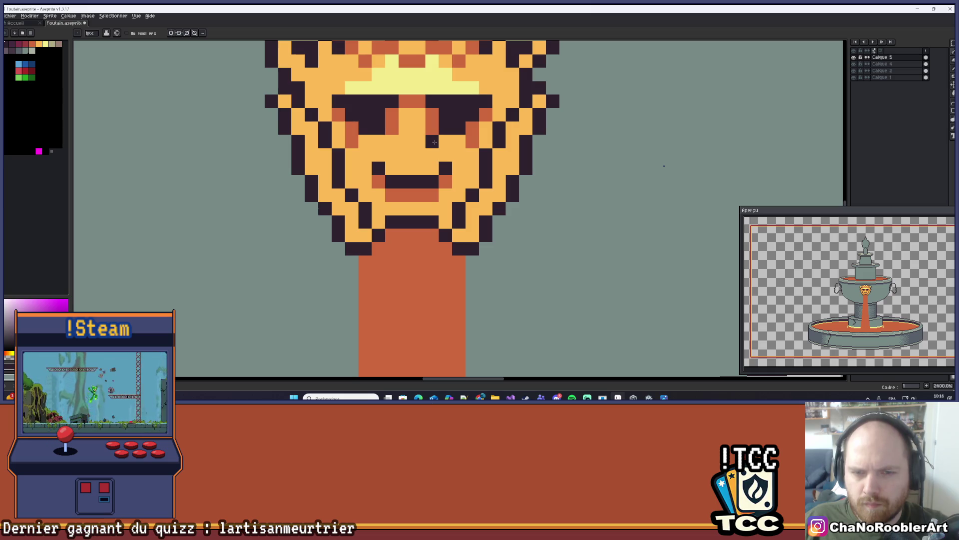
scroll(428, 154, down, 6)
scroll(426, 150, up, 4)
scroll(468, 116, down, 6)
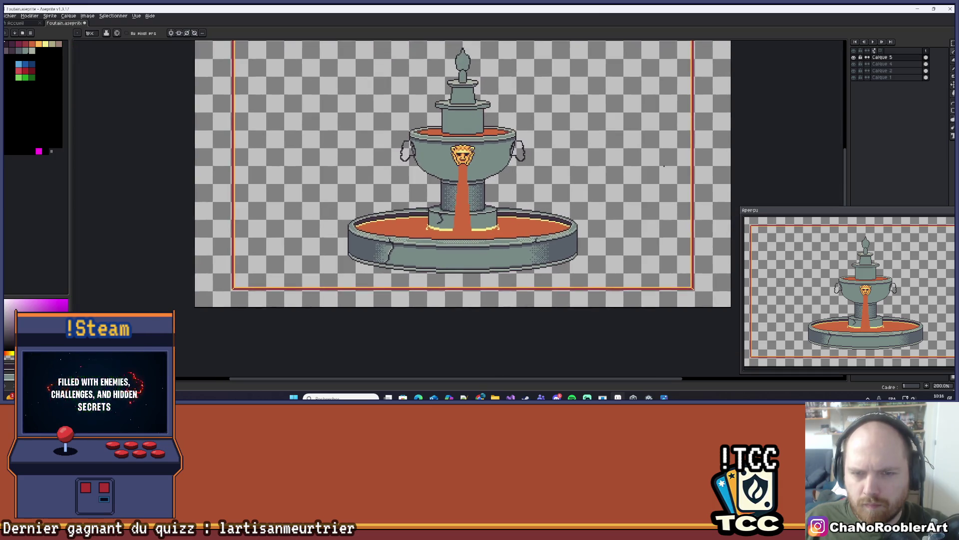
scroll(472, 110, up, 2)
key(ctrl+z)
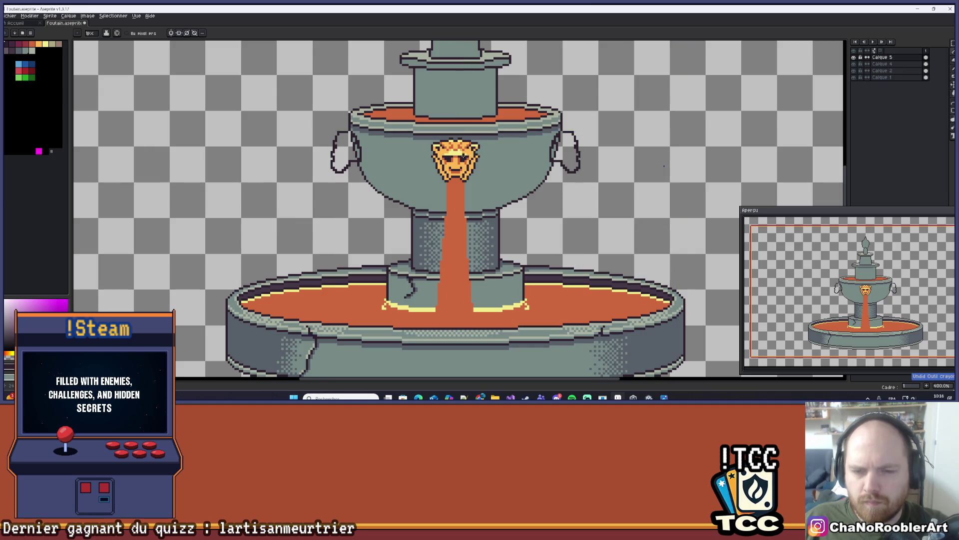
scroll(455, 165, up, 5)
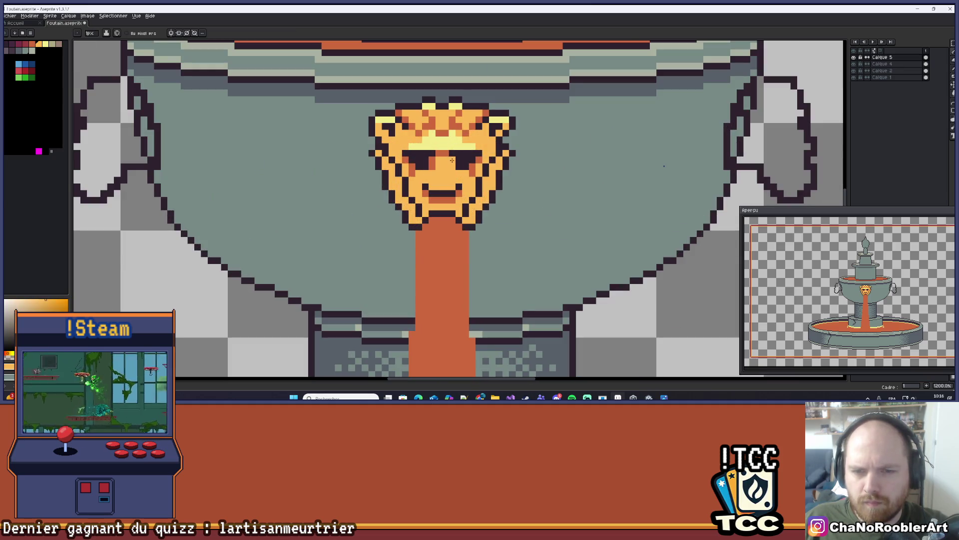
alt+click(452, 158)
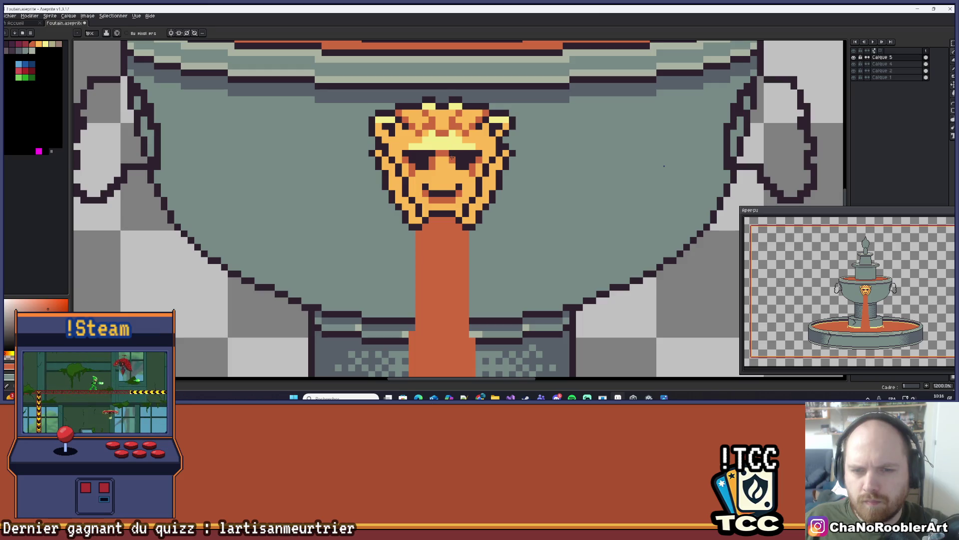
- Recentre on the lion face and pick its dark outline colour for drawing
scroll(479, 149, down, 6)
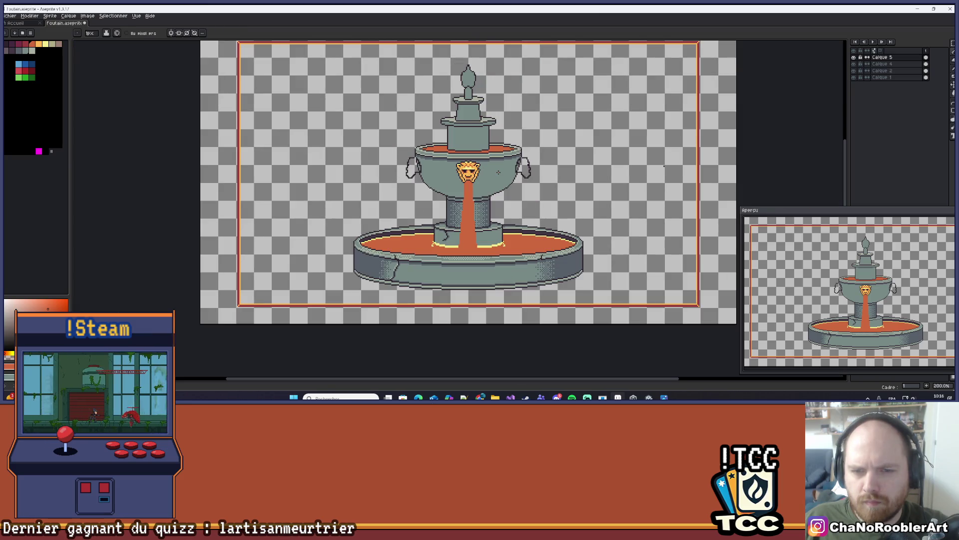
drag(498, 172, 486, 186)
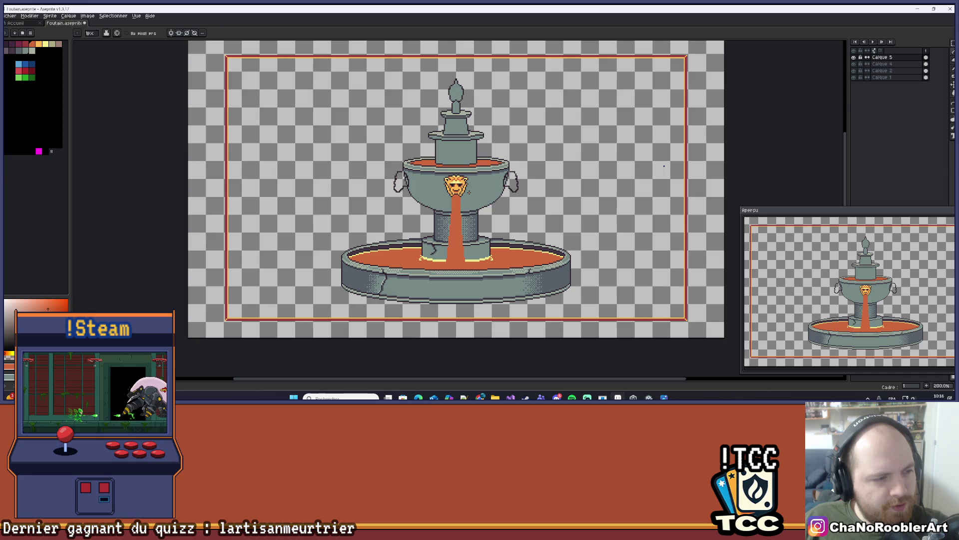
scroll(469, 190, up, 5)
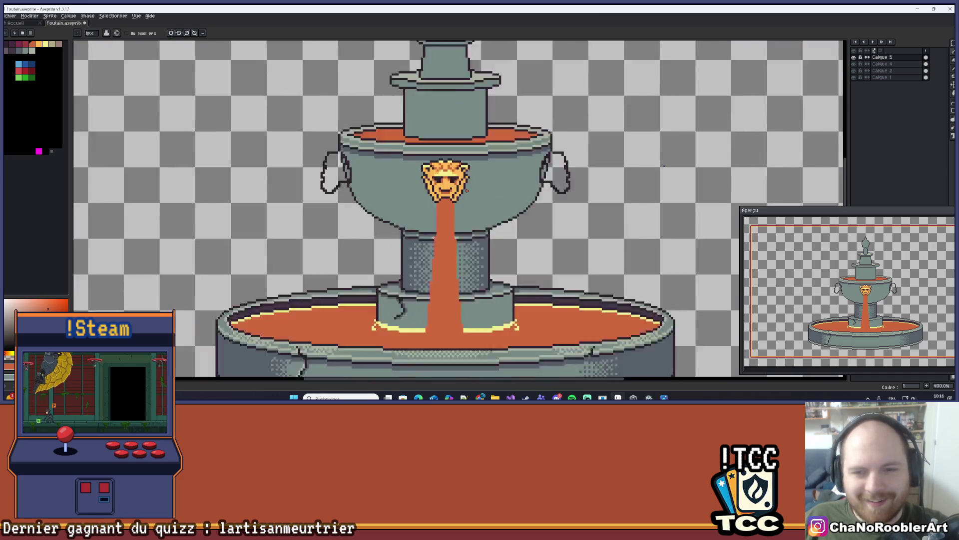
mouse_move(479, 169)
mouse_down()
mouse_move(507, 198)
mouse_move(523, 242)
mouse_up()
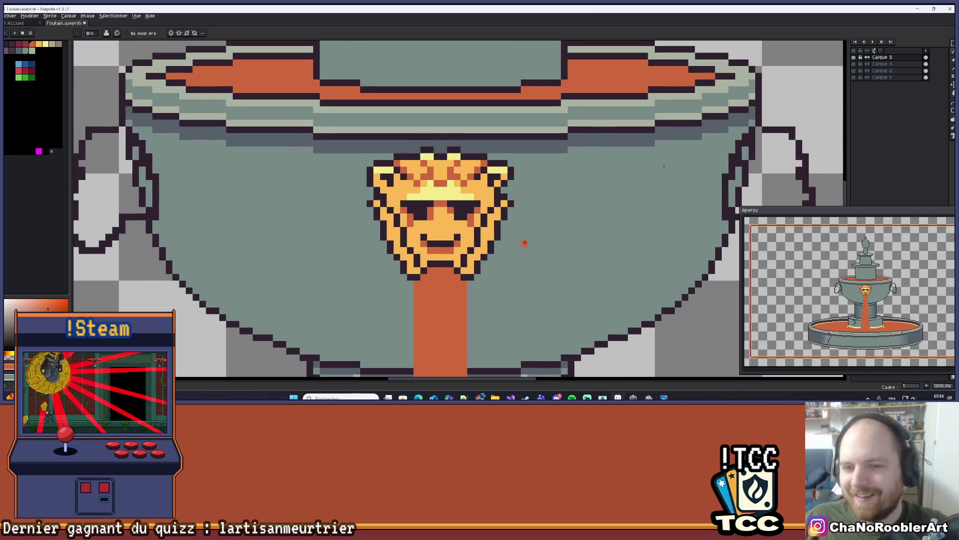
scroll(514, 225, up, 1)
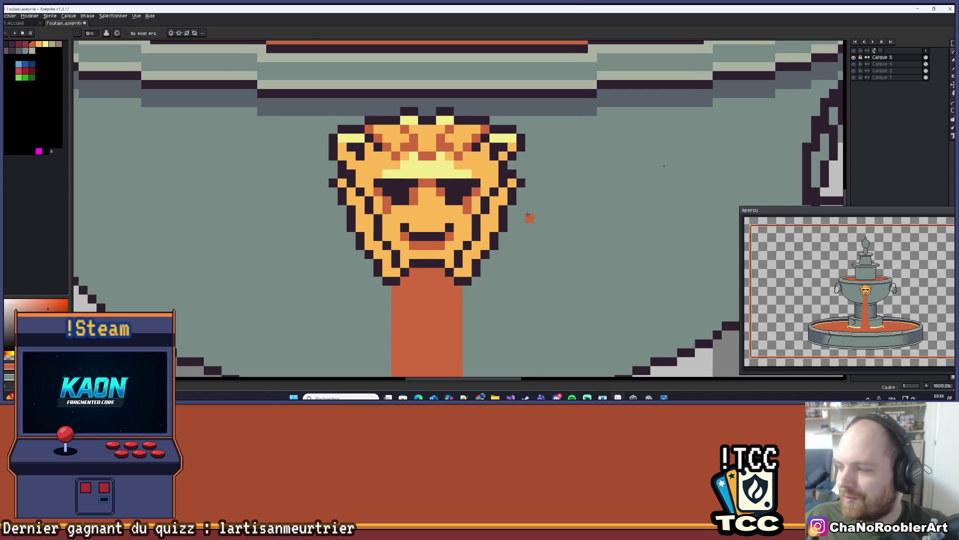
alt+click(503, 214)
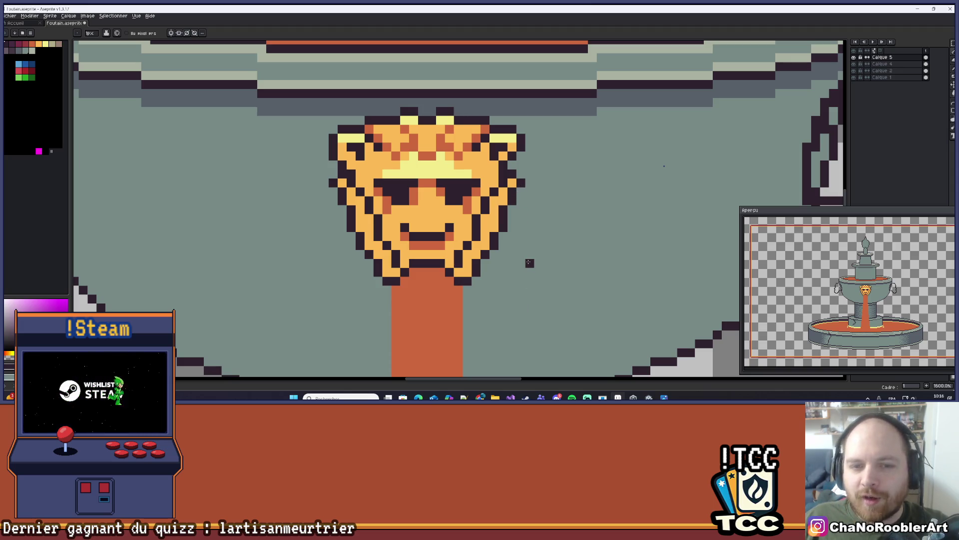
scroll(530, 263, down, 6)
scroll(530, 263, up, 1)
drag(503, 196, 485, 187)
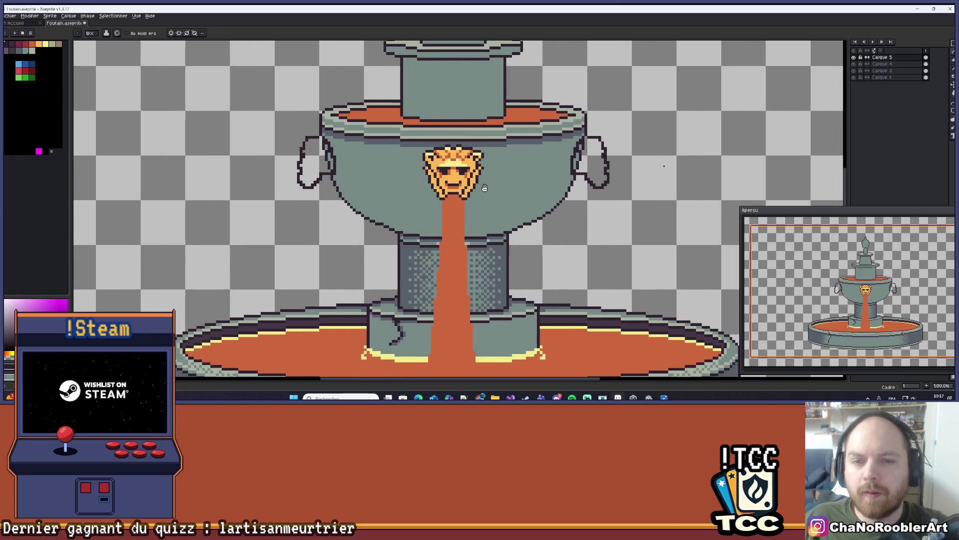
- Turn vertical symmetry back on and recentre the view on the fountain bowl
click(171, 33)
scroll(446, 158, up, 7)
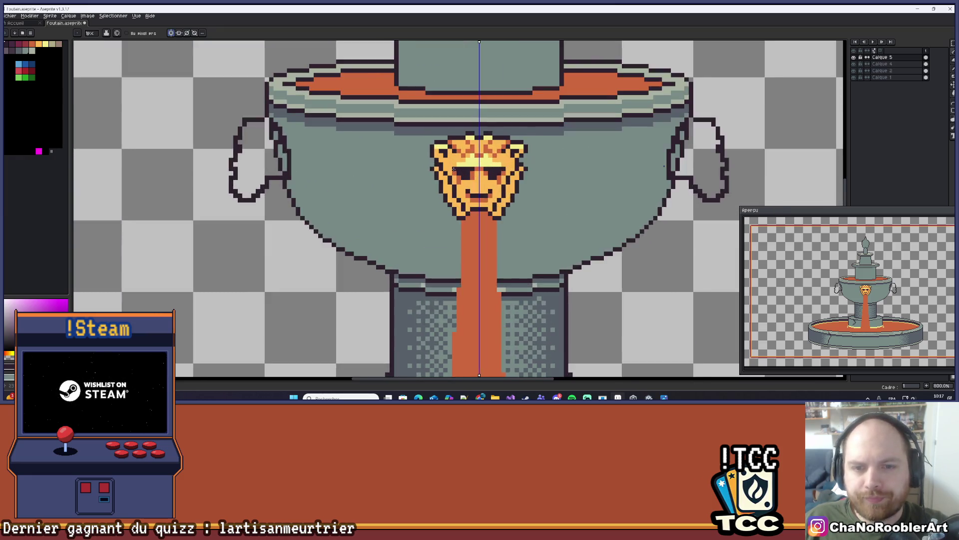
drag(446, 158, 404, 159)
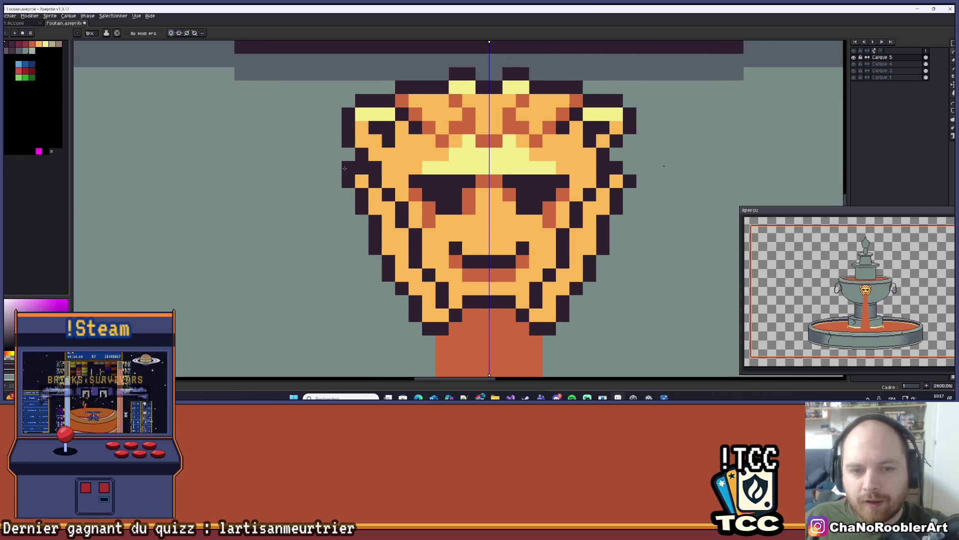
scroll(449, 150, down, 5)
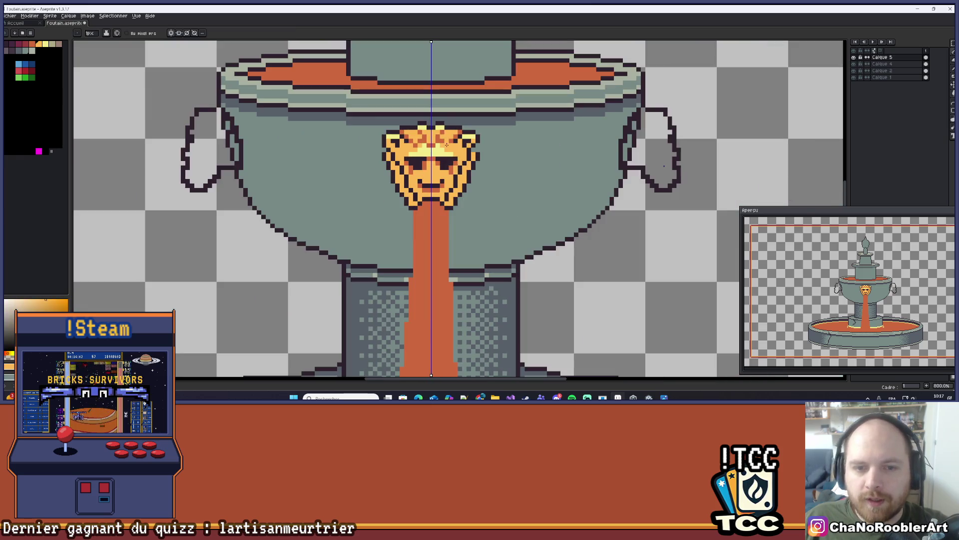
drag(484, 146, 465, 157)
right_click(466, 157)
key(Escape)
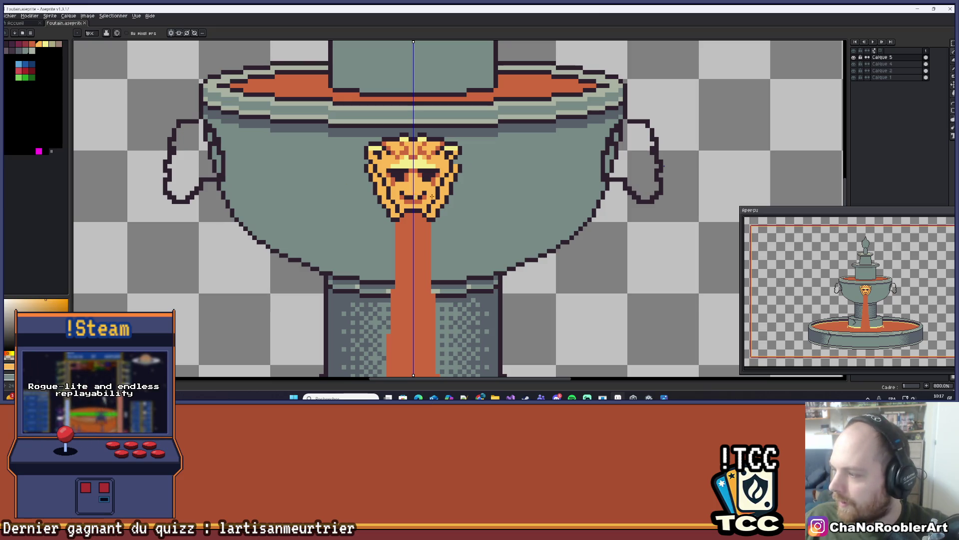
- Sample the red-orange from the lion face and undo the last pencil stroke
scroll(465, 181, down, 2)
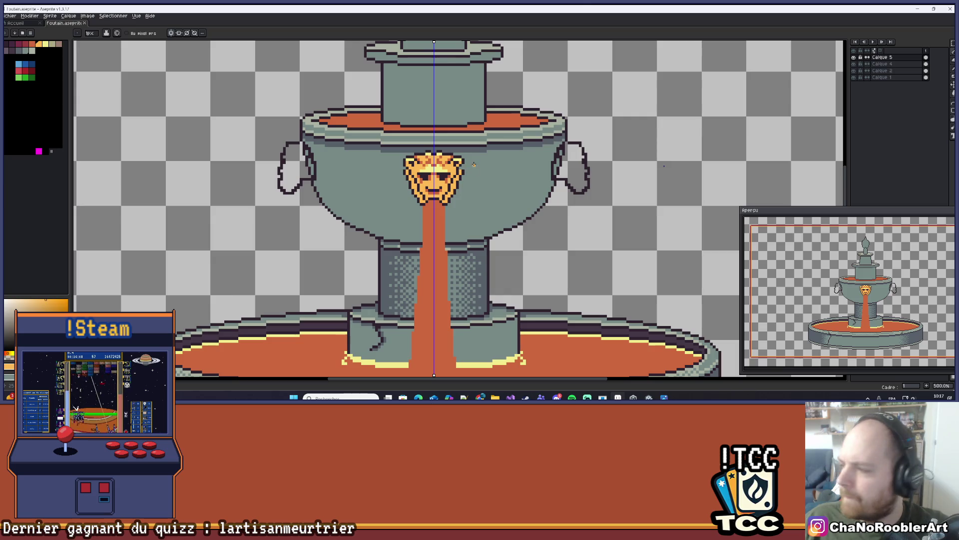
scroll(479, 154, up, 5)
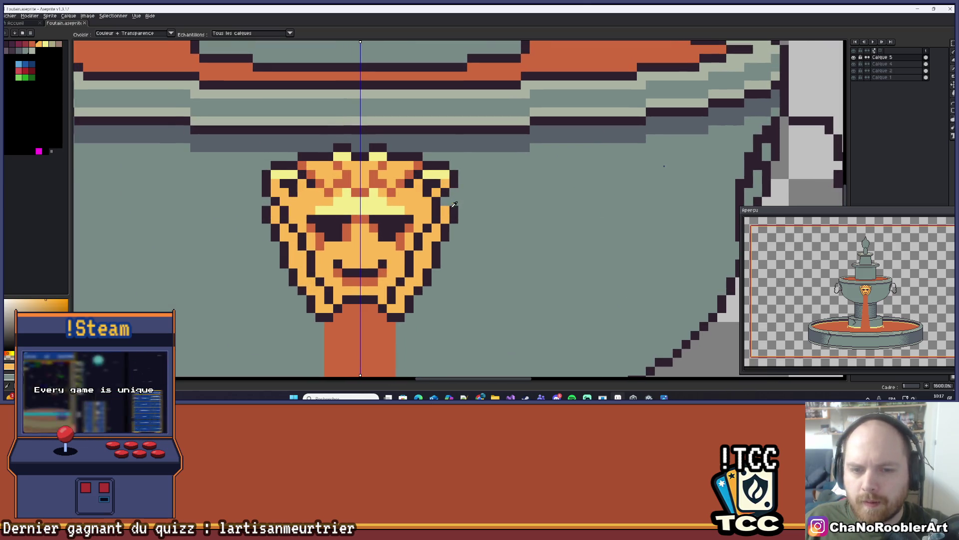
scroll(479, 190, down, 3)
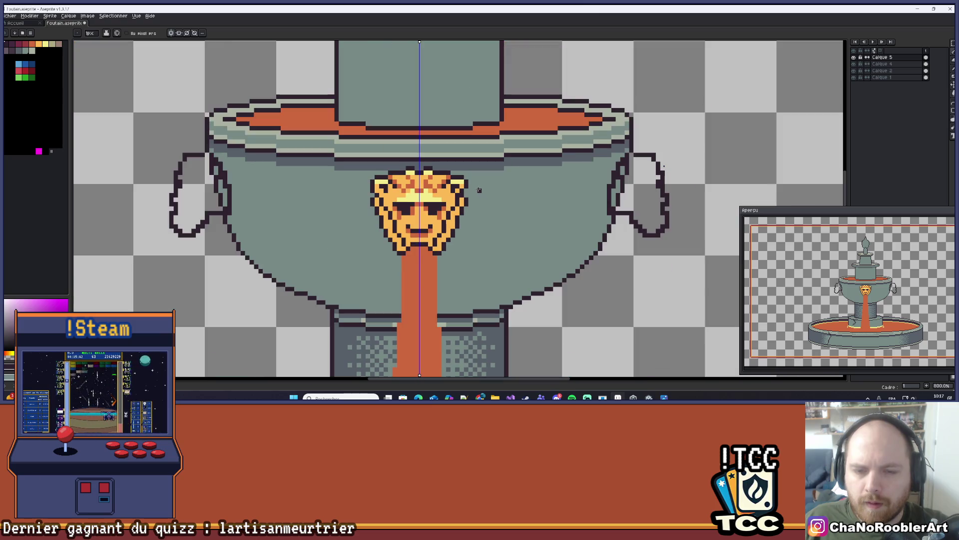
scroll(479, 190, down, 1)
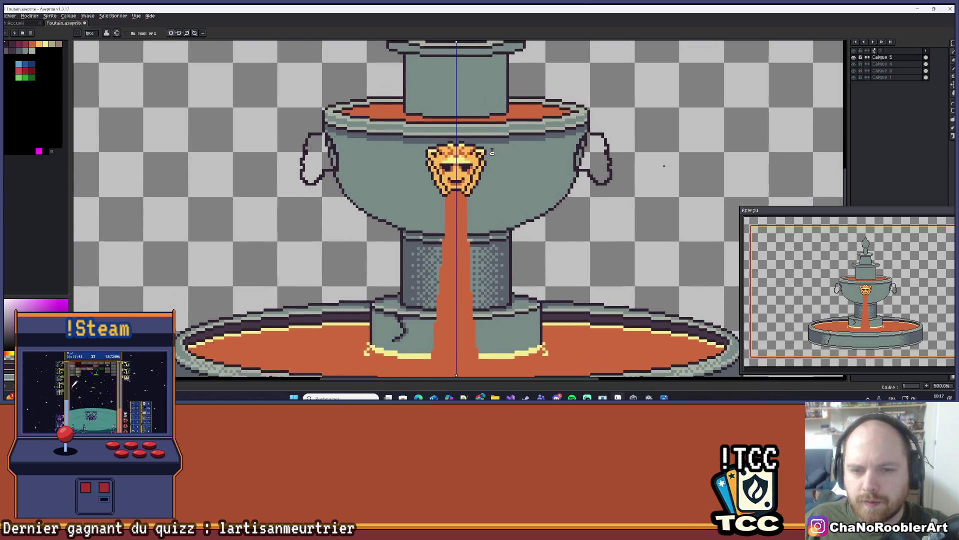
scroll(428, 167, up, 4)
scroll(428, 168, up, 3)
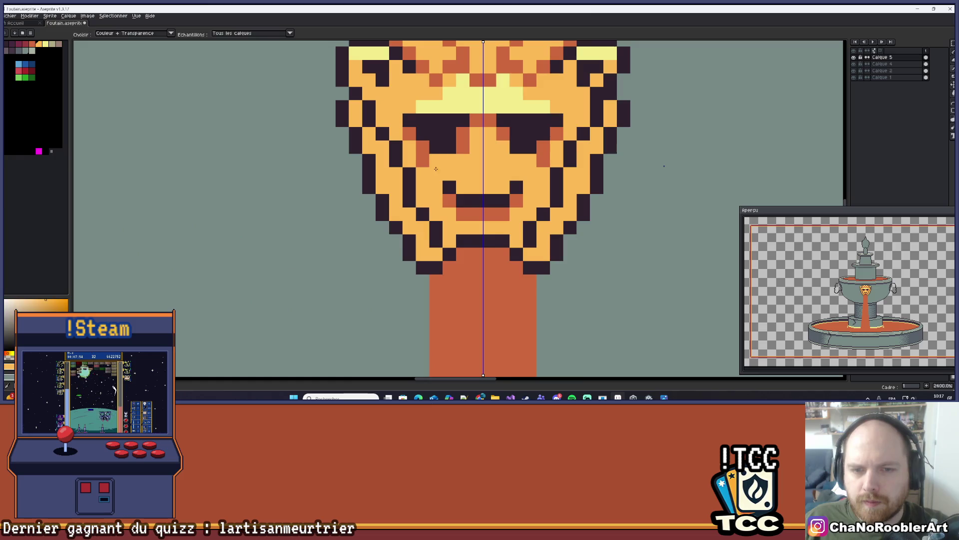
alt+click(473, 136)
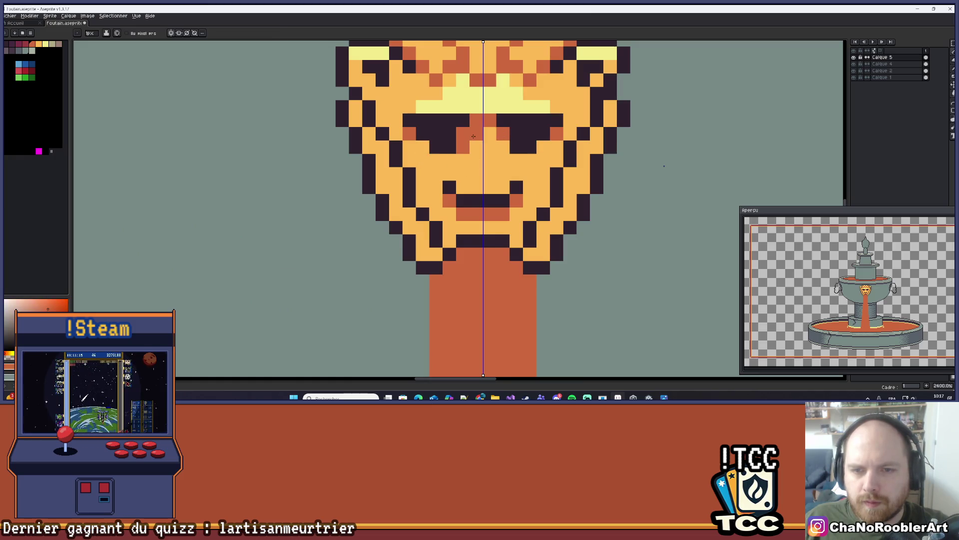
key(ctrl+z)
- Take the mask's light orange as the drawing colour and resume the pencil
scroll(472, 136, down, 6)
scroll(523, 167, up, 4)
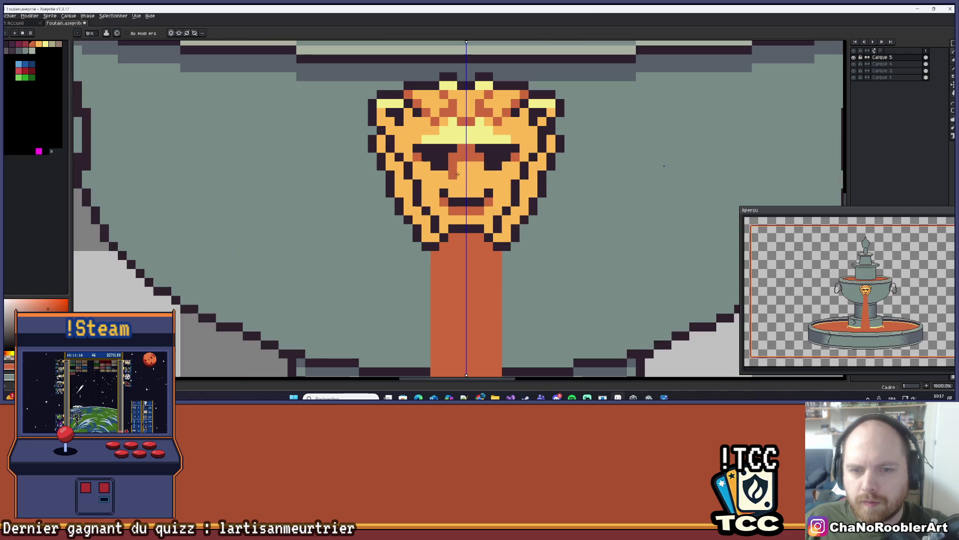
alt+click(424, 172)
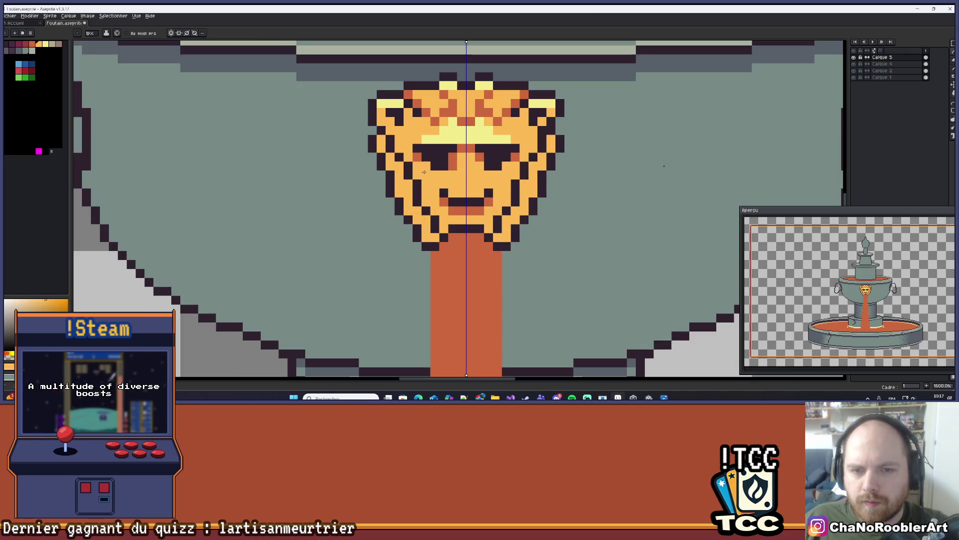
scroll(515, 159, down, 5)
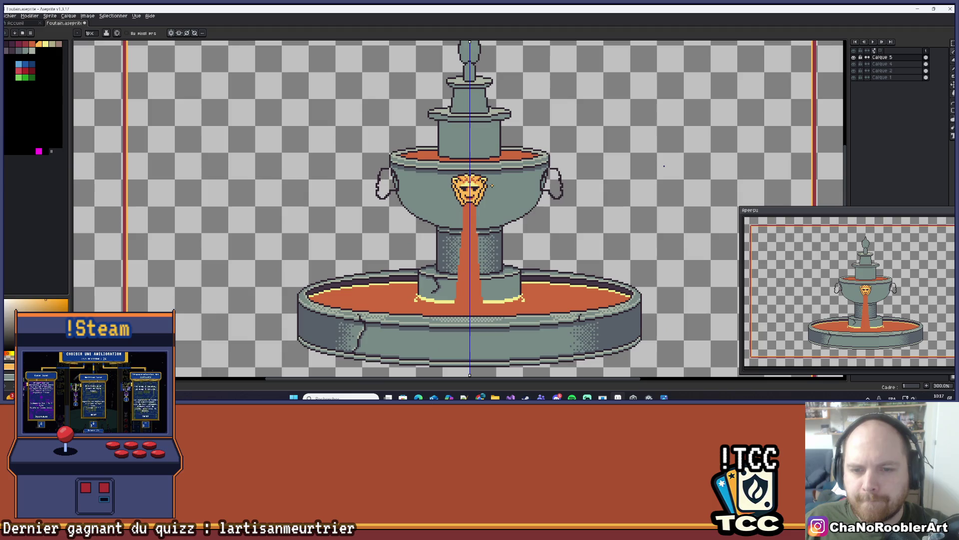
scroll(456, 195, up, 5)
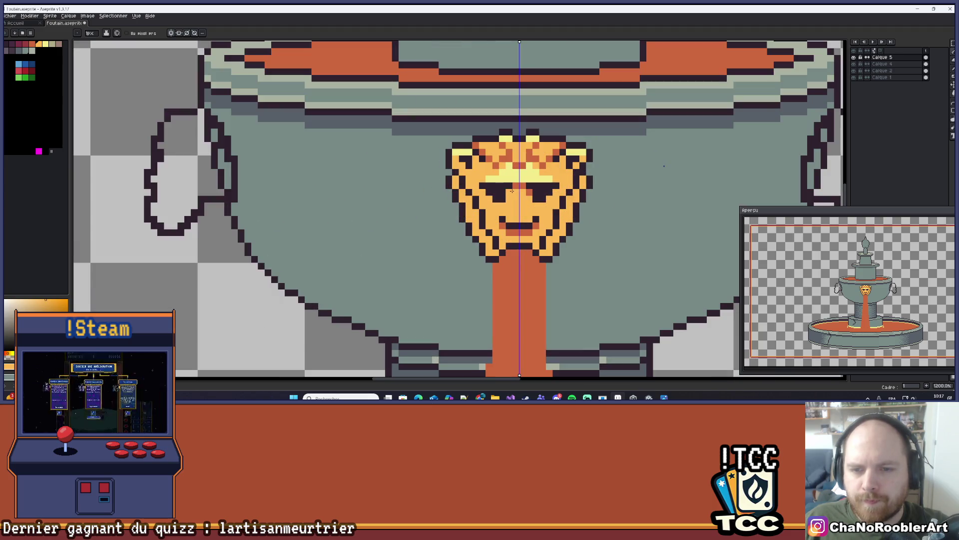
scroll(511, 192, down, 4)
scroll(548, 179, down, 4)
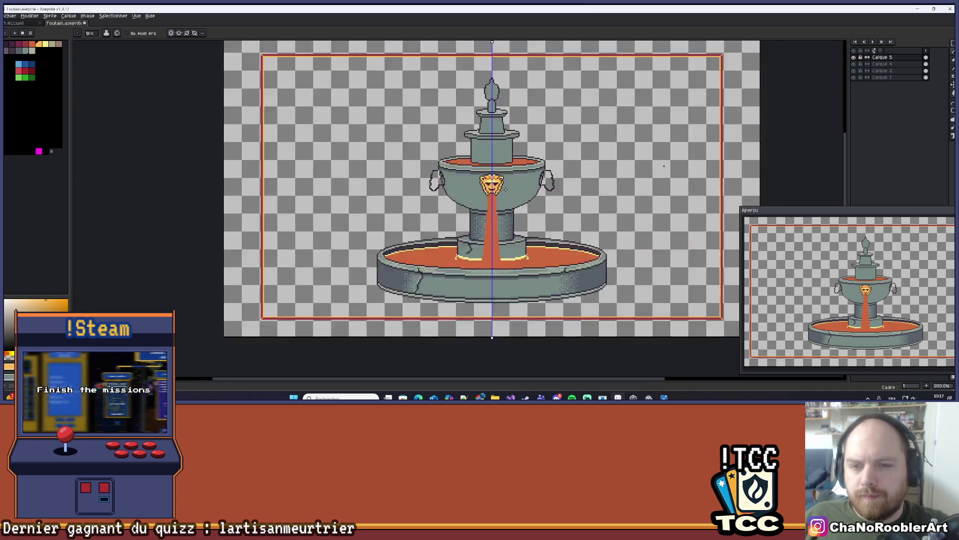
scroll(506, 189, up, 10)
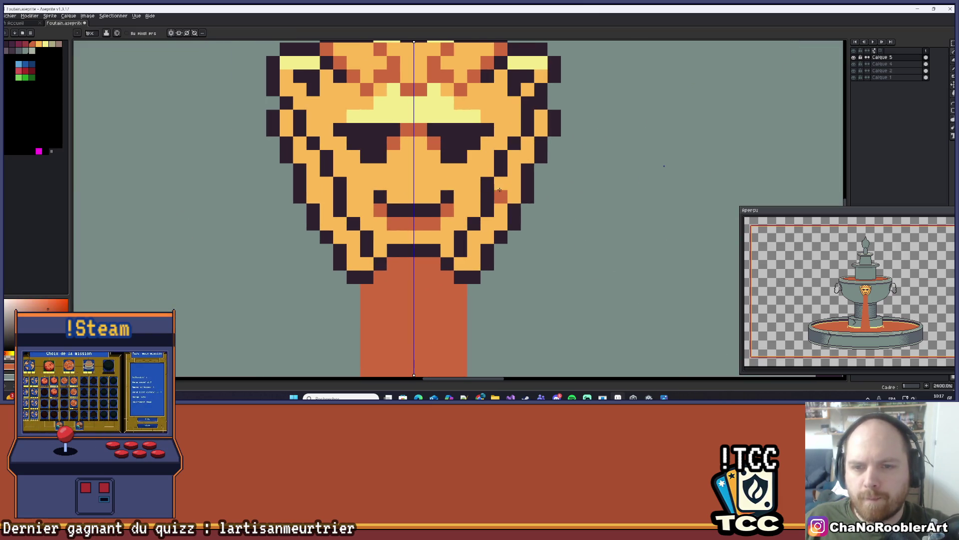
- Place mirrored red-orange pixels on the temple and diagonally down the cheeks toward the jaw
click(500, 184)
click(514, 156)
click(541, 117)
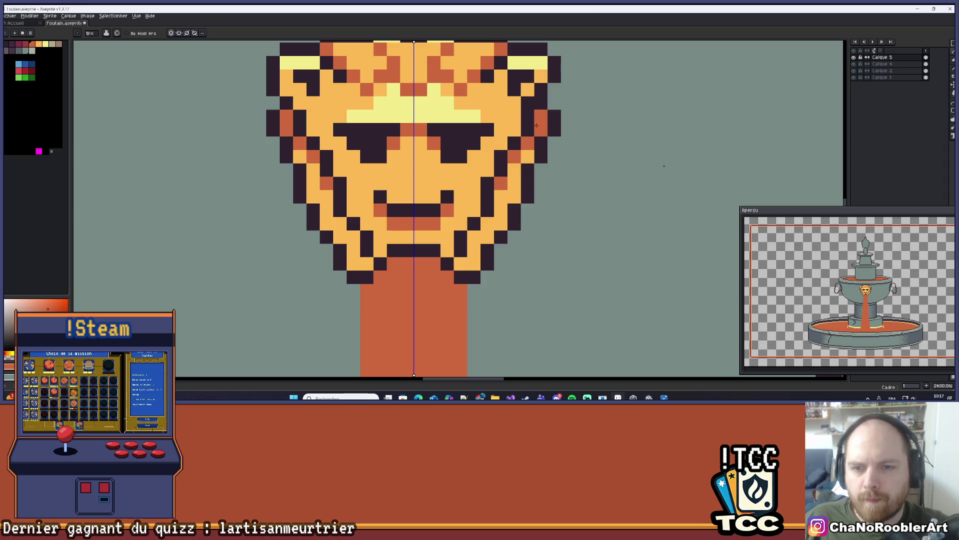
click(515, 170)
click(501, 197)
click(501, 210)
click(487, 224)
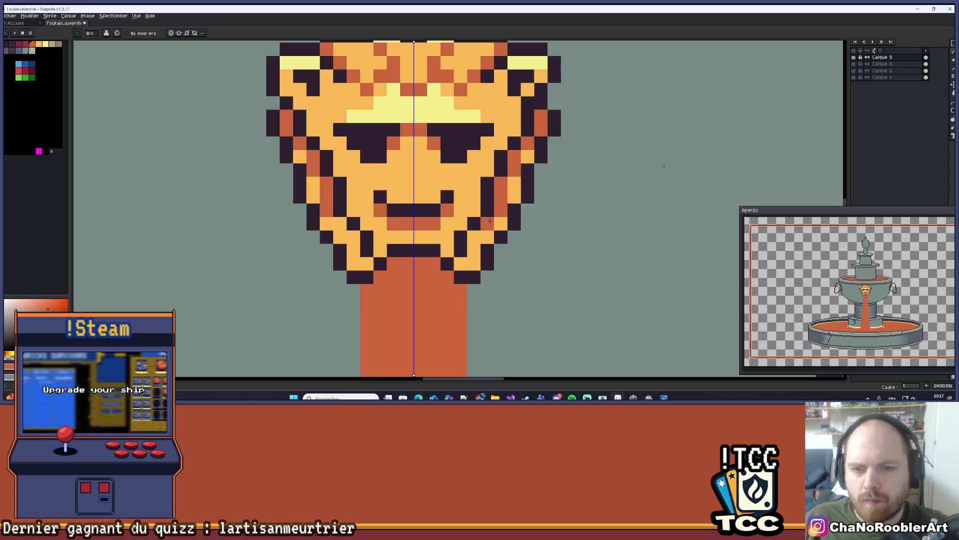
click(474, 237)
click(473, 247)
scroll(478, 242, down, 6)
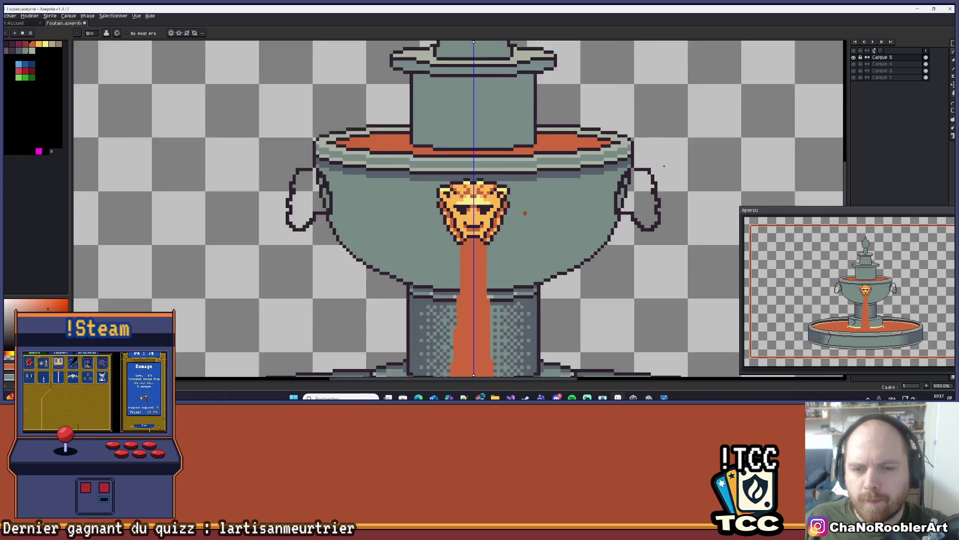
scroll(502, 217, down, 1)
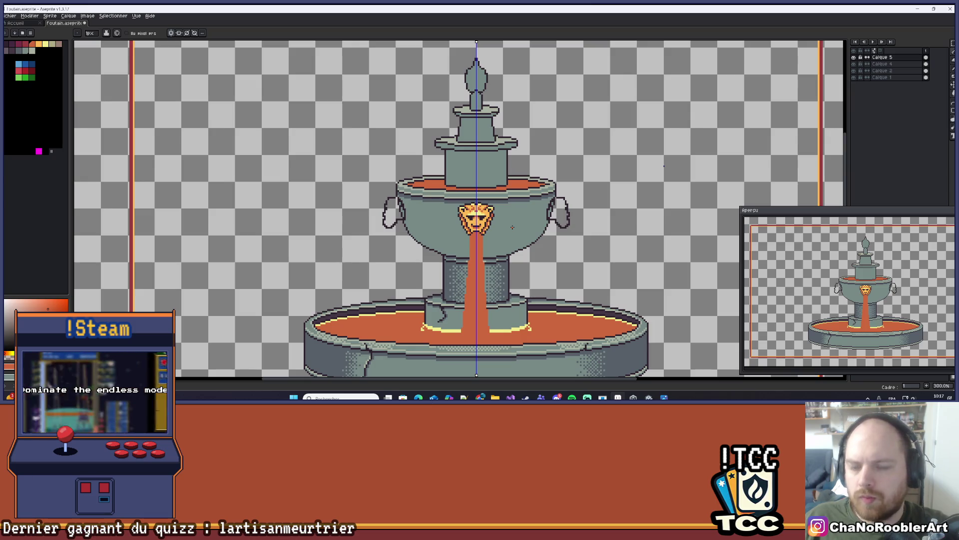
scroll(509, 223, down, 2)
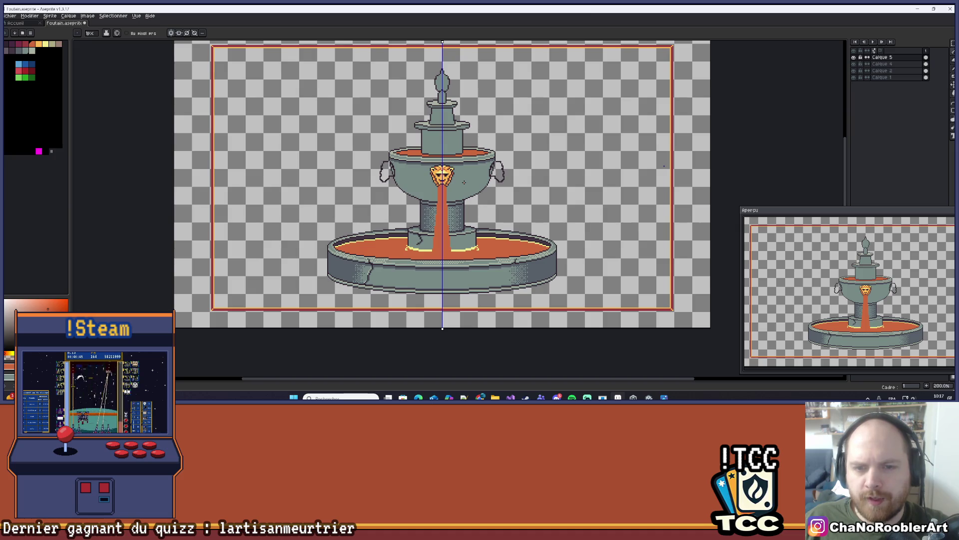
- Zoom out to review the fountain, then zoom back to 3200% on the lion face
scroll(460, 180, up, 1)
drag(466, 181, 483, 181)
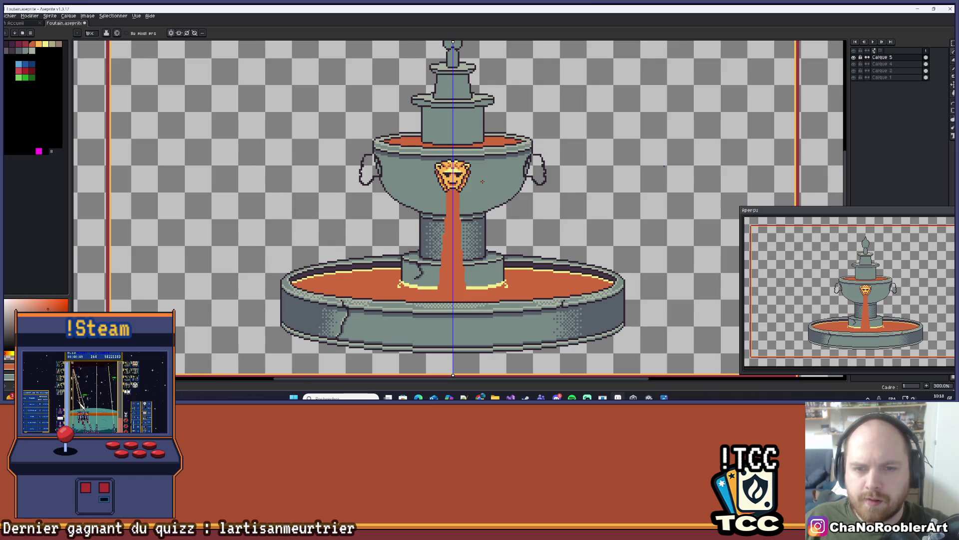
scroll(482, 181, up, 3)
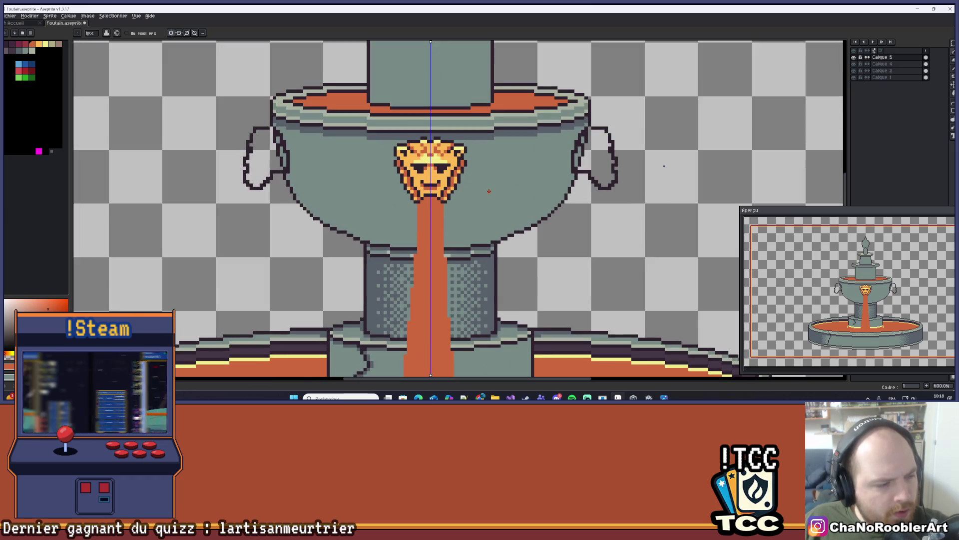
scroll(489, 192, down, 4)
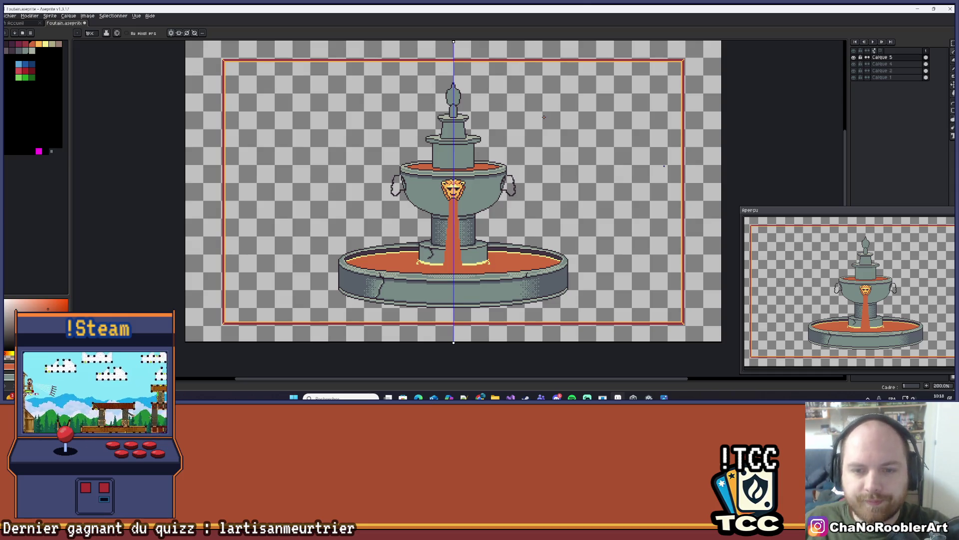
scroll(452, 192, up, 4)
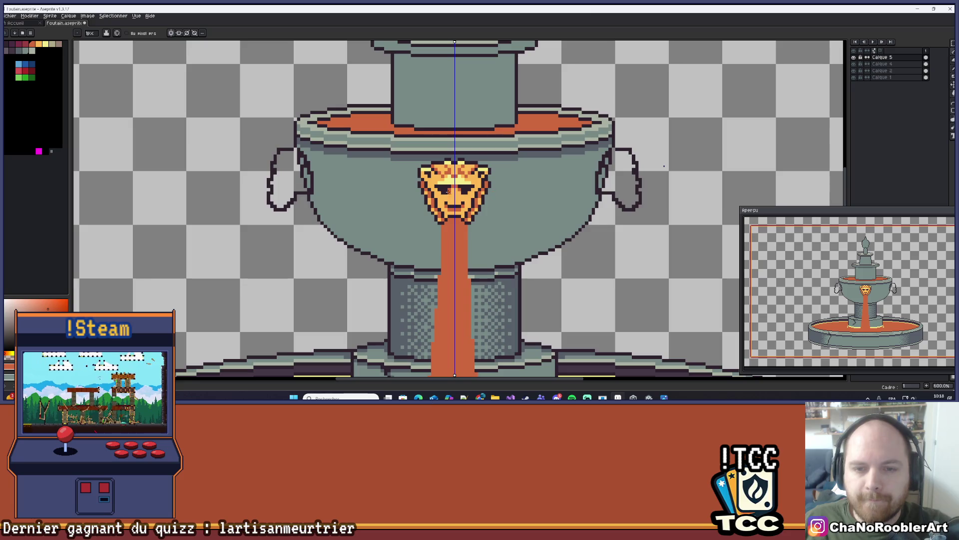
scroll(442, 188, down, 2)
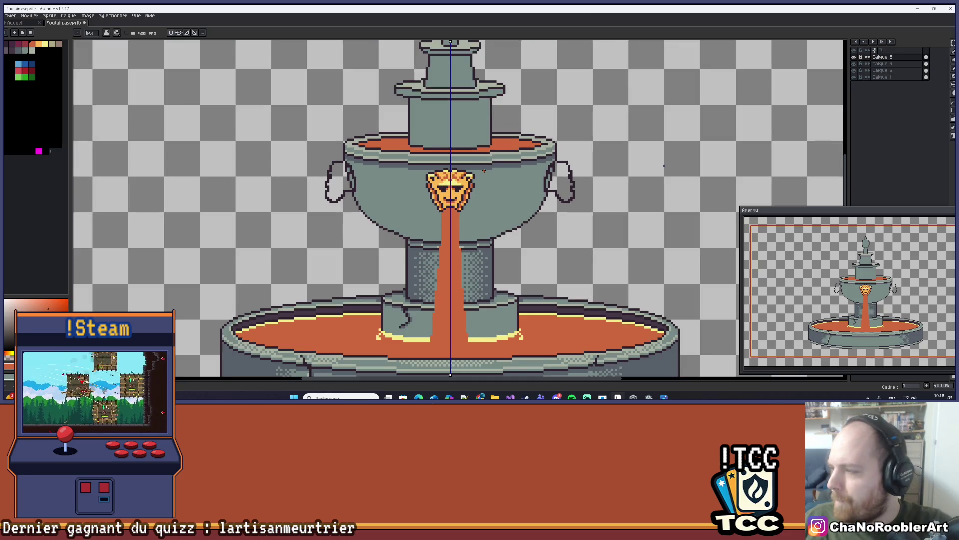
scroll(479, 182, up, 6)
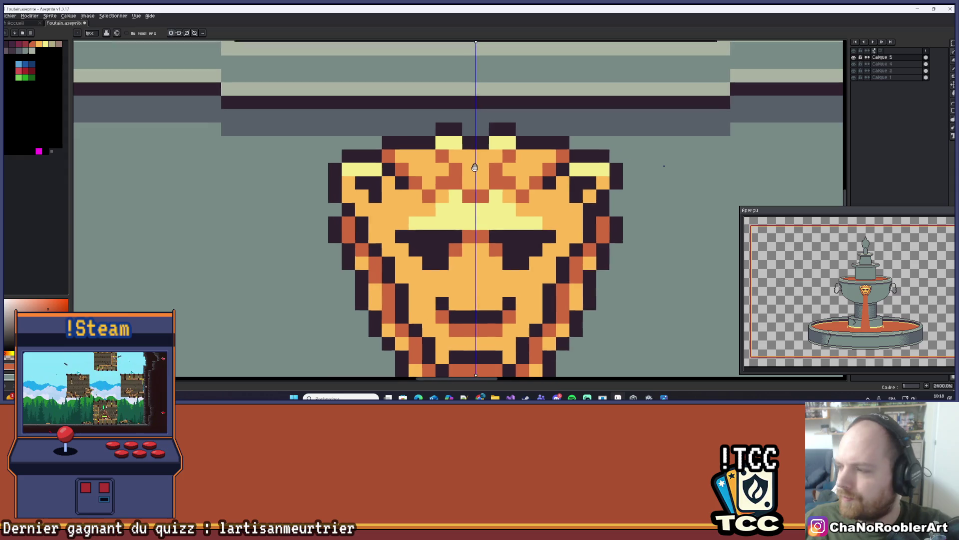
scroll(479, 183, down, 2)
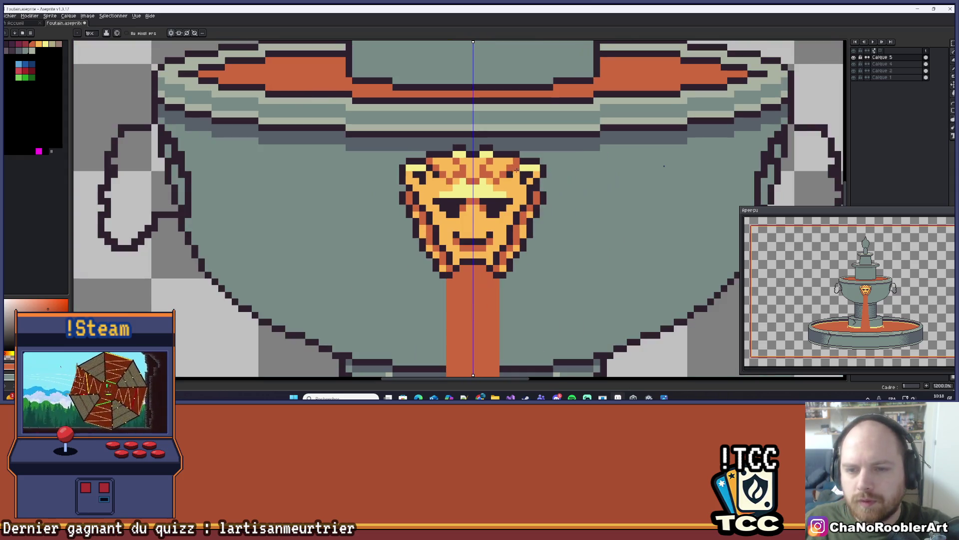
scroll(537, 181, up, 3)
- Eyedrop a new drawing colour from the lion mask for further shading
key(alt)
alt+click(486, 177)
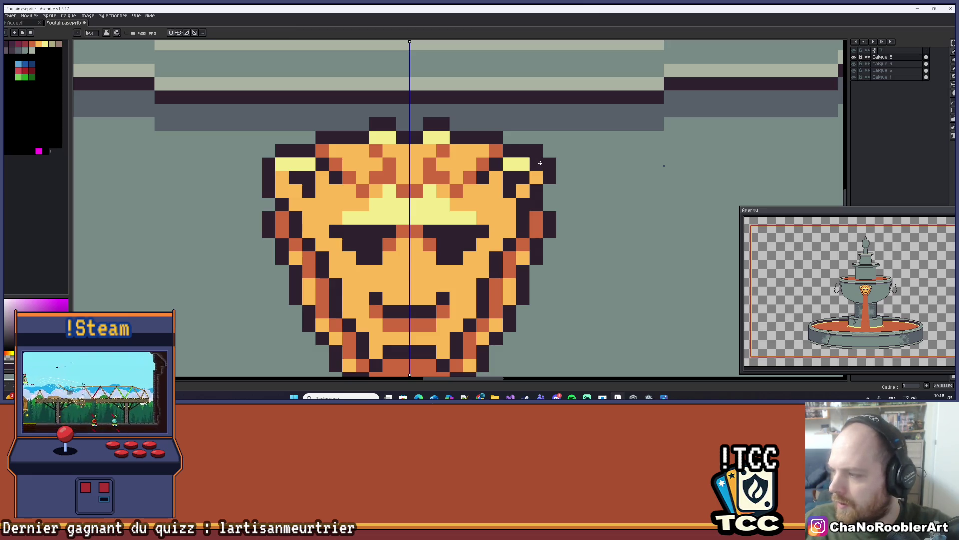
scroll(430, 165, down, 6)
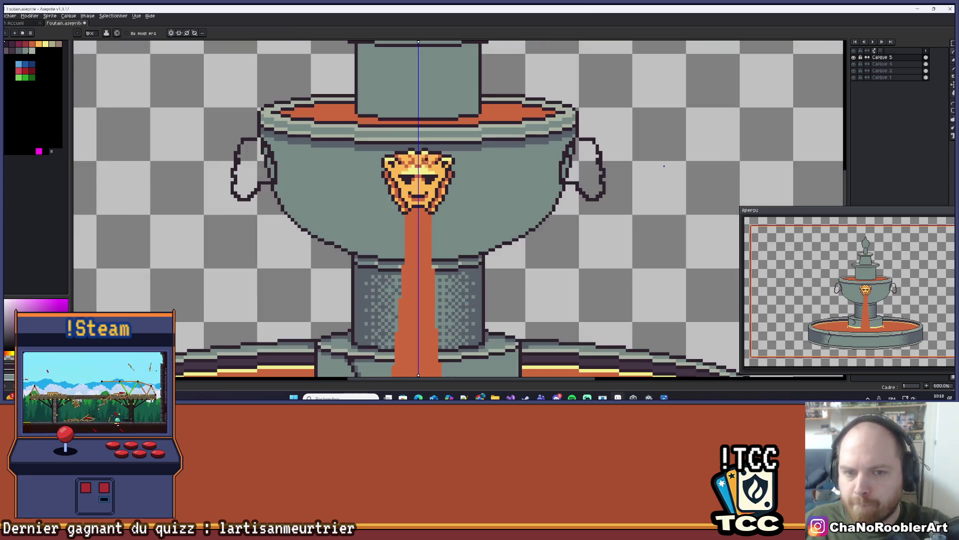
scroll(446, 213, up, 2)
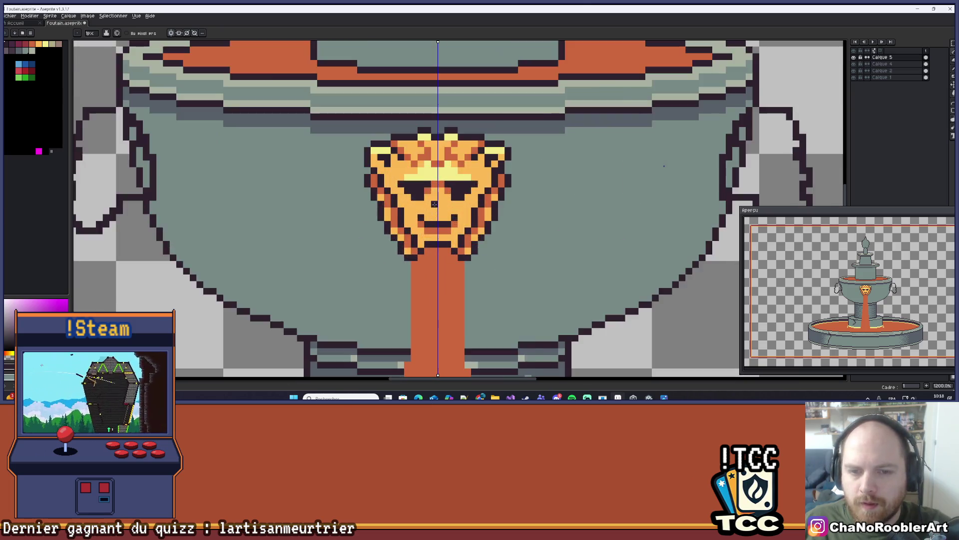
scroll(452, 205, down, 6)
scroll(490, 217, up, 5)
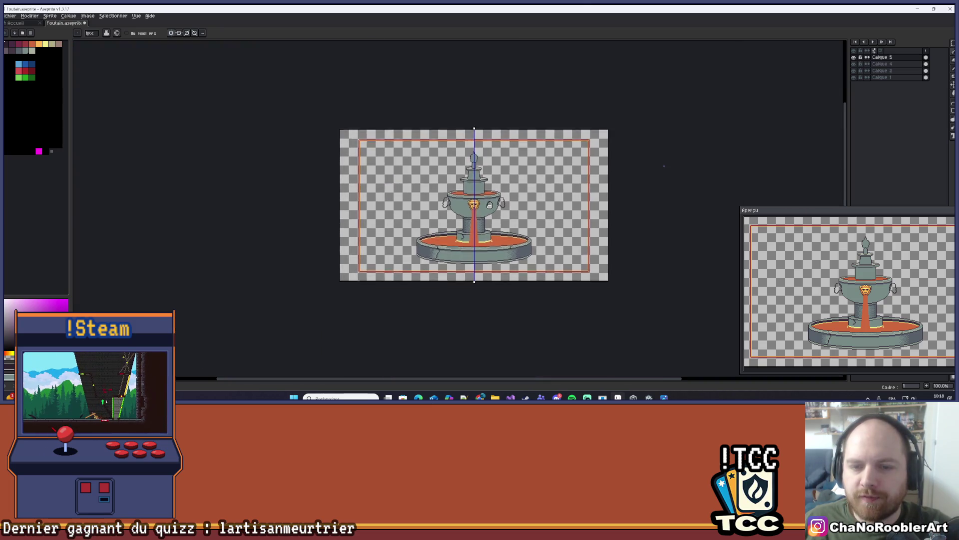
scroll(497, 185, up, 2)
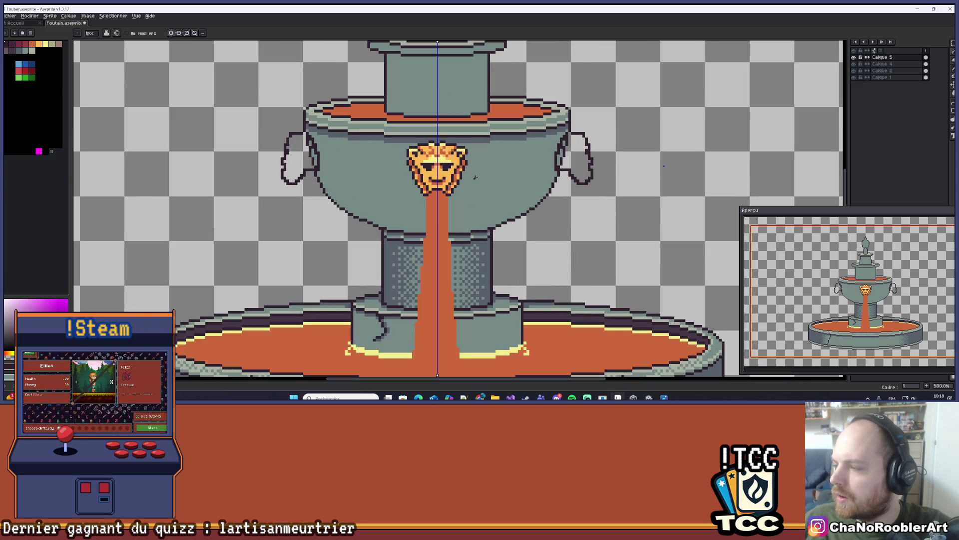
scroll(405, 199, up, 4)
scroll(449, 192, down, 3)
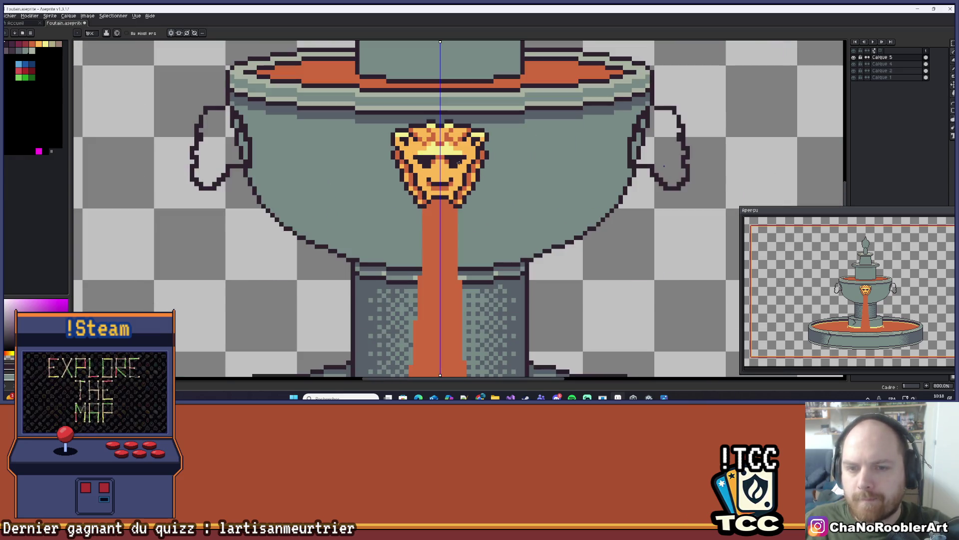
scroll(467, 190, up, 1)
scroll(466, 190, down, 4)
scroll(475, 195, down, 1)
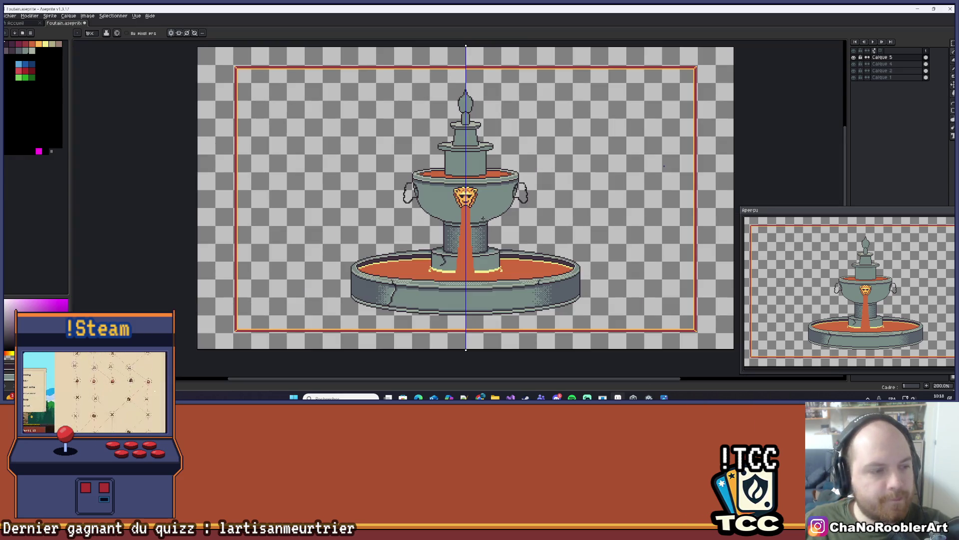
drag(499, 192, 483, 210)
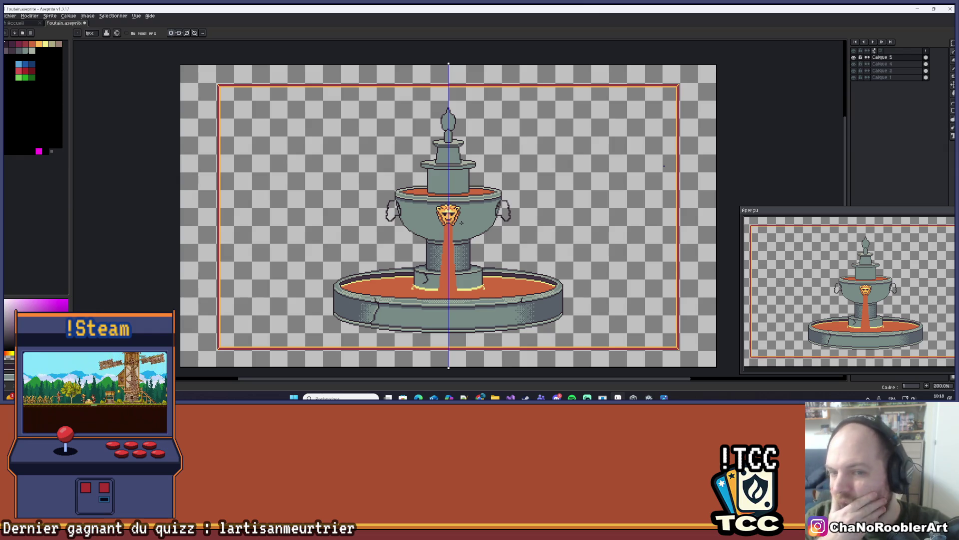
scroll(476, 229, up, 10)
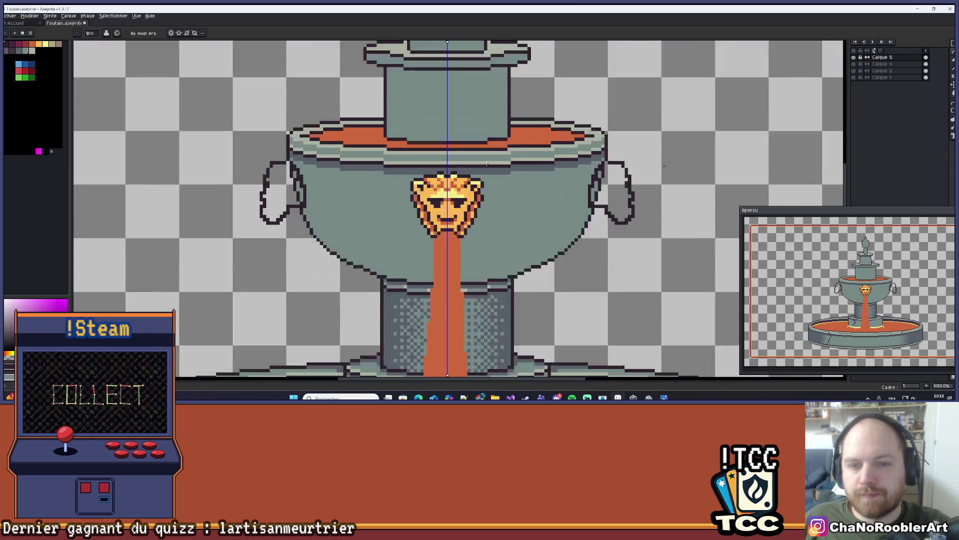
scroll(524, 199, down, 5)
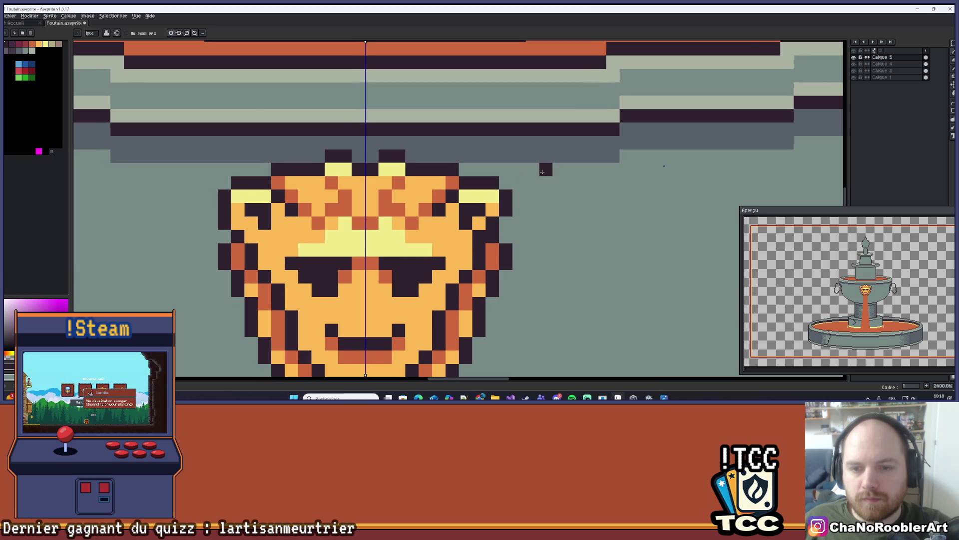
scroll(485, 222, up, 9)
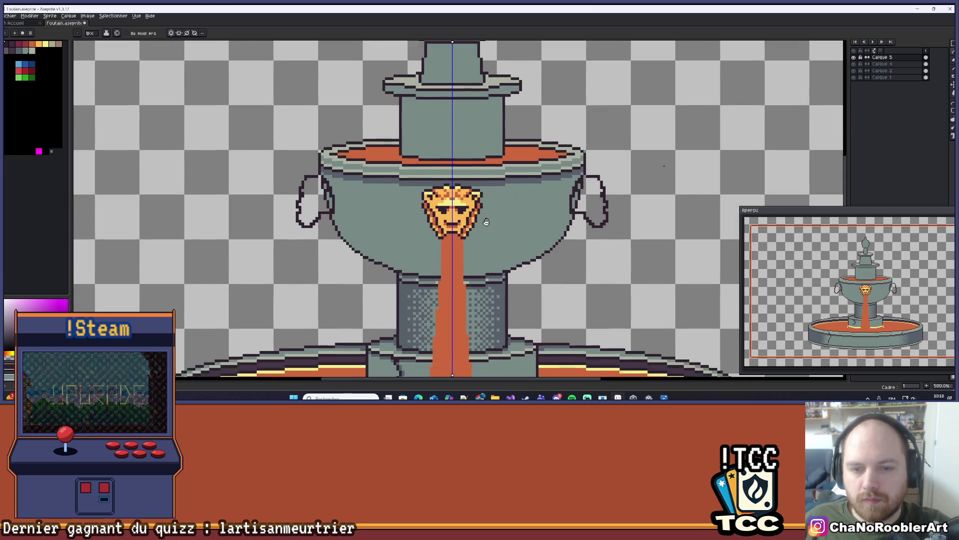
- Repaint the two yellow pixels above the nose with the mask's dark orange
key(i)
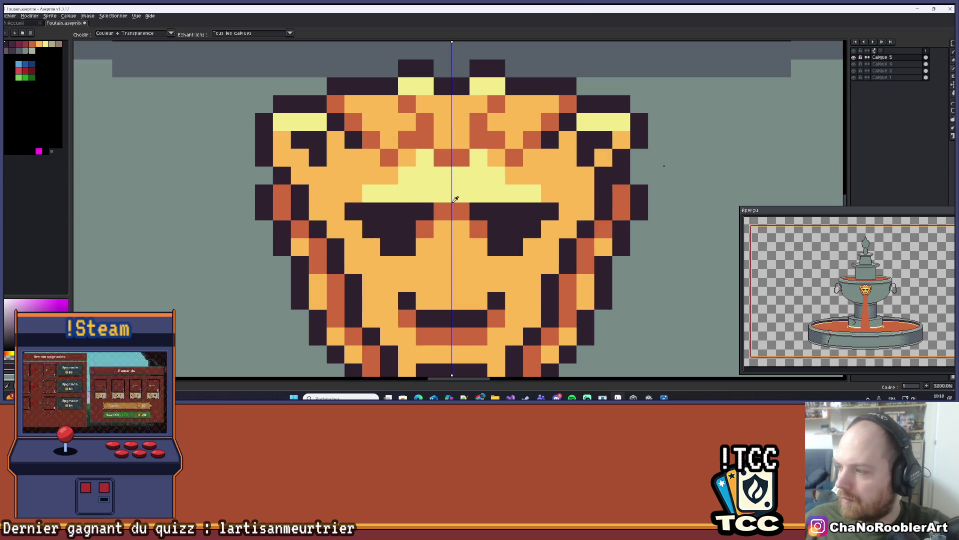
click(446, 212)
key(b)
drag(479, 193, 462, 198)
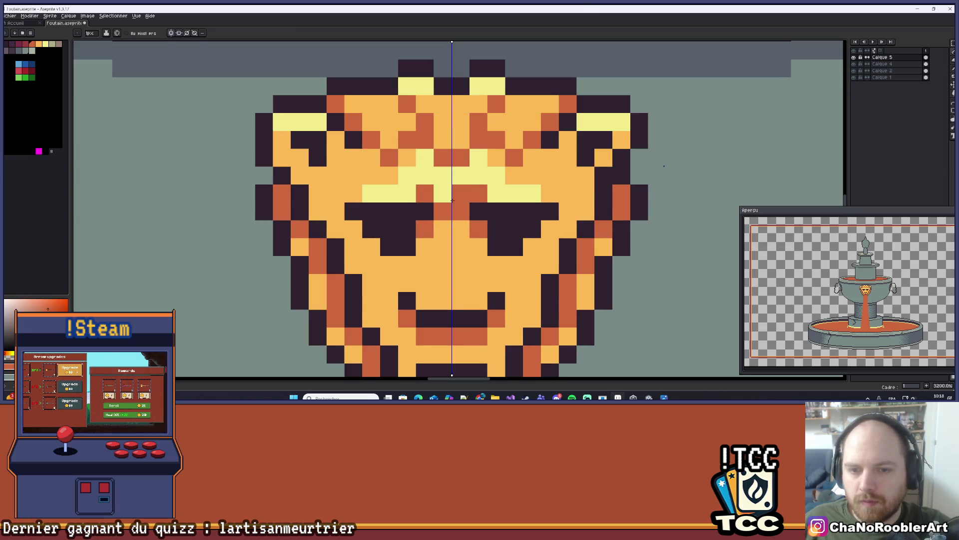
scroll(452, 201, down, 8)
scroll(523, 228, down, 2)
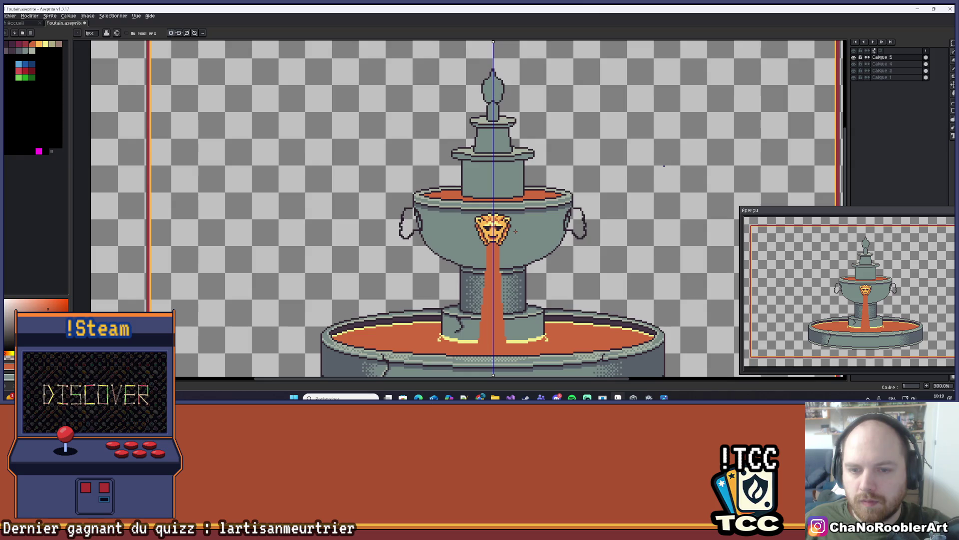
scroll(515, 231, up, 6)
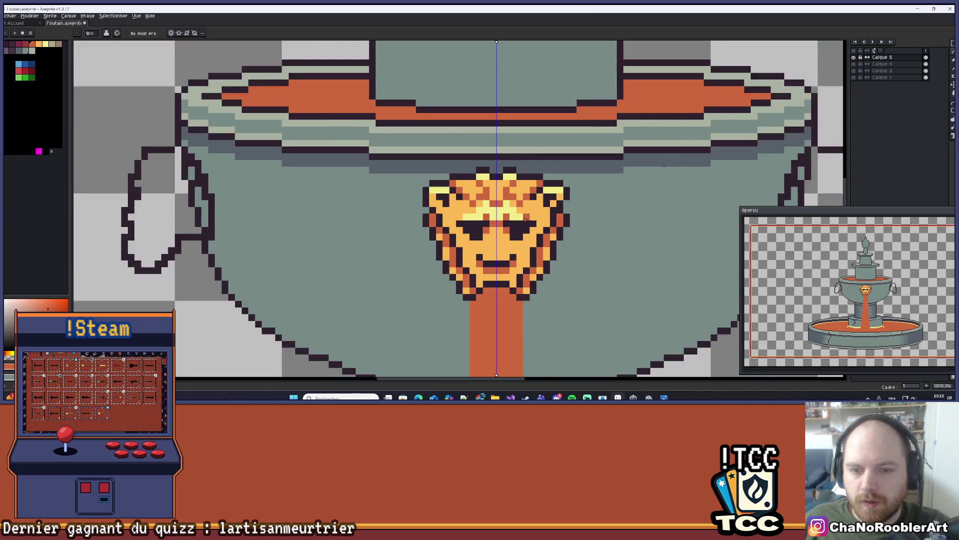
scroll(525, 218, down, 4)
scroll(499, 206, down, 1)
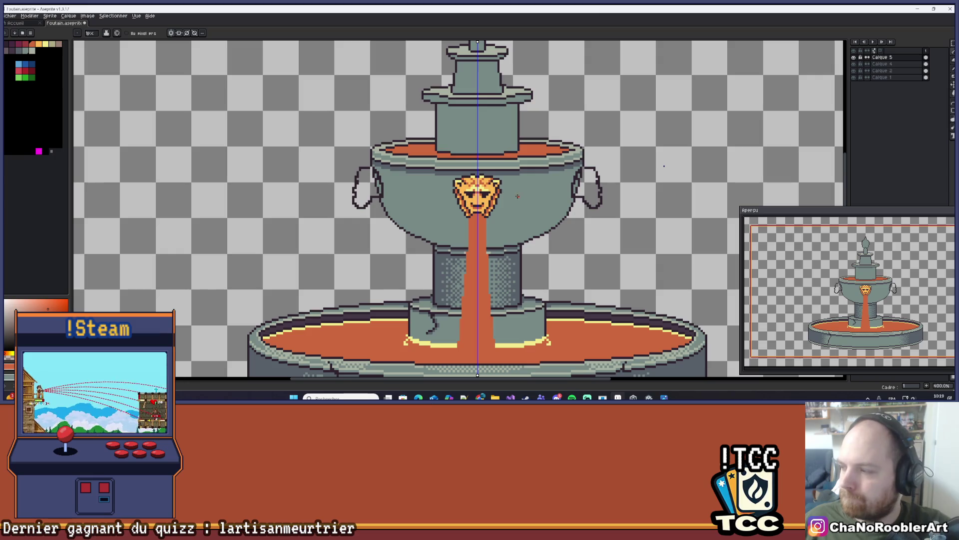
scroll(493, 207, up, 8)
- Add mirrored dark-red shading to the mane, cheeks and chin, then undo the last stroke
key(alt)
click(464, 217)
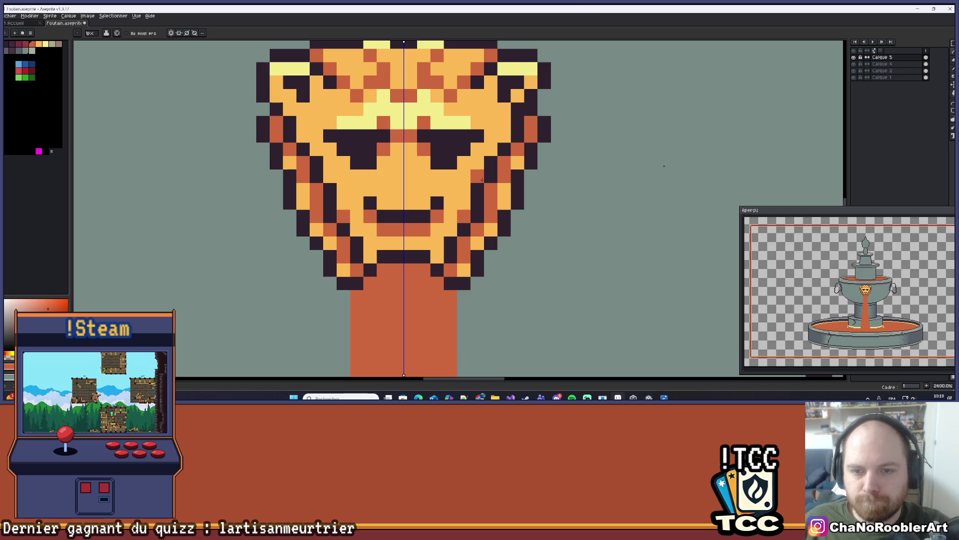
drag(504, 140, 504, 109)
drag(464, 205, 464, 189)
click(451, 229)
scroll(444, 240, down, 9)
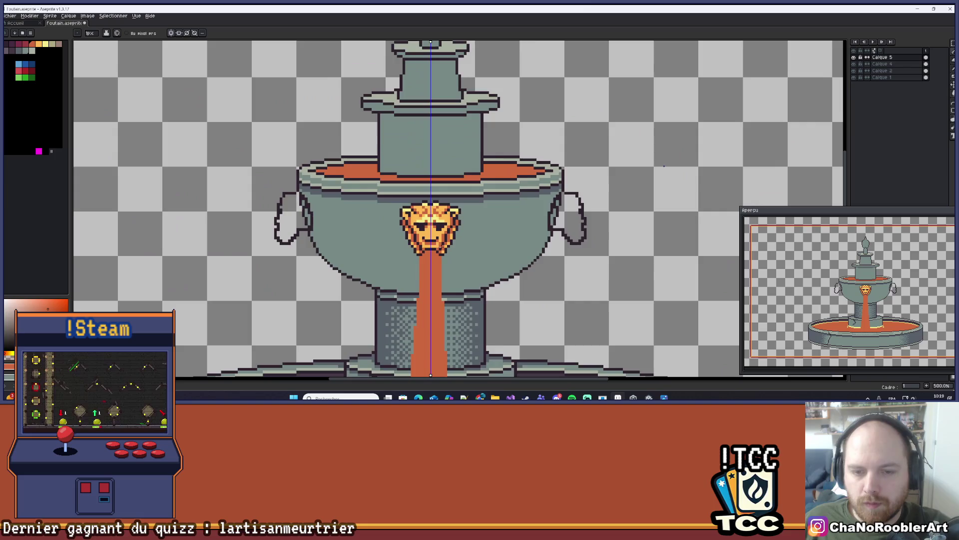
scroll(497, 175, up, 2)
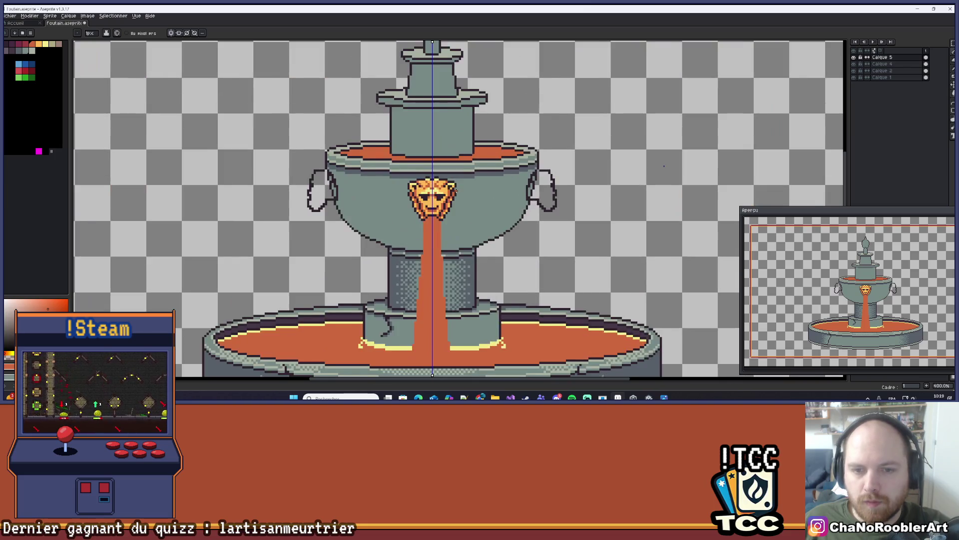
key(ctrl+z)
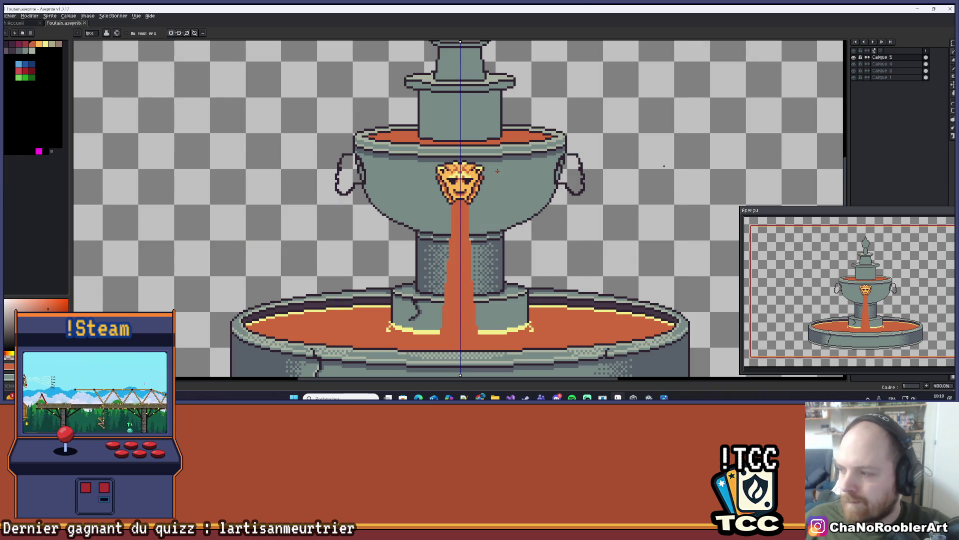
- Paint mirrored pale-yellow pixels along the mask's mouth row and face centre
scroll(497, 171, up, 10)
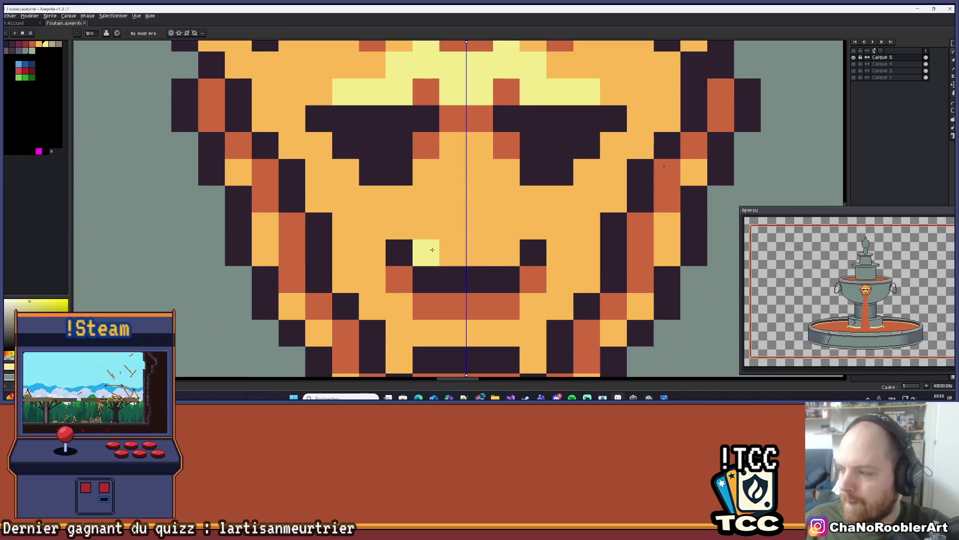
mouse_move(448, 250)
mouse_down()
mouse_move(501, 198)
mouse_move(494, 225)
mouse_up()
click(420, 223)
right_click(498, 208)
right_click(498, 224)
click(471, 223)
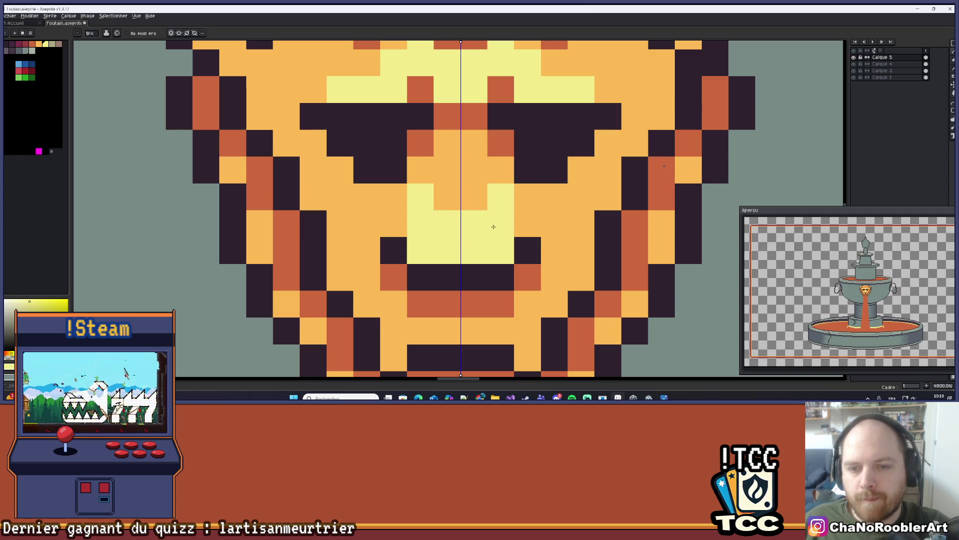
- Zoom in to check the mask and undo the last pencil stroke
scroll(493, 224, down, 4)
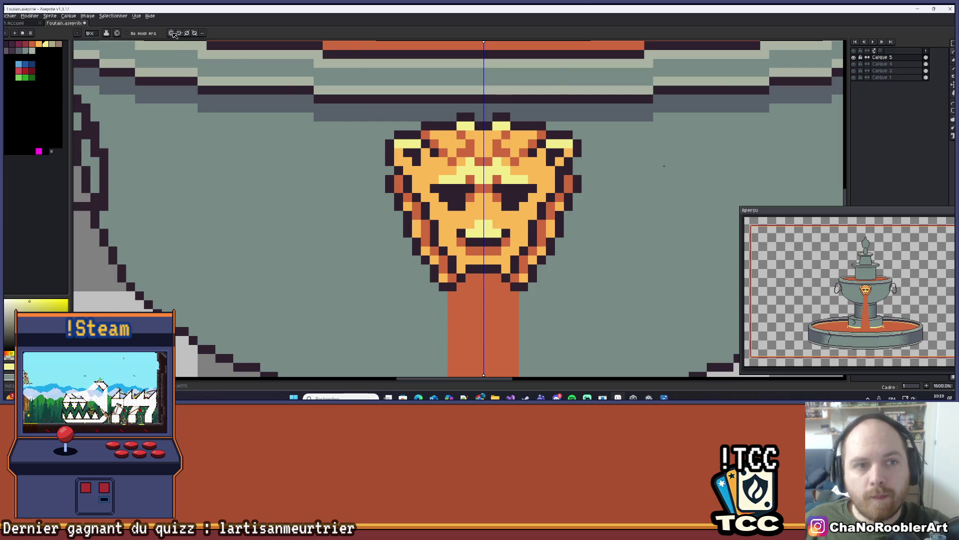
scroll(371, 147, down, 4)
scroll(371, 147, up, 4)
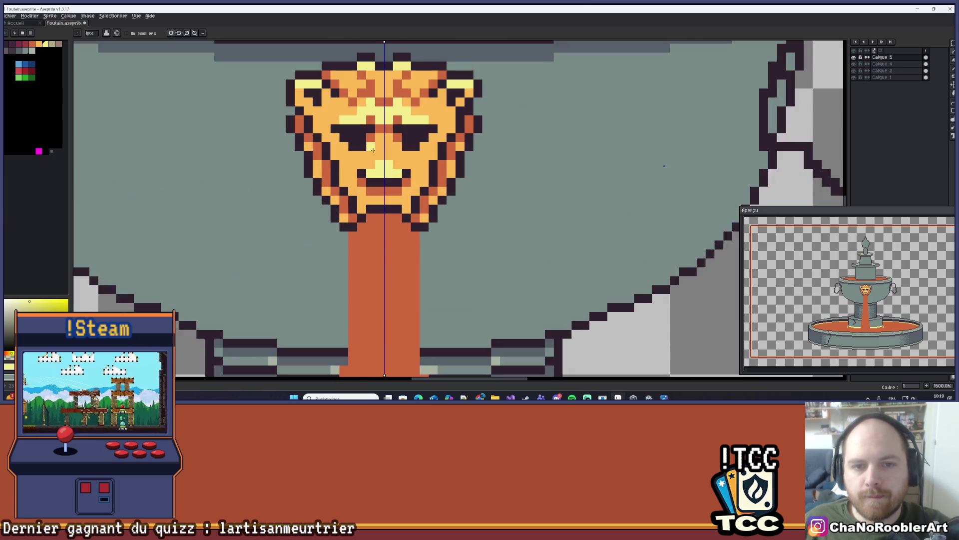
scroll(380, 149, down, 1)
scroll(358, 135, up, 1)
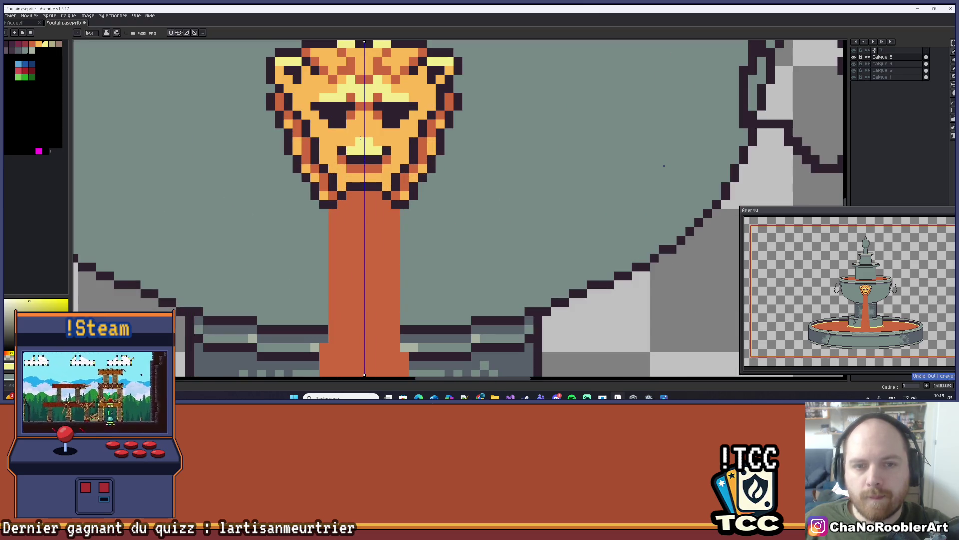
scroll(358, 135, down, 6)
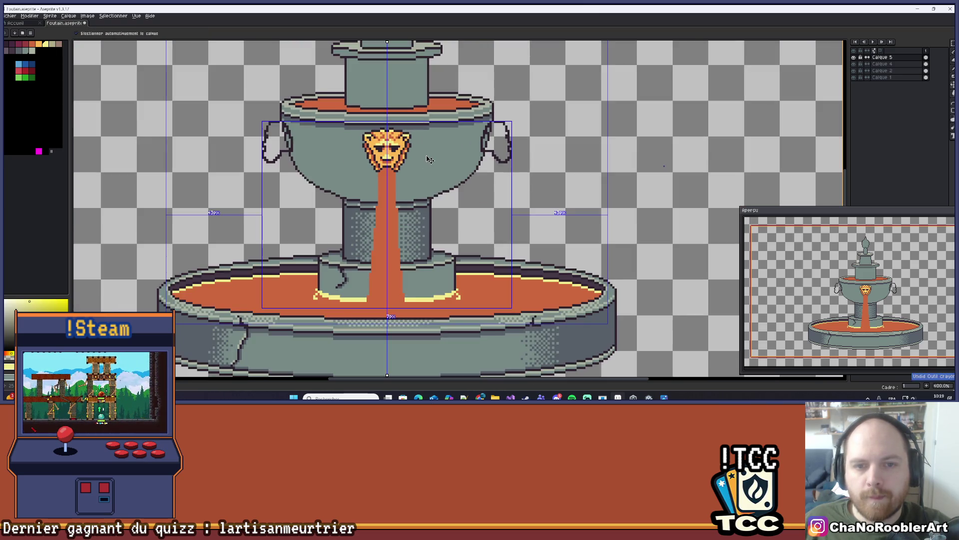
scroll(426, 155, down, 1)
scroll(426, 156, up, 1)
scroll(429, 145, up, 1)
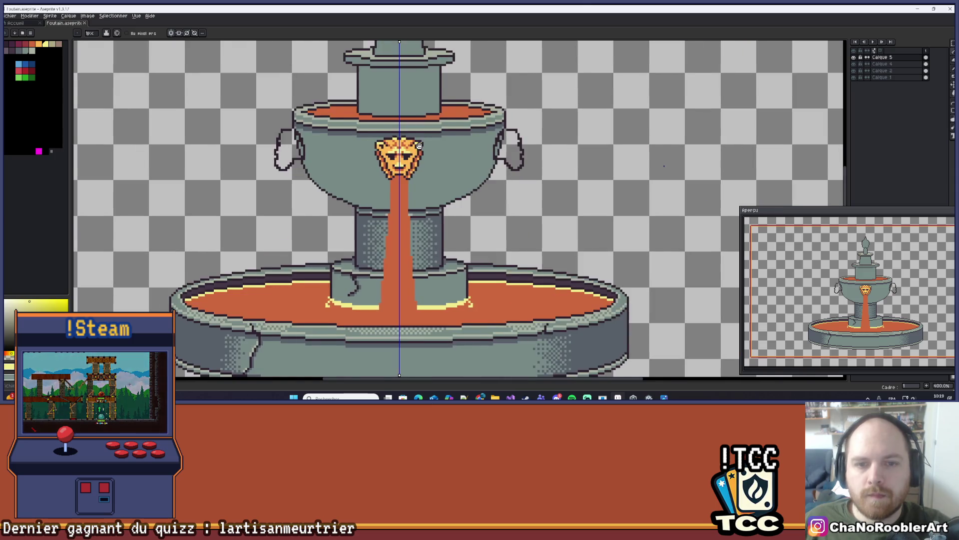
scroll(429, 150, up, 6)
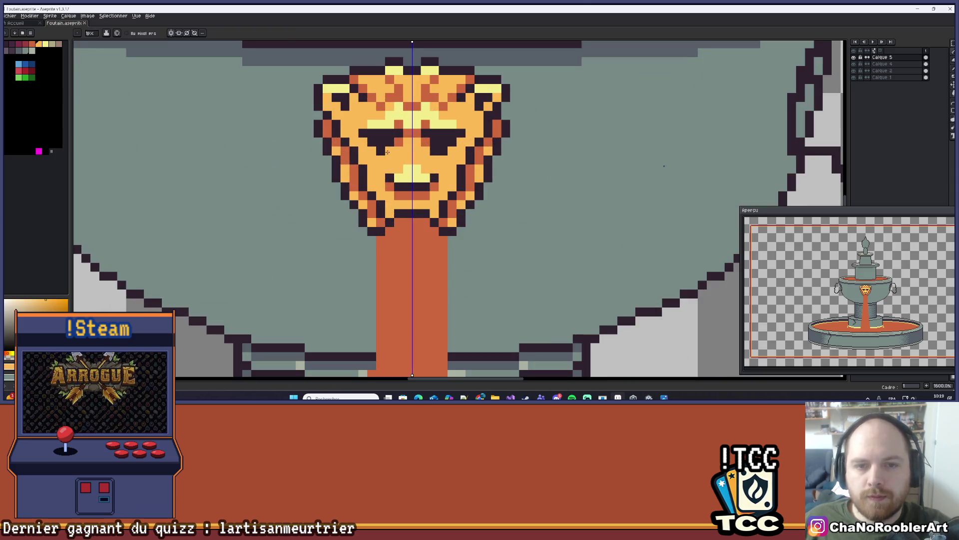
scroll(434, 163, down, 5)
scroll(433, 163, down, 3)
key(ctrl+z)
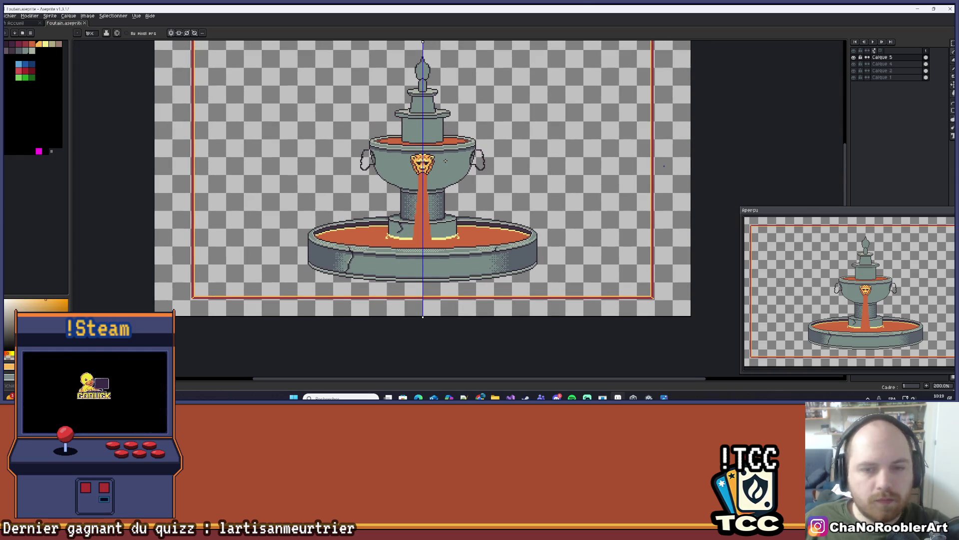
- Pick the mask's dark outline colour and add mirrored dark pixels below the jaw
scroll(415, 162, up, 7)
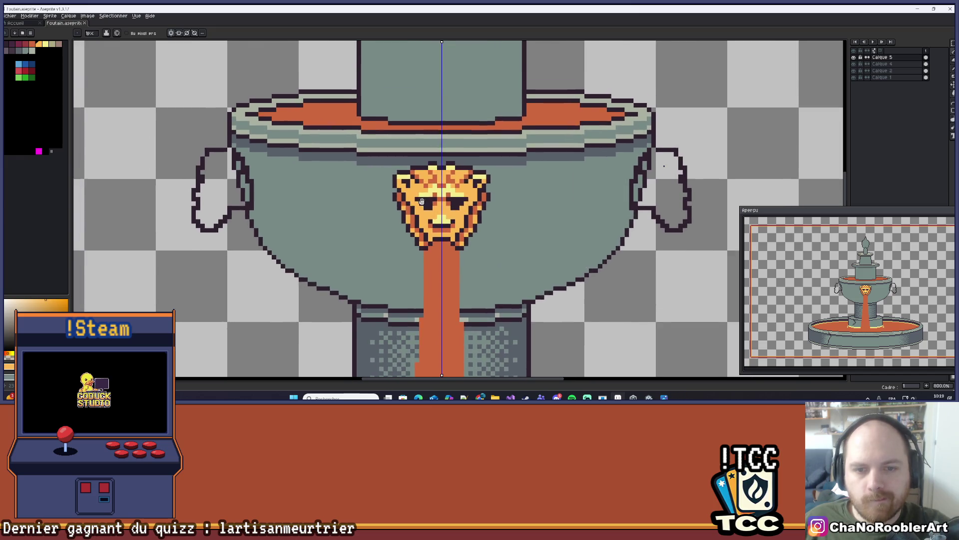
scroll(355, 234, down, 4)
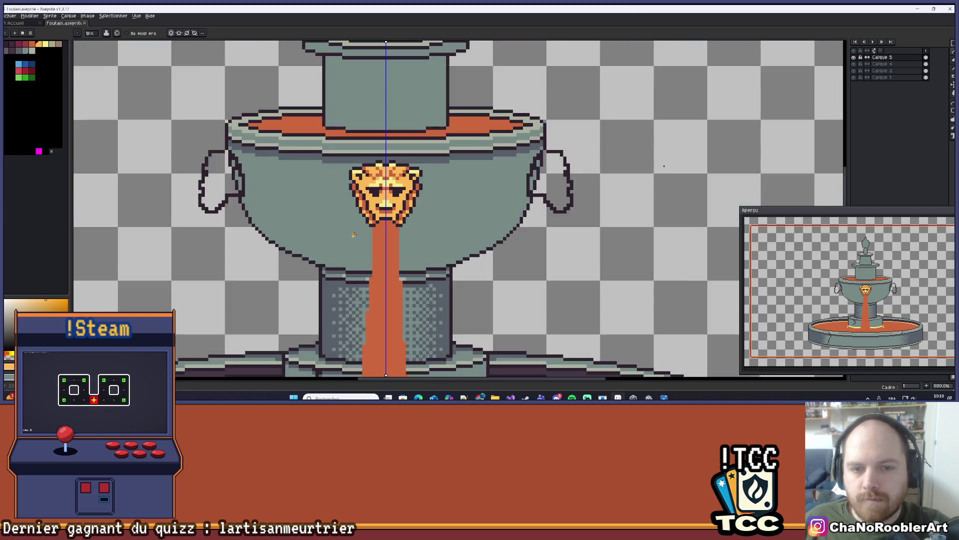
scroll(354, 234, down, 2)
drag(411, 220, 434, 218)
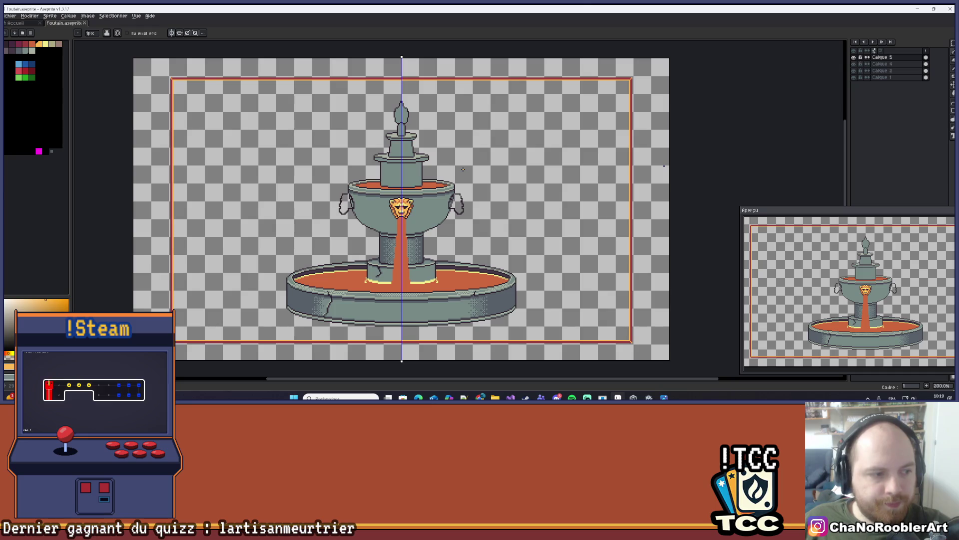
scroll(407, 208, up, 3)
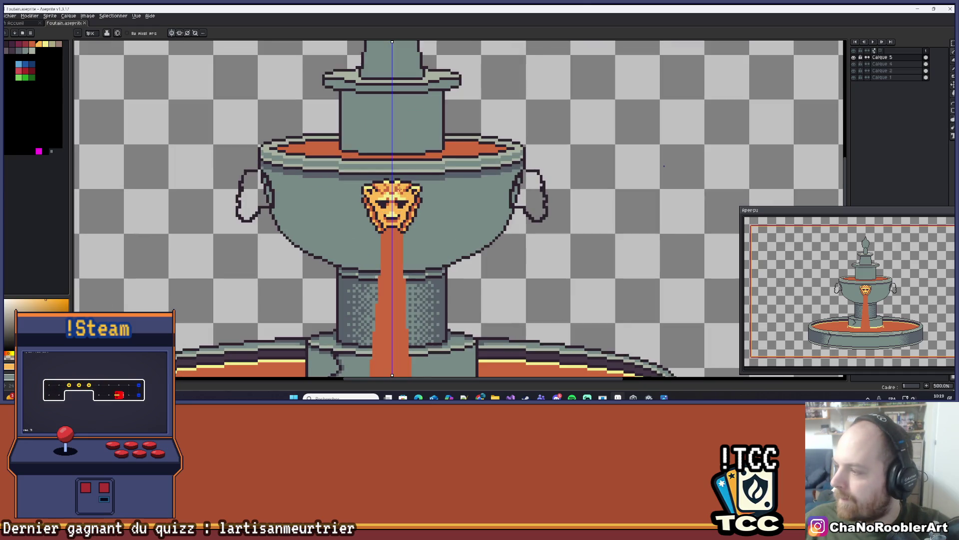
scroll(377, 160, up, 4)
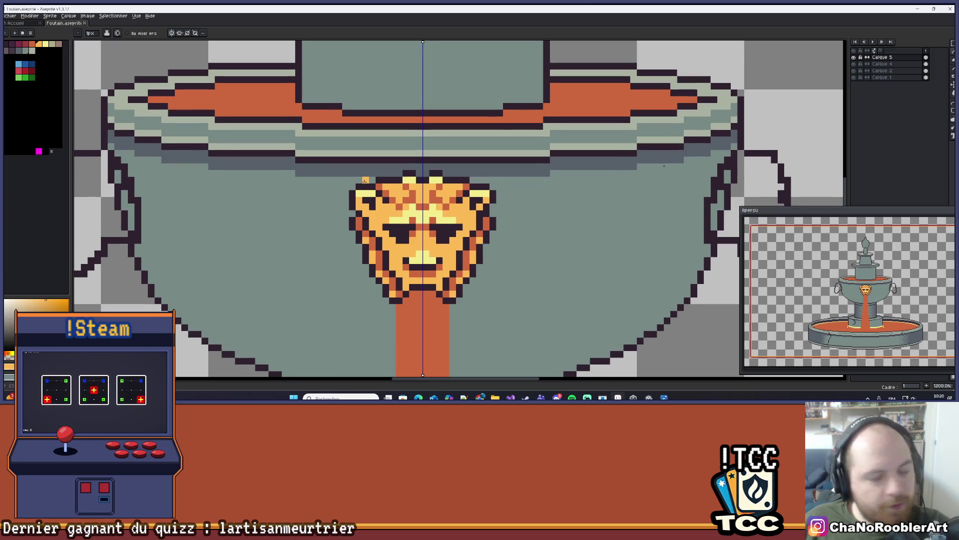
scroll(365, 181, down, 3)
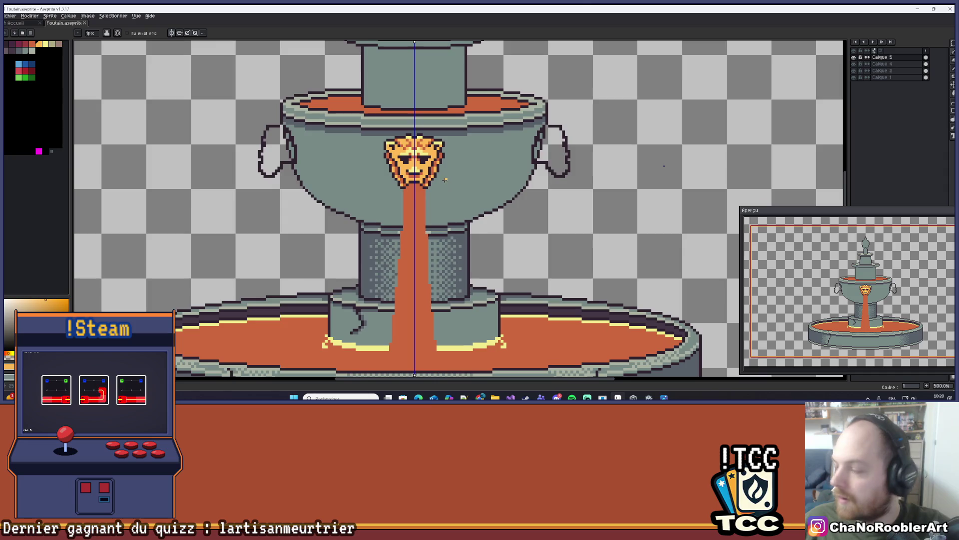
scroll(445, 180, up, 5)
drag(482, 208, 501, 236)
scroll(456, 225, up, 1)
scroll(465, 222, down, 1)
key(i)
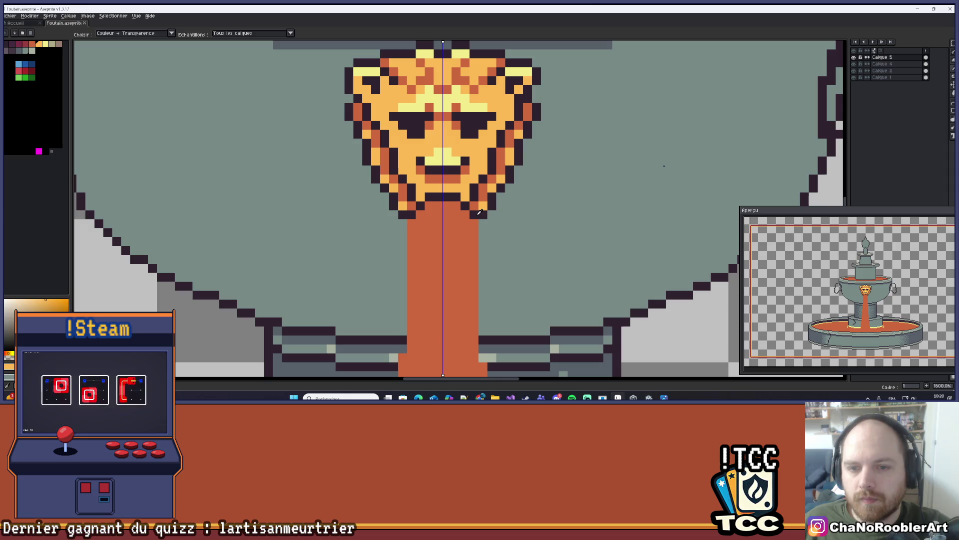
click(479, 212)
key(b)
mouse_move(474, 224)
mouse_down()
mouse_move(482, 220)
mouse_move(434, 195)
mouse_up()
scroll(482, 221, down, 1)
scroll(460, 216, up, 3)
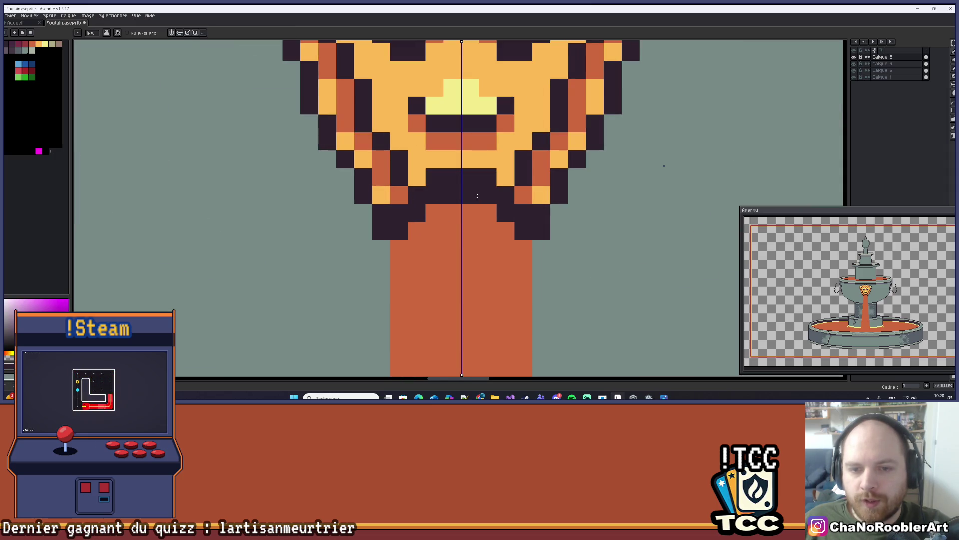
- Sample another mask colour and add a mirrored pixel at the mask's lower edge
key(i)
click(392, 202)
key(b)
click(396, 212)
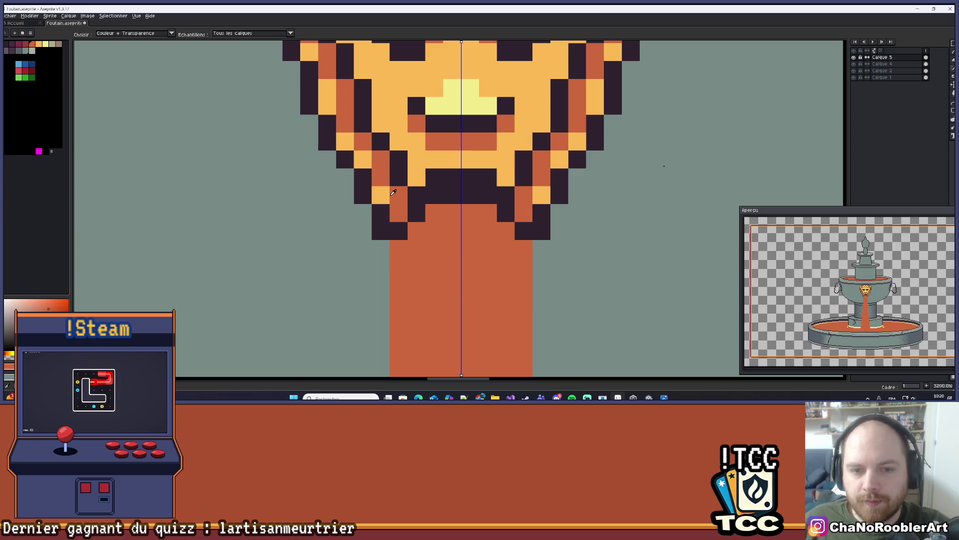
scroll(417, 250, down, 3)
scroll(408, 254, down, 5)
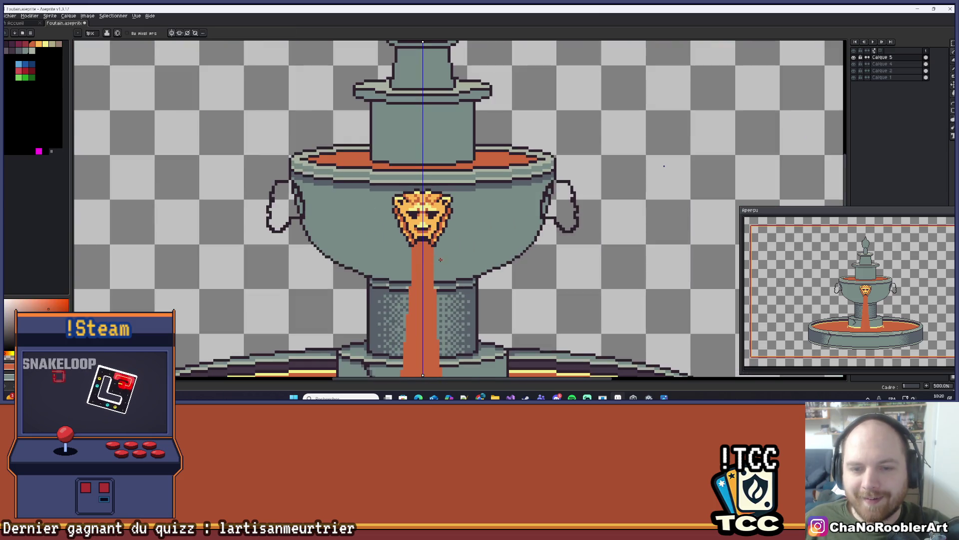
scroll(462, 256, up, 5)
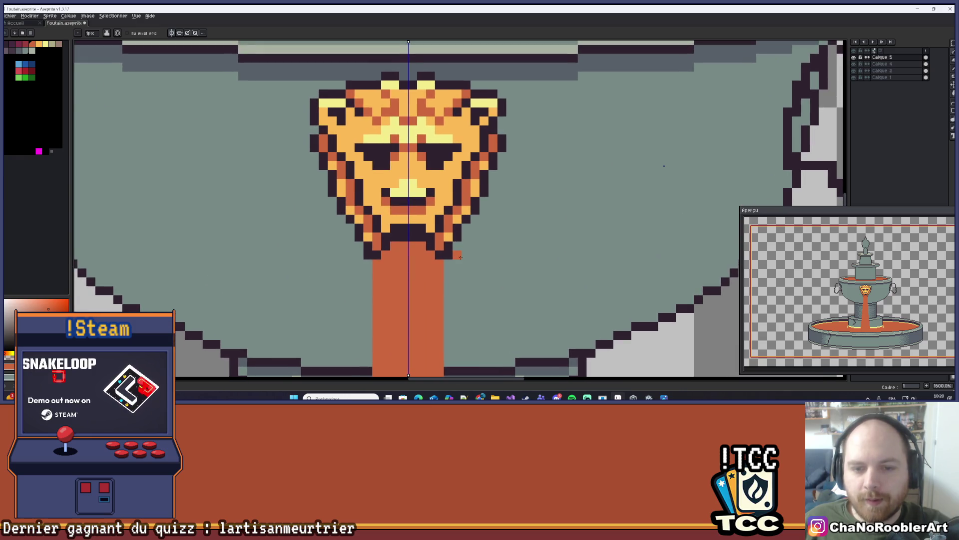
scroll(452, 256, down, 1)
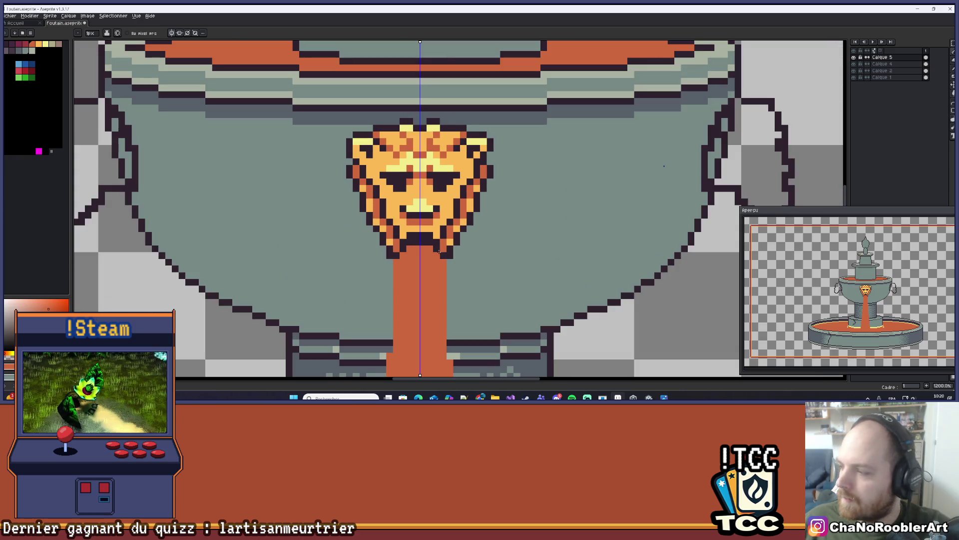
scroll(381, 244, up, 4)
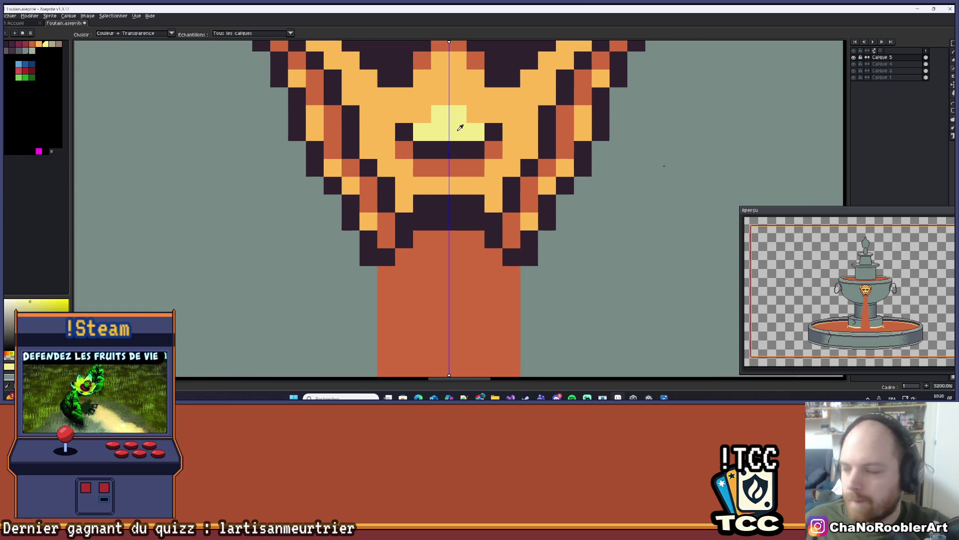
- Pick up the orange from the lion mask with the eyedropper
drag(457, 131, 445, 154)
scroll(443, 227, down, 6)
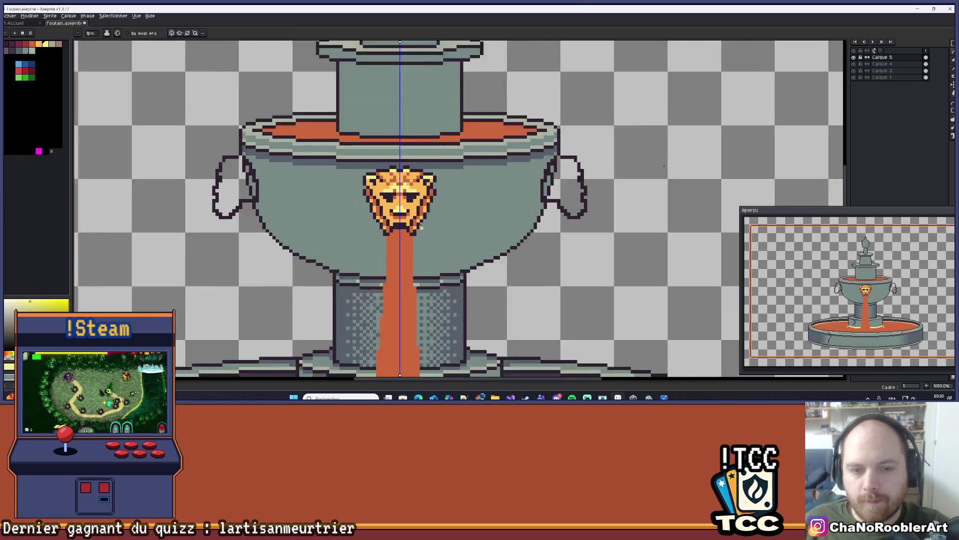
scroll(445, 224, up, 3)
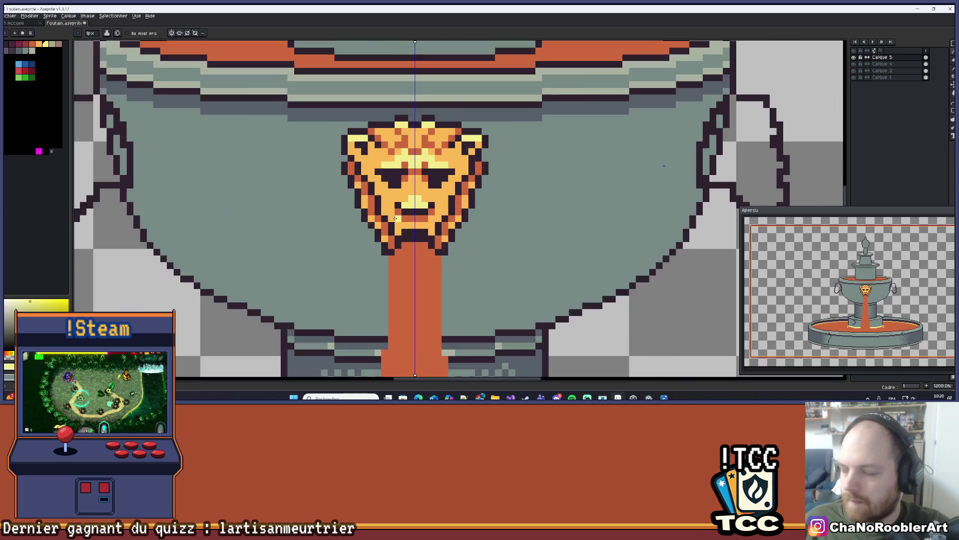
scroll(430, 220, down, 1)
scroll(419, 217, up, 2)
key(i)
click(433, 220)
key(b)
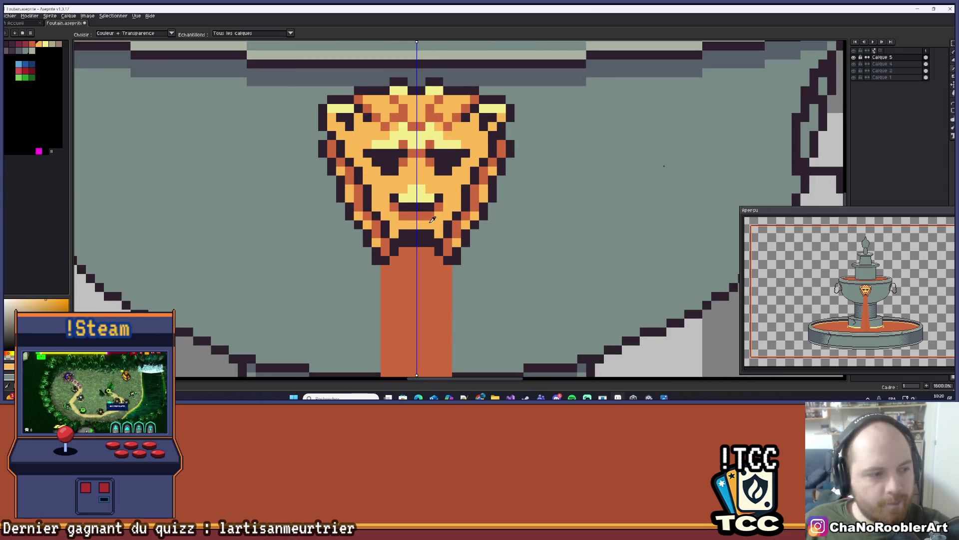
- Sample the mask's light yellow and highlight both lower mane tips, mirrored
scroll(410, 250, up, 1)
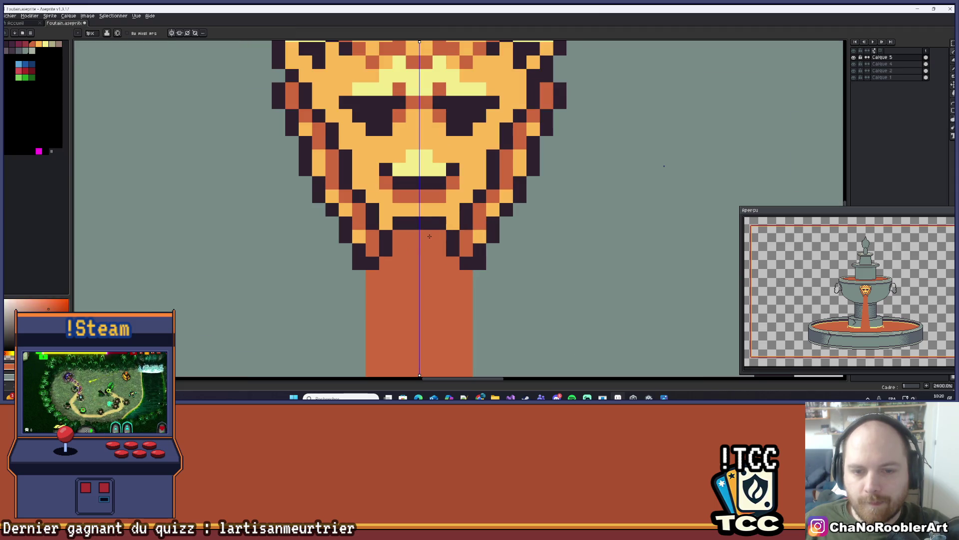
scroll(497, 203, down, 3)
scroll(497, 203, up, 5)
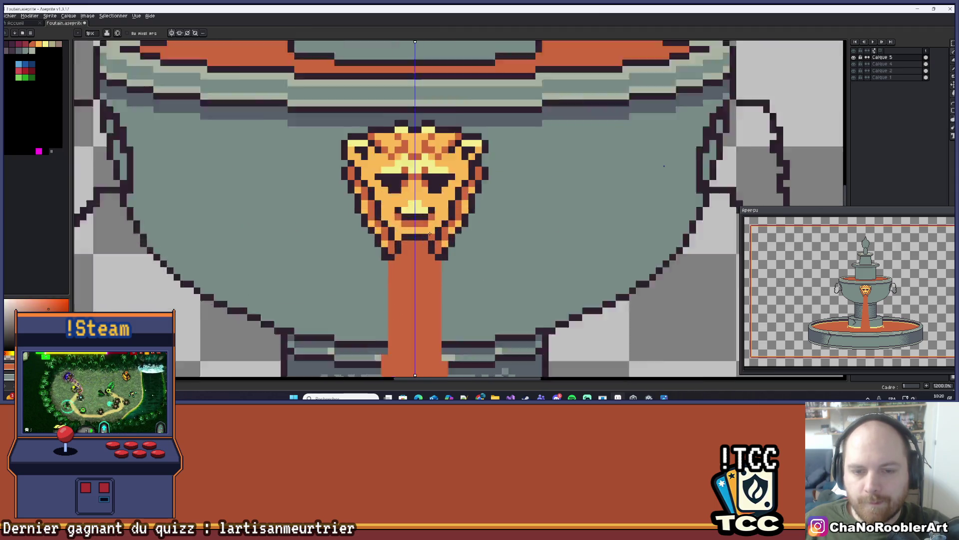
key(i)
click(435, 268)
key(b)
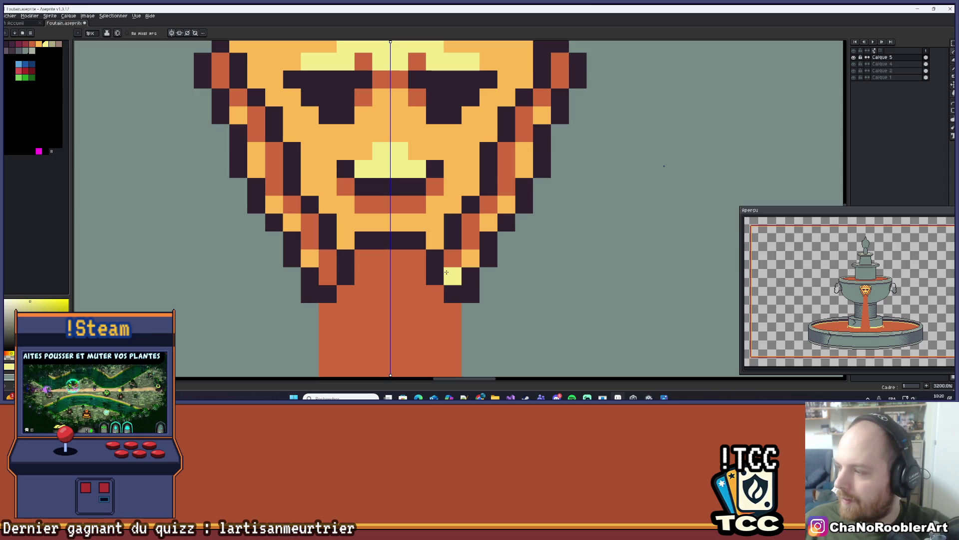
click(447, 258)
scroll(446, 290, down, 3)
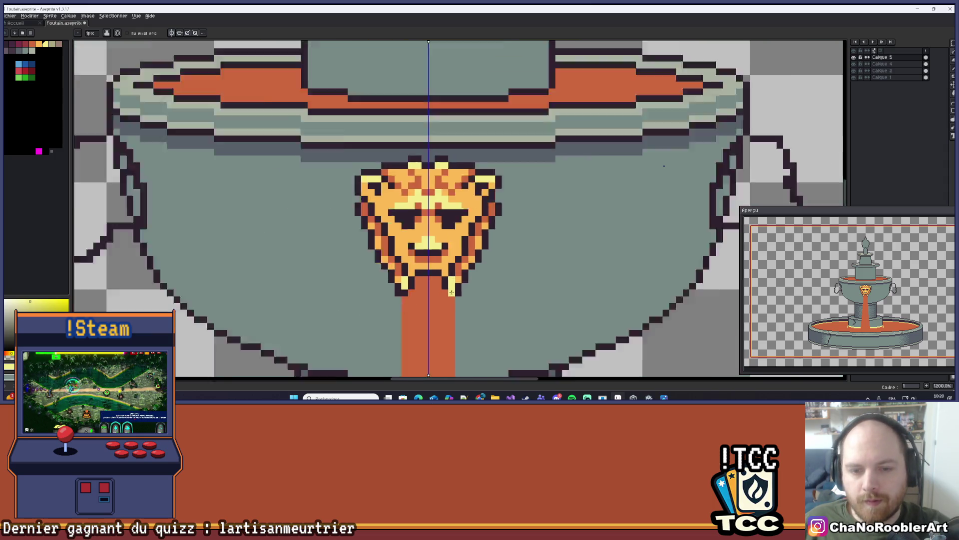
scroll(492, 267, down, 4)
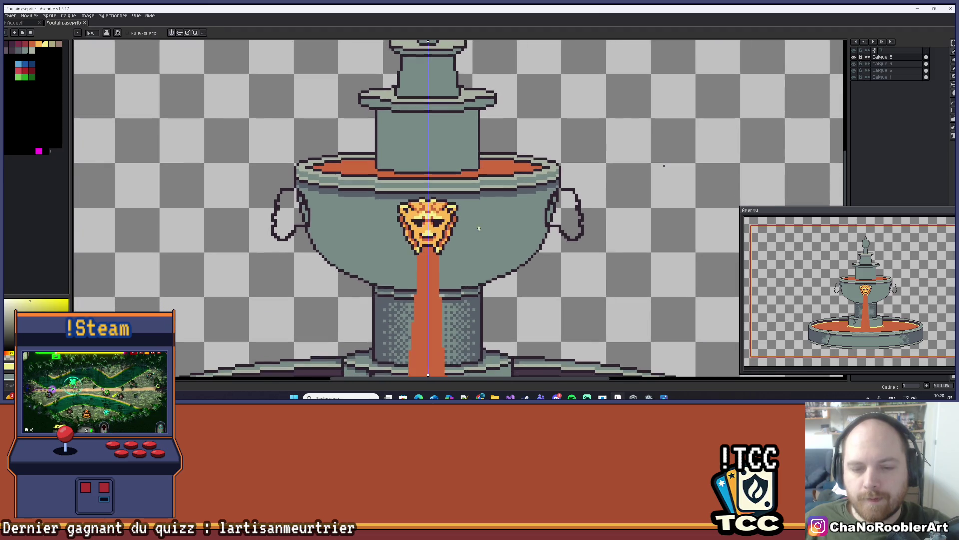
scroll(479, 229, up, 8)
click(467, 259)
scroll(470, 255, down, 6)
scroll(492, 226, down, 2)
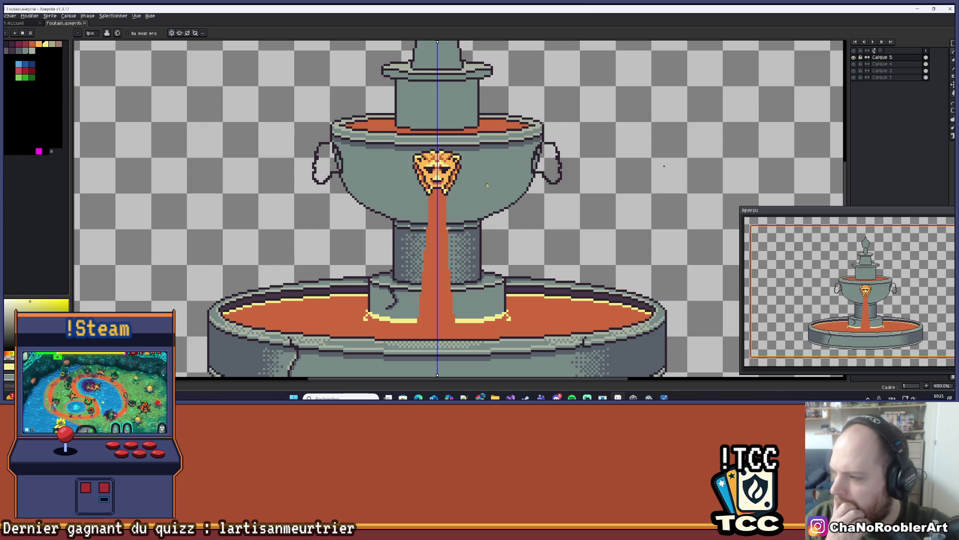
scroll(664, 166, up, 5)
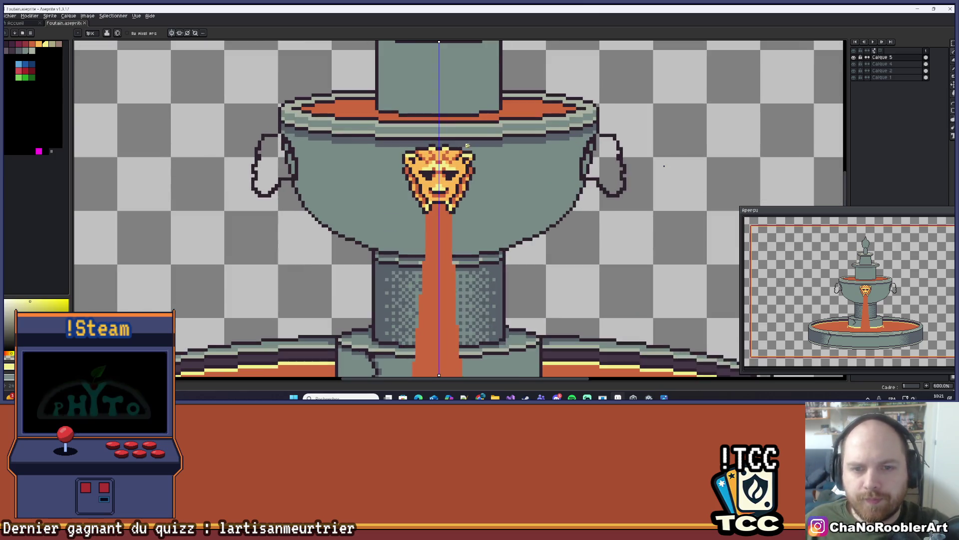
- Pan up and left over the fountain to bring the lion face into view
scroll(665, 166, down, 4)
scroll(664, 165, down, 4)
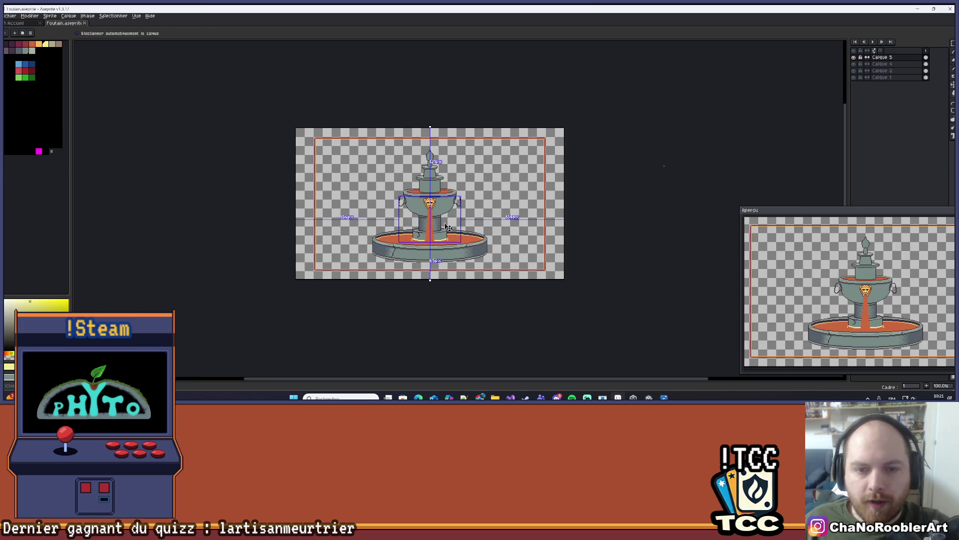
scroll(665, 166, up, 2)
drag(435, 214, 421, 172)
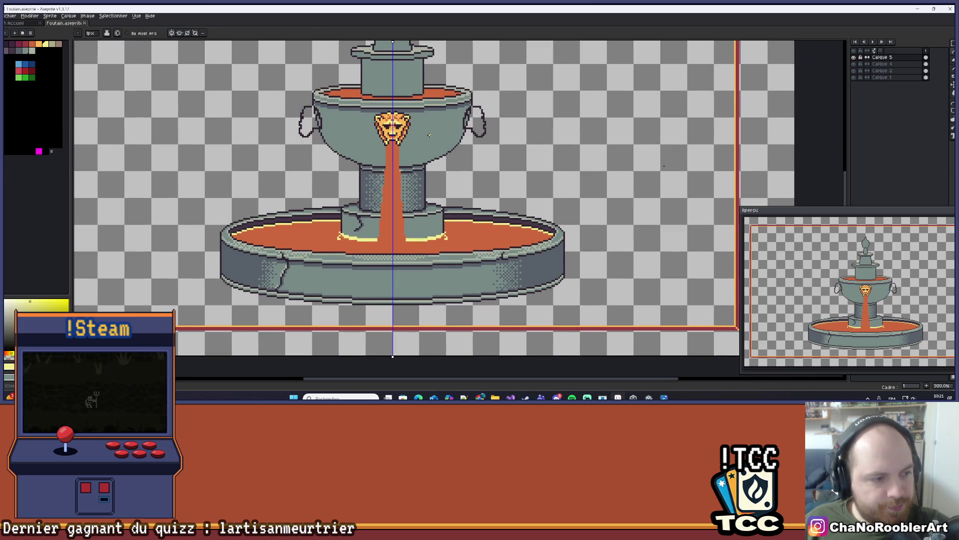
scroll(664, 166, up, 3)
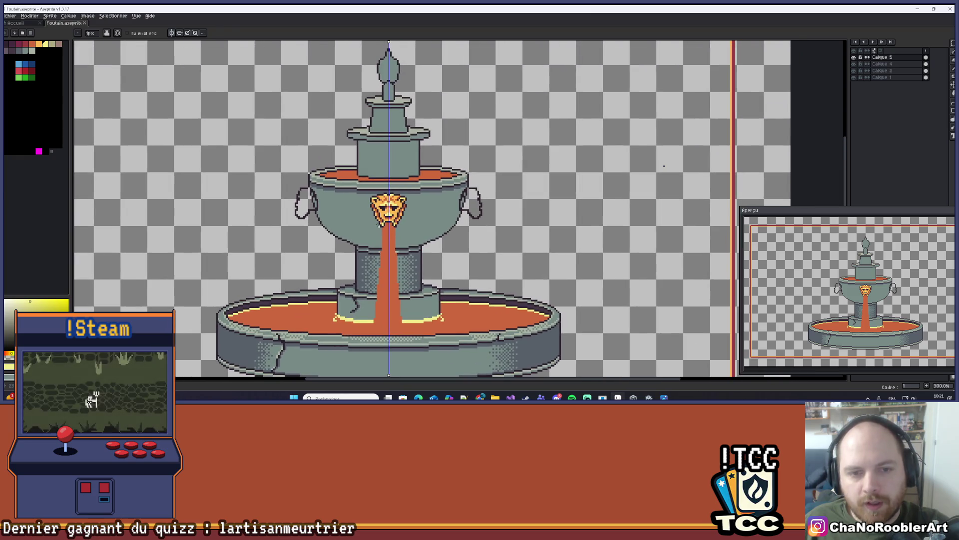
scroll(421, 191, up, 6)
scroll(421, 192, down, 7)
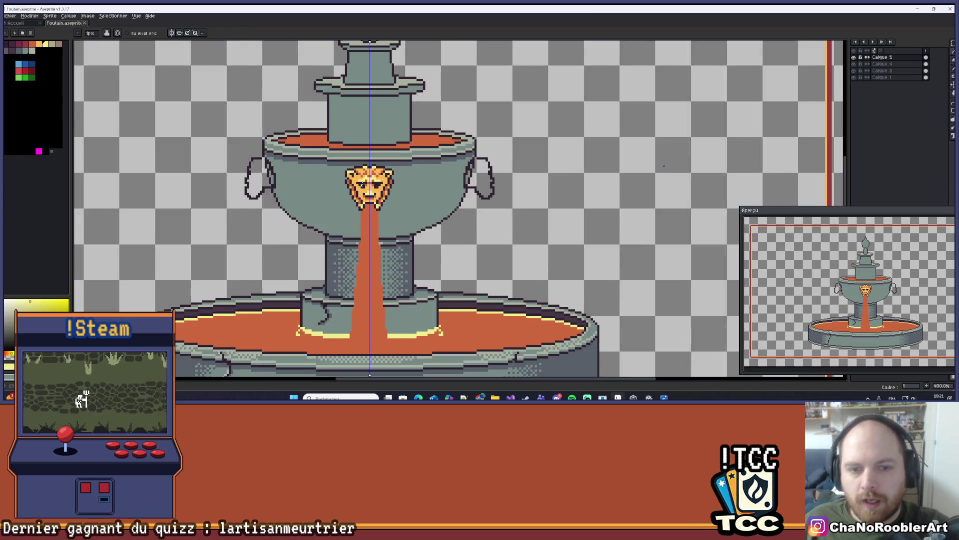
scroll(421, 192, up, 2)
key(v)
key(b)
- Add one mirrored pixel of mask colour to the lion face
scroll(423, 194, down, 3)
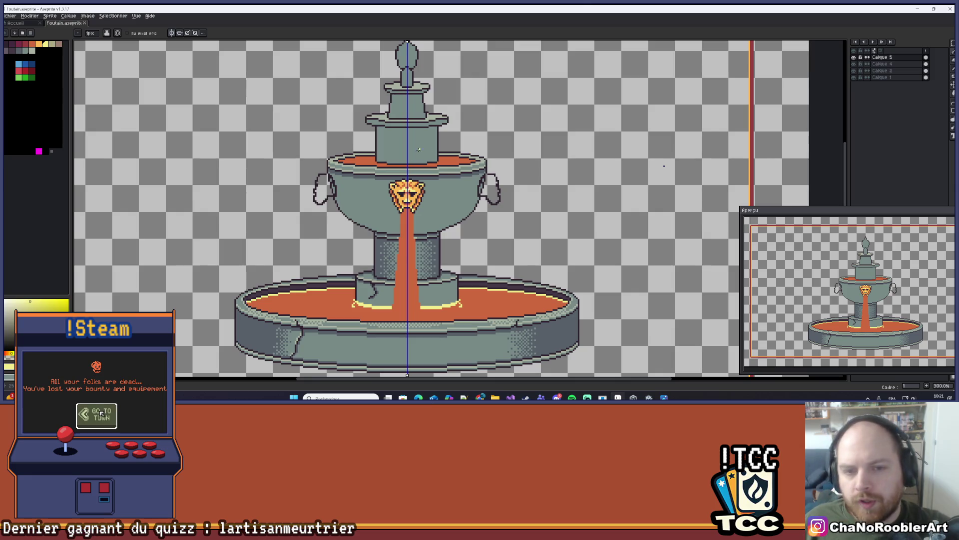
scroll(422, 150, up, 7)
key(i)
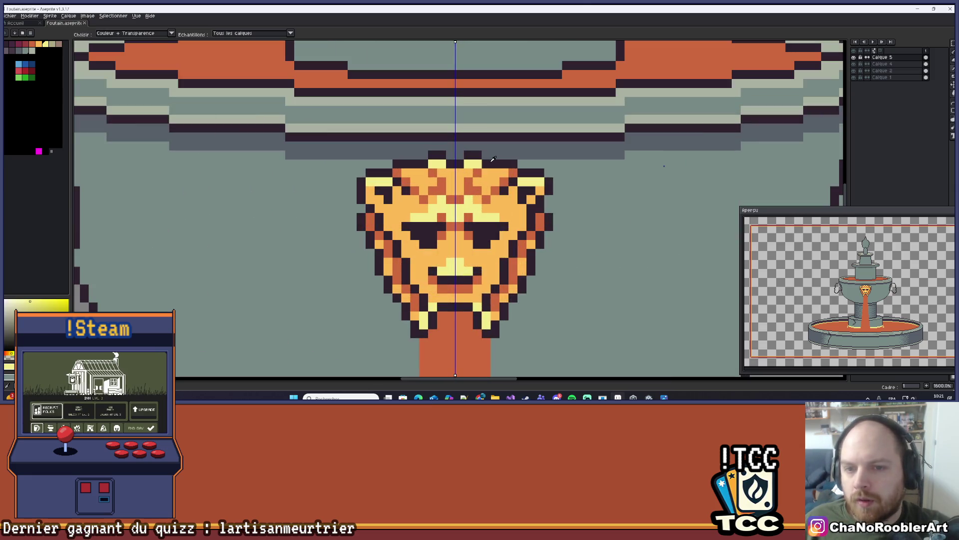
scroll(493, 159, up, 3)
key(b)
click(461, 170)
scroll(470, 165, down, 6)
drag(511, 127, 480, 159)
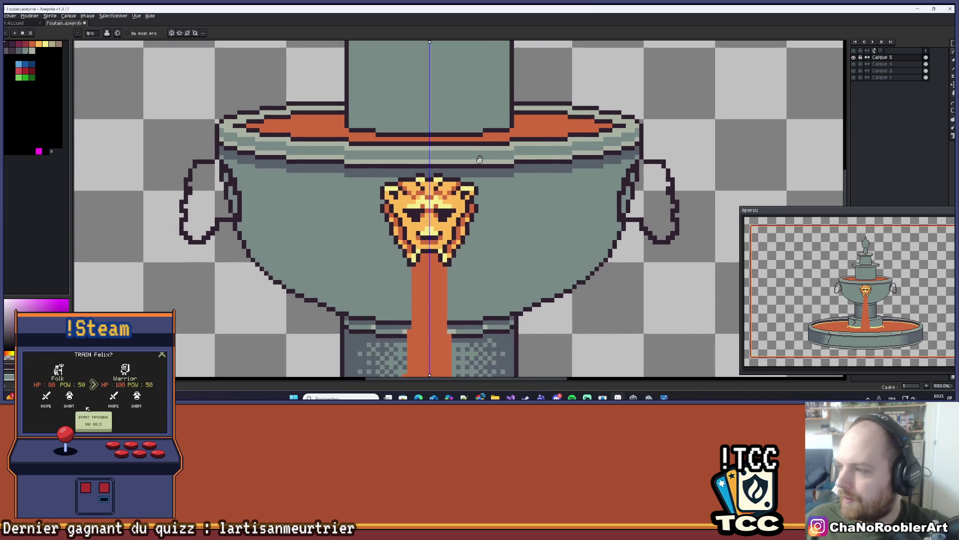
scroll(435, 200, up, 5)
scroll(437, 203, down, 3)
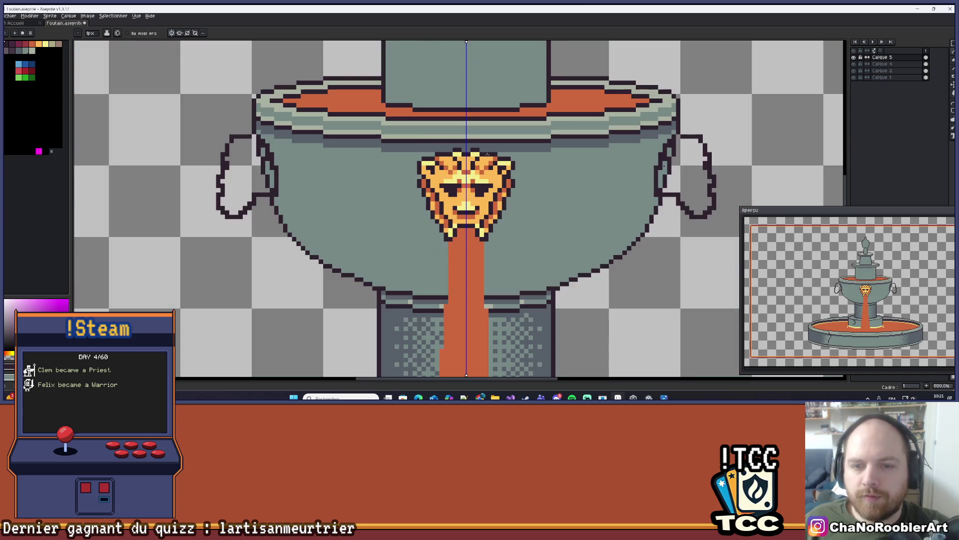
drag(529, 180, 512, 190)
scroll(512, 190, down, 1)
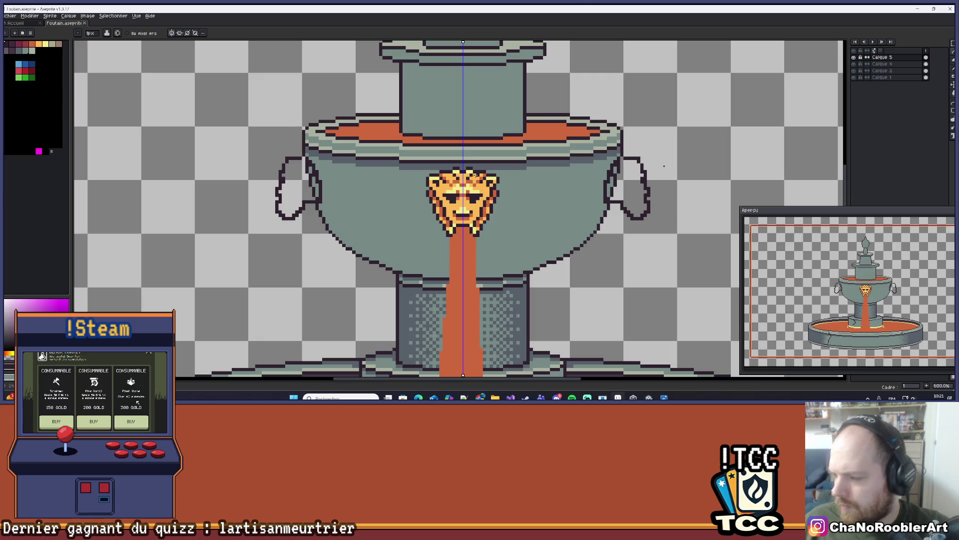
- Paint a mirrored pair of light yellow pixels on the lion's mane
scroll(480, 146, up, 5)
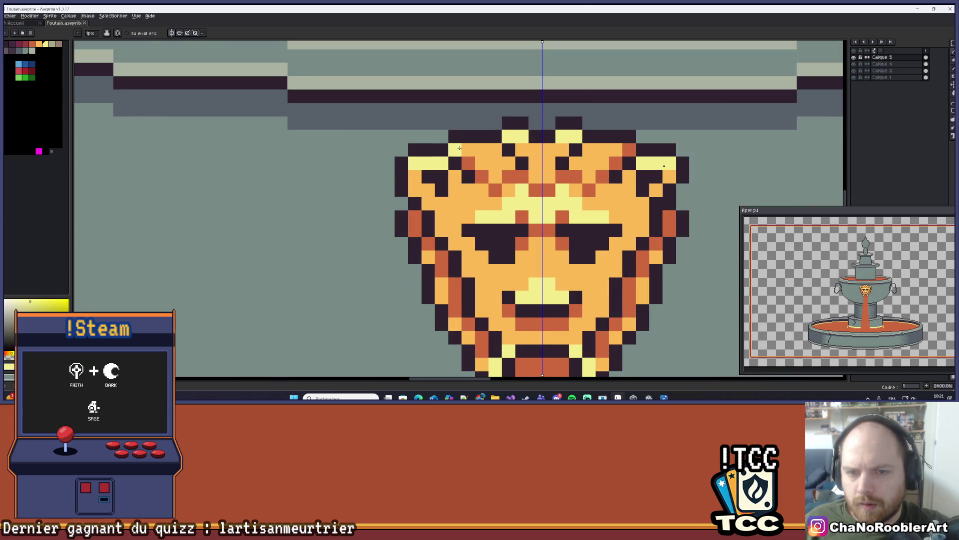
drag(455, 148, 466, 148)
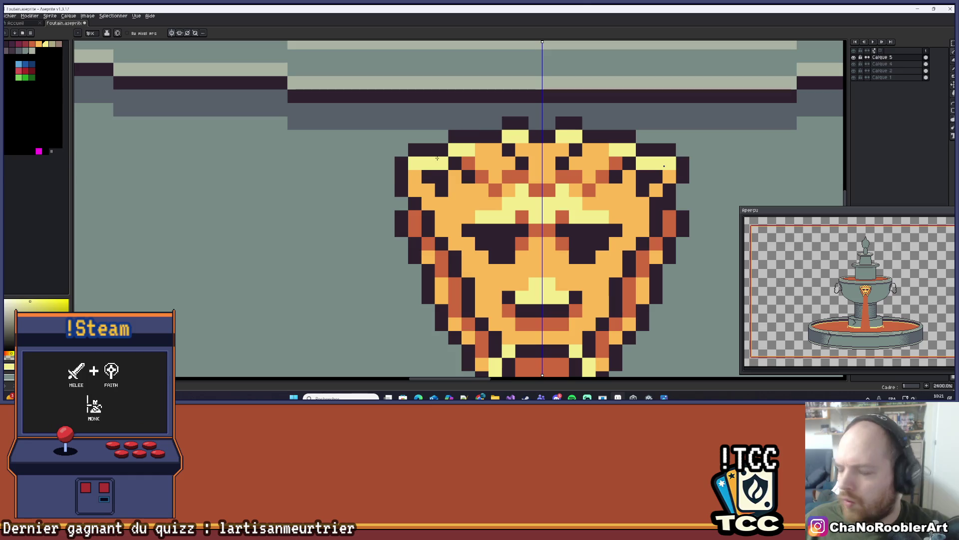
scroll(491, 122, down, 5)
scroll(491, 122, down, 2)
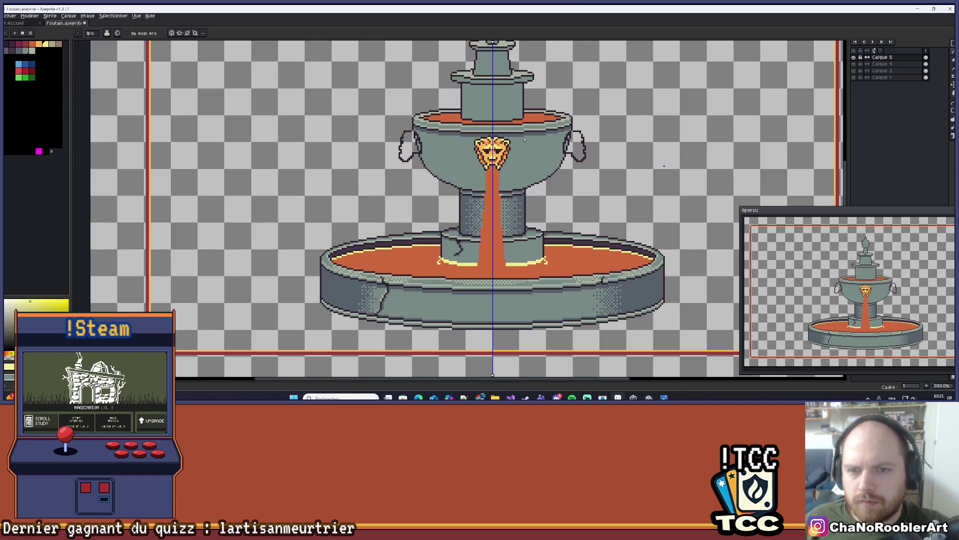
scroll(504, 131, up, 6)
scroll(503, 132, down, 1)
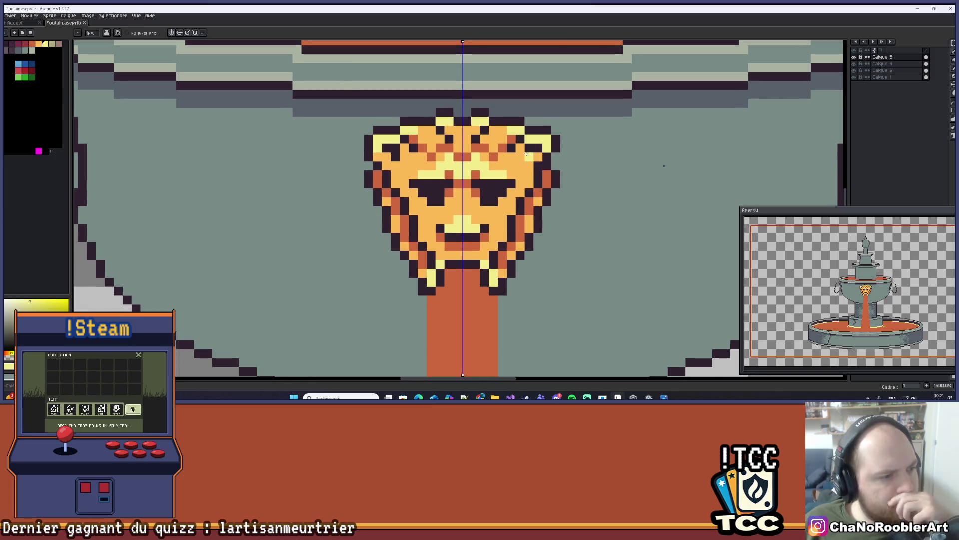
scroll(526, 154, down, 3)
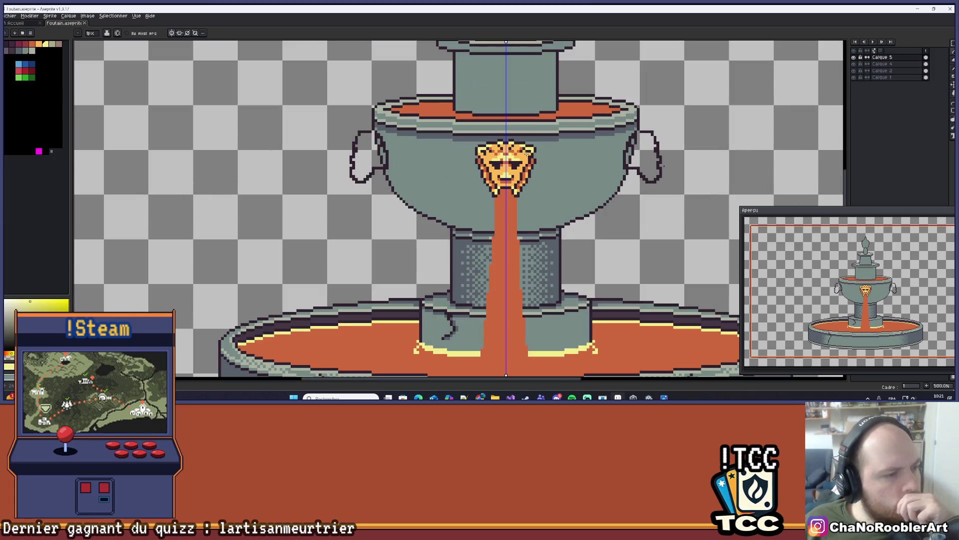
scroll(535, 206, down, 2)
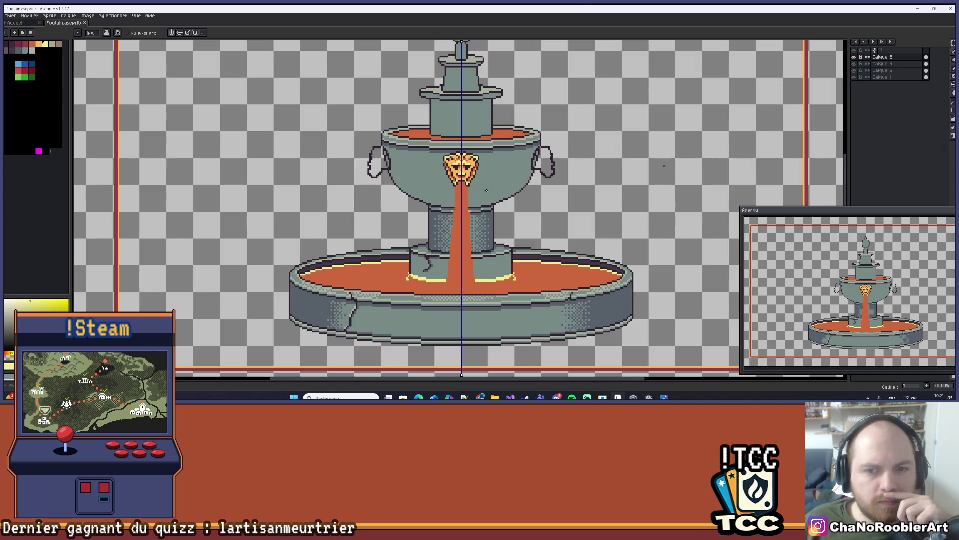
scroll(479, 186, up, 5)
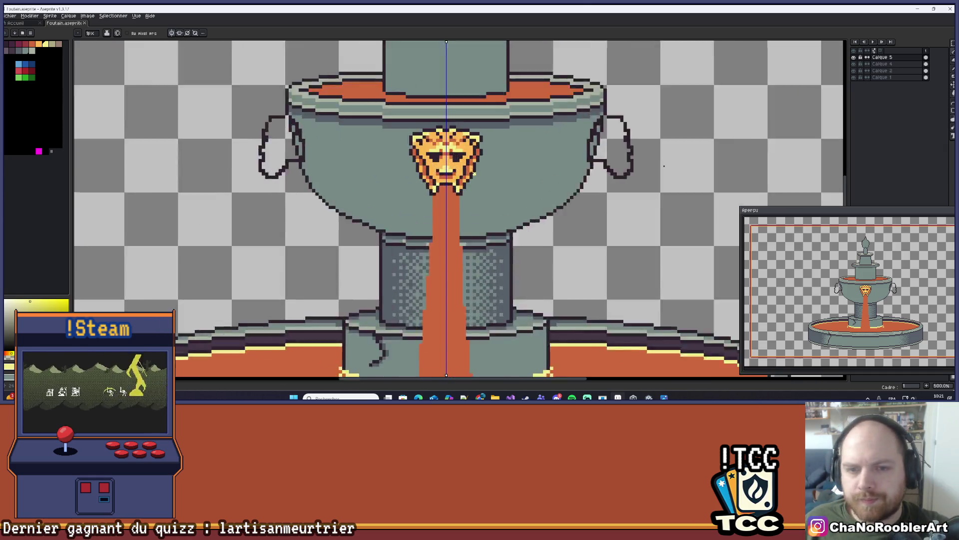
scroll(346, 157, down, 5)
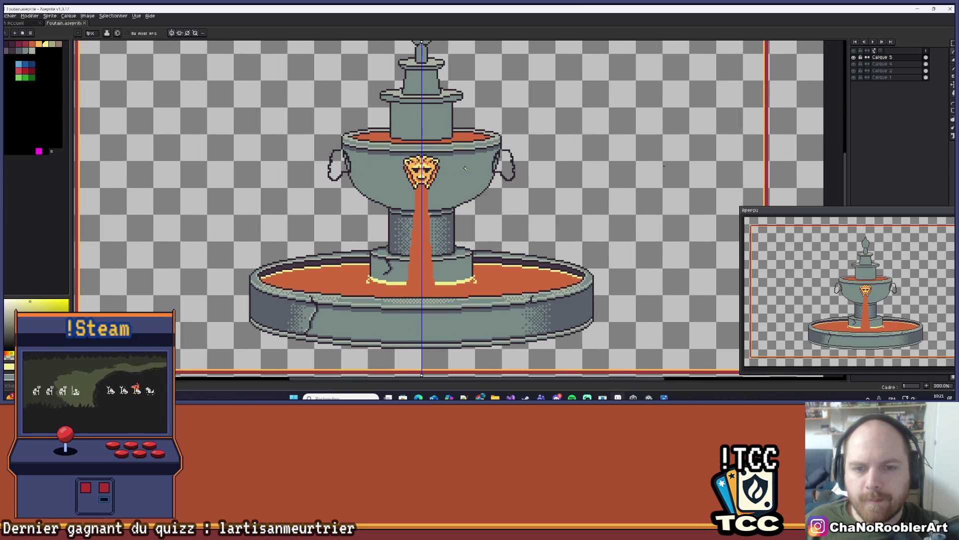
scroll(464, 168, down, 1)
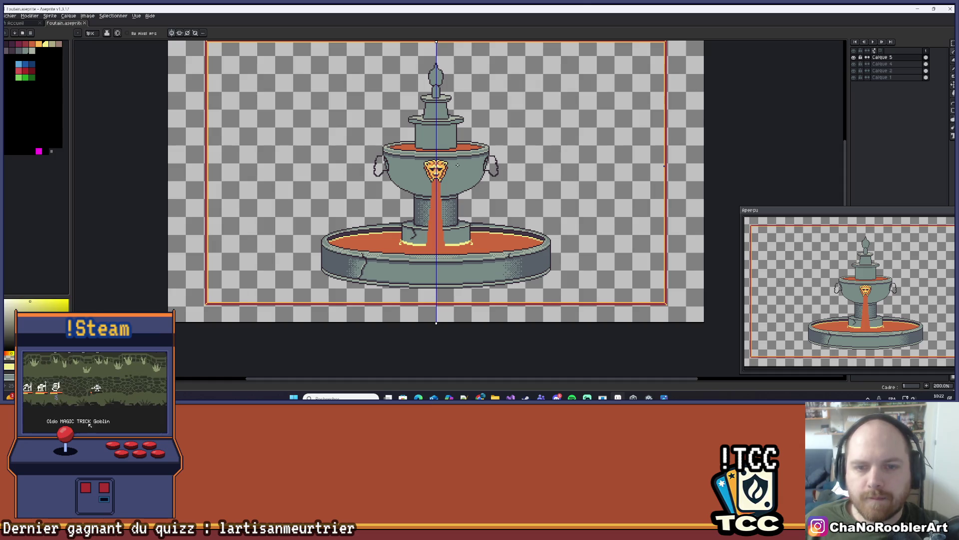
scroll(454, 162, up, 3)
scroll(454, 161, down, 3)
- Add a mirrored pixel pair beside the orange stream just below the mask
drag(454, 162, 463, 227)
scroll(463, 227, down, 1)
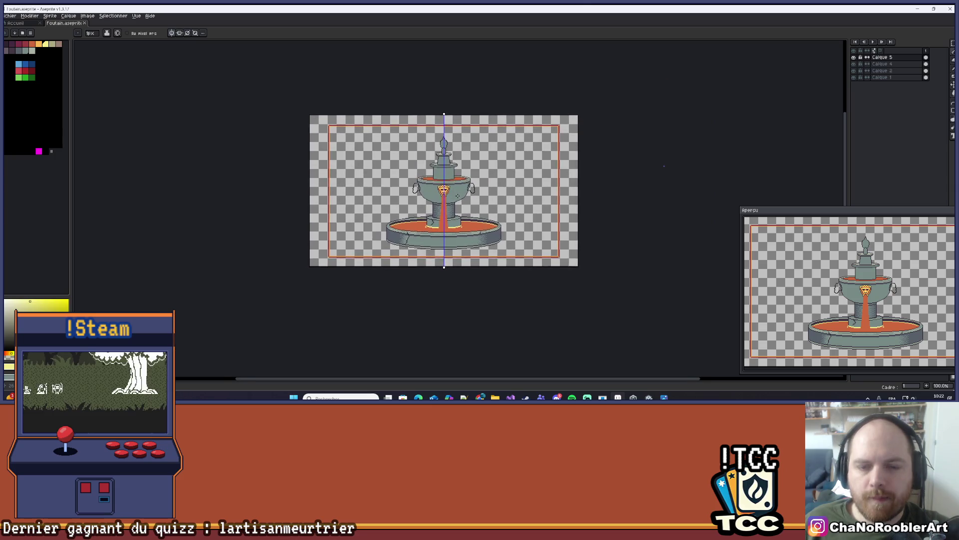
scroll(458, 193, up, 2)
scroll(458, 193, up, 1)
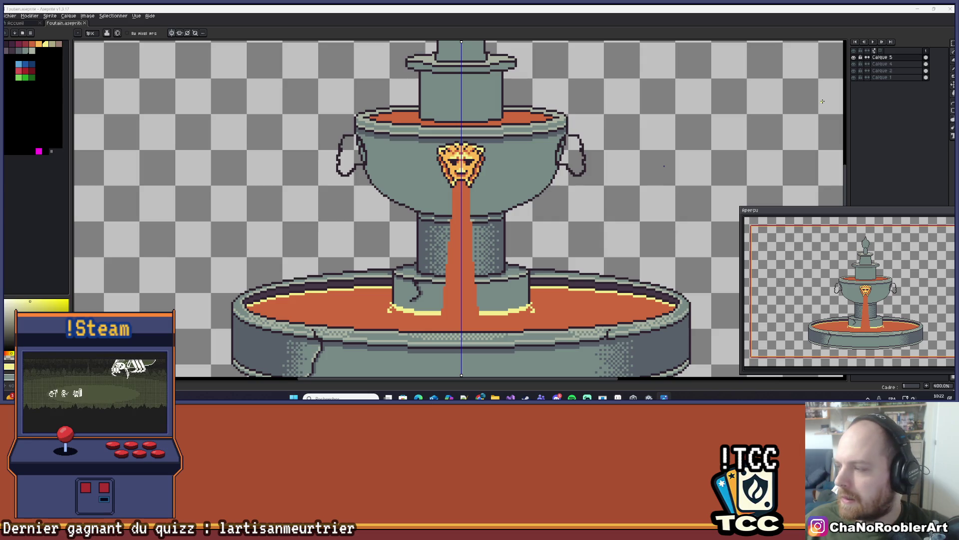
scroll(385, 150, up, 2)
scroll(385, 150, down, 2)
scroll(386, 146, up, 1)
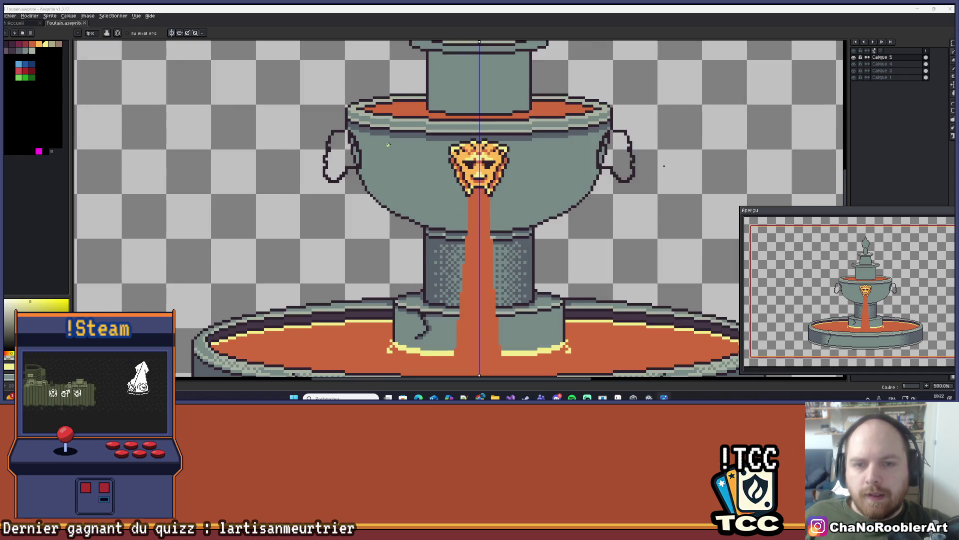
scroll(386, 145, down, 2)
scroll(487, 237, up, 2)
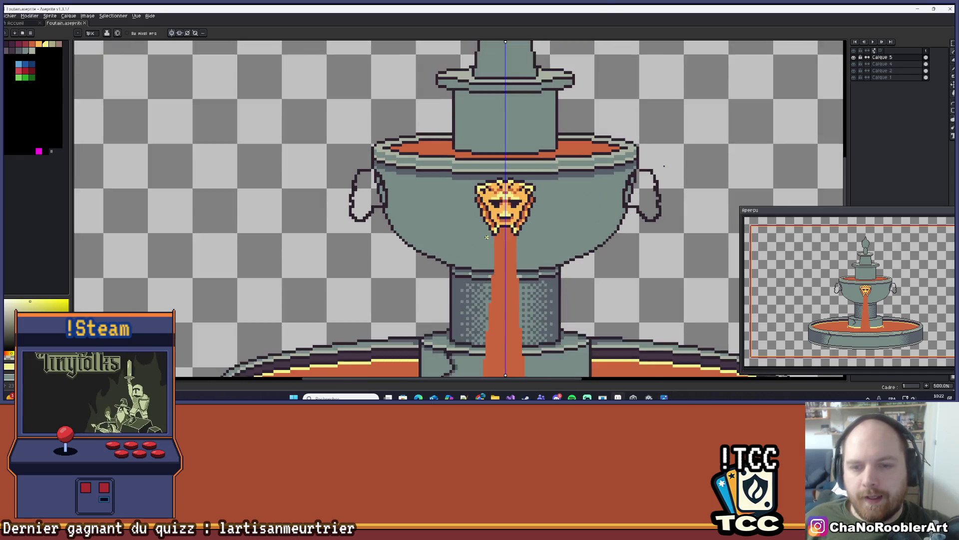
scroll(487, 237, up, 4)
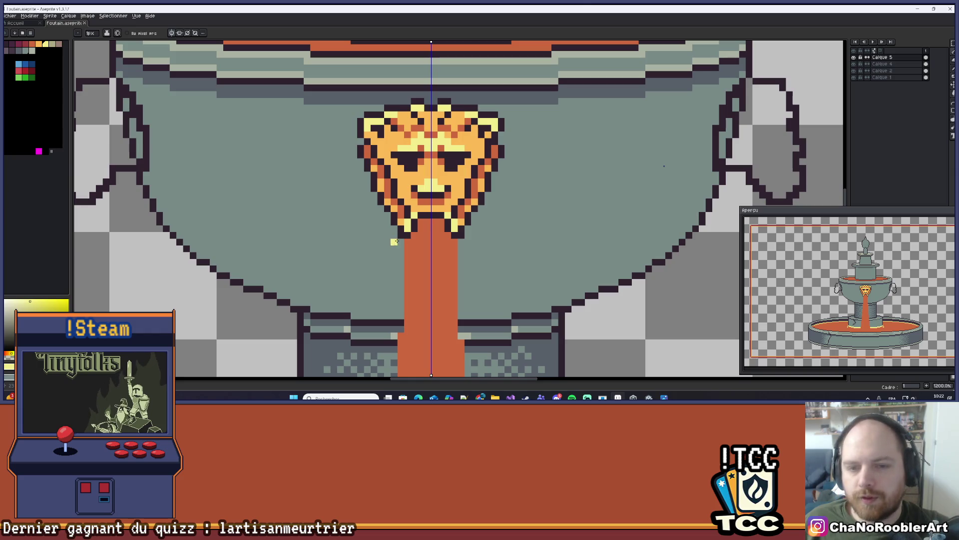
click(400, 236)
- Pan and zoom around the lion face to review the new detail
scroll(398, 250, down, 5)
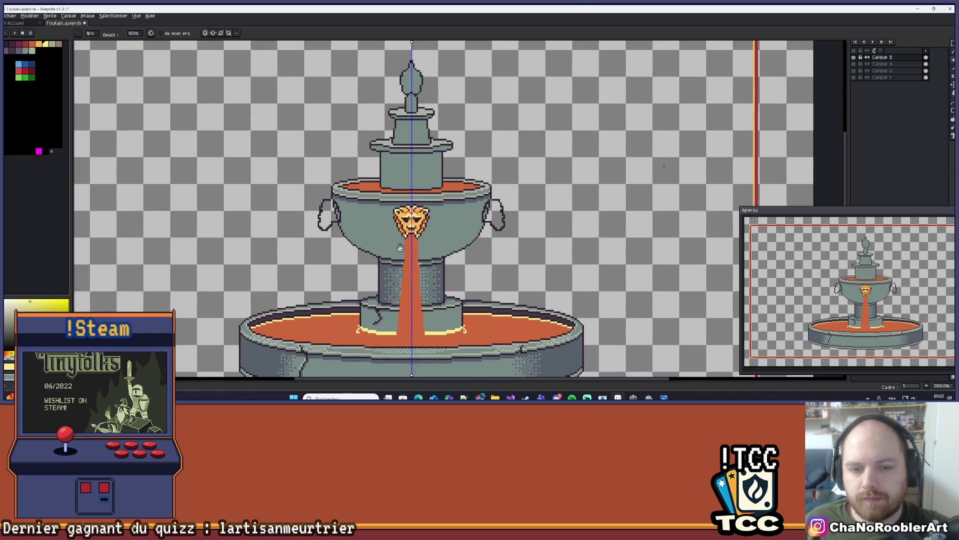
scroll(398, 250, down, 1)
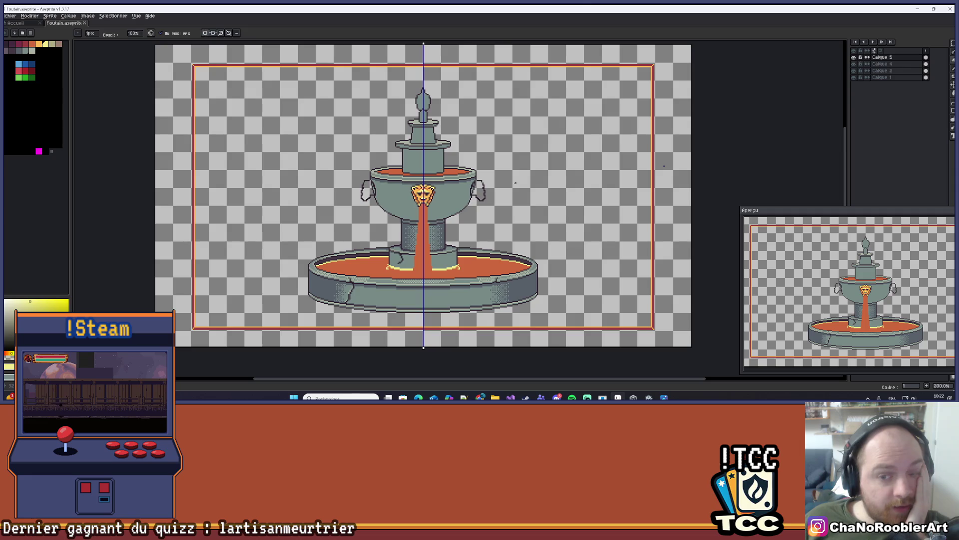
scroll(425, 203, up, 7)
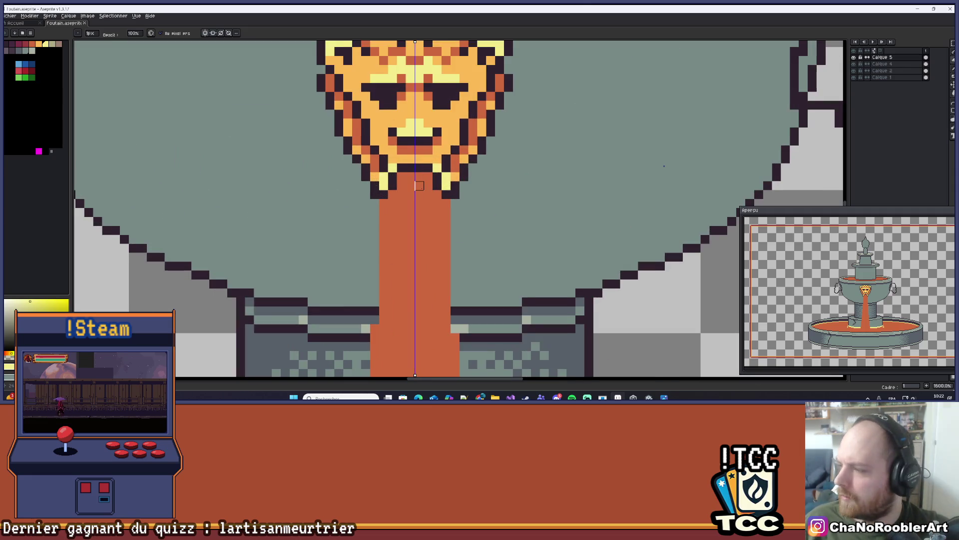
drag(420, 190, 406, 234)
scroll(394, 232, down, 7)
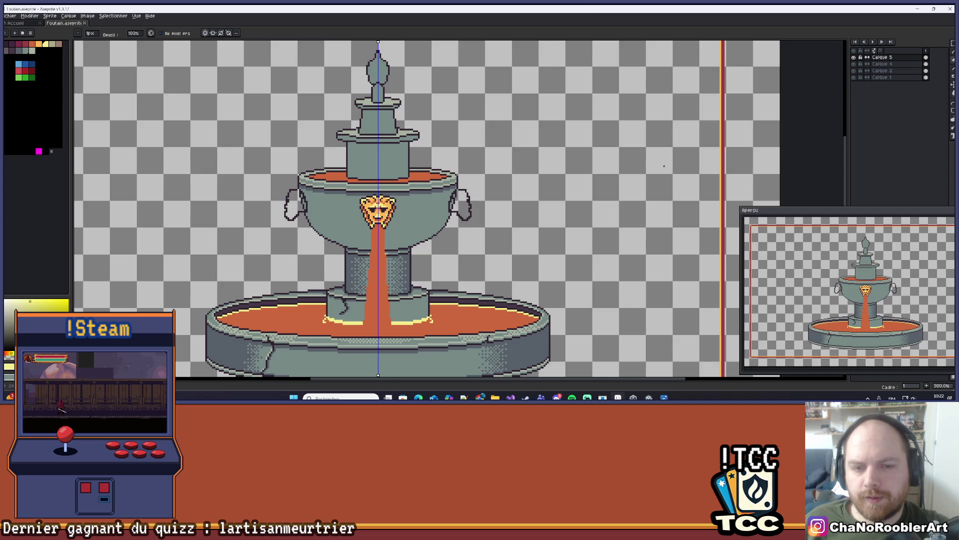
scroll(422, 239, up, 3)
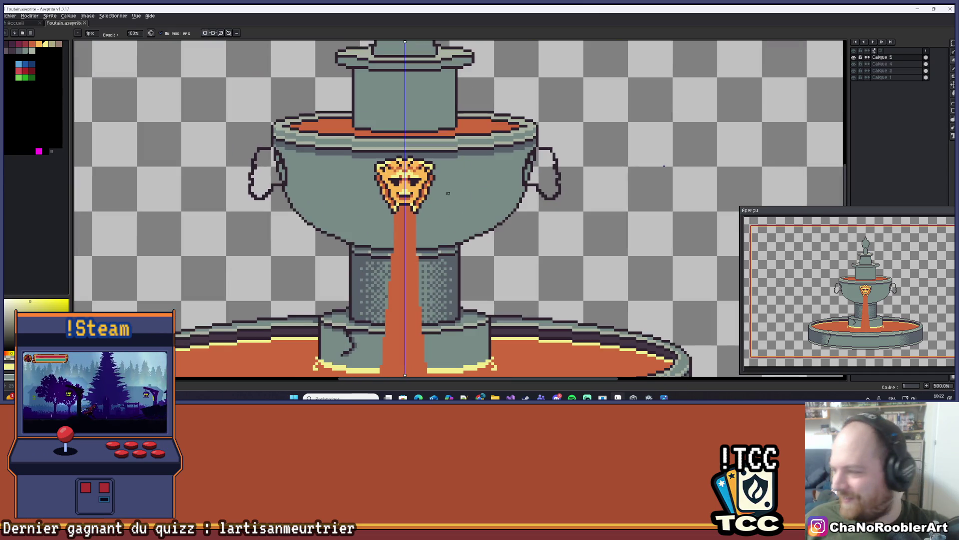
scroll(432, 165, down, 1)
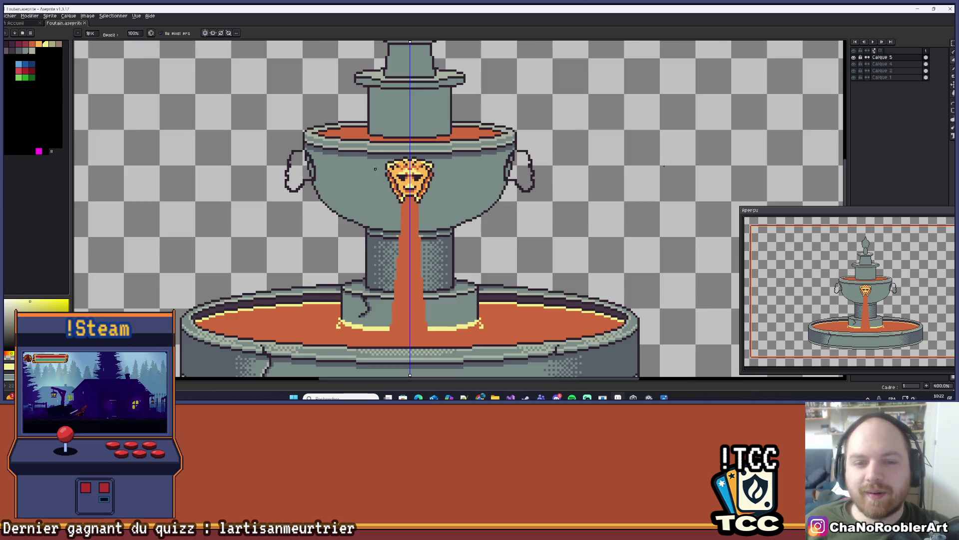
scroll(420, 196, down, 1)
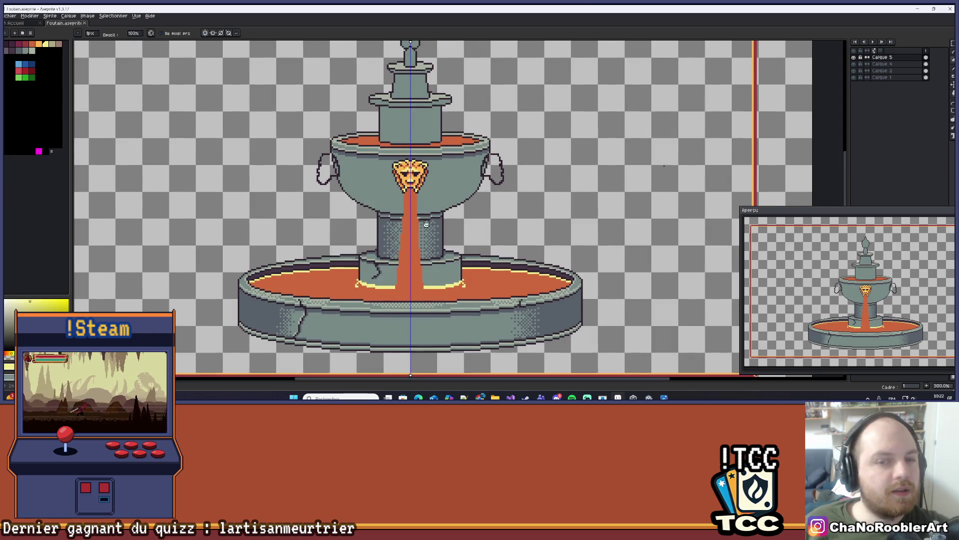
scroll(419, 197, down, 1)
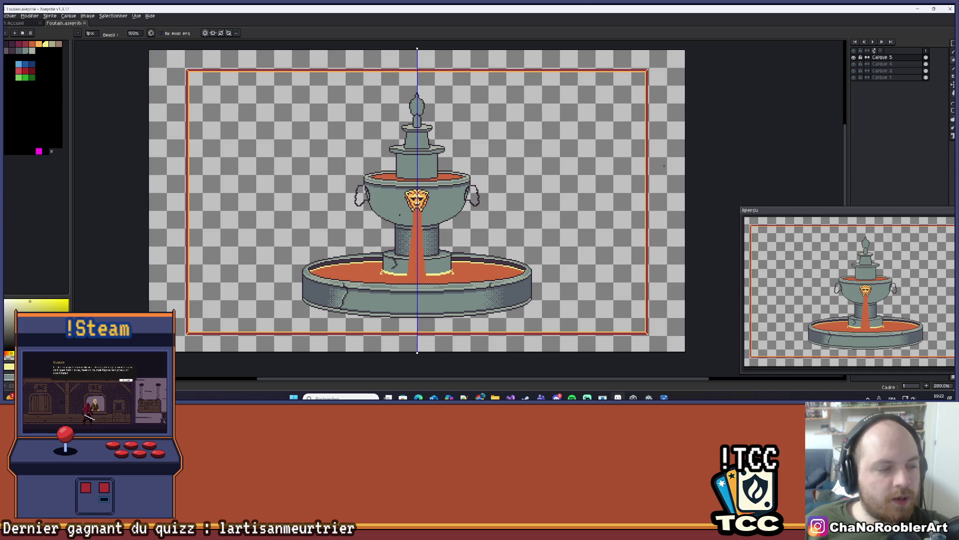
scroll(374, 207, up, 7)
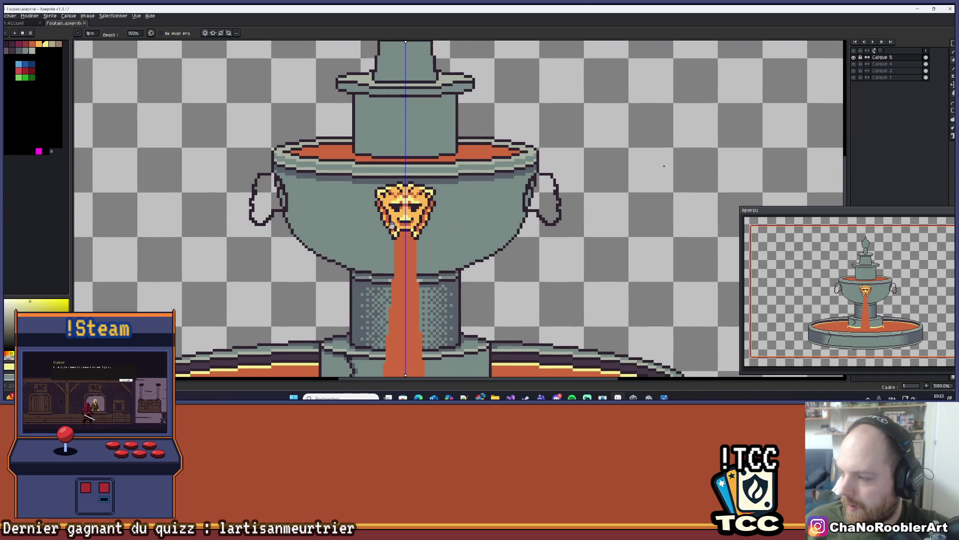
- Draw a mirrored dark outline down the left side of the lion face
scroll(373, 207, up, 3)
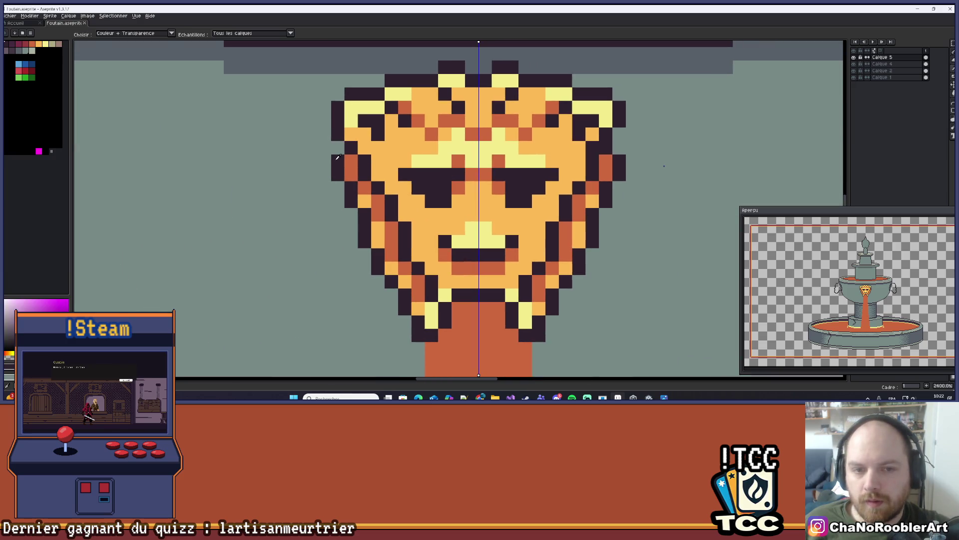
mouse_move(322, 172)
mouse_down()
mouse_move(346, 174)
mouse_move(334, 181)
mouse_up()
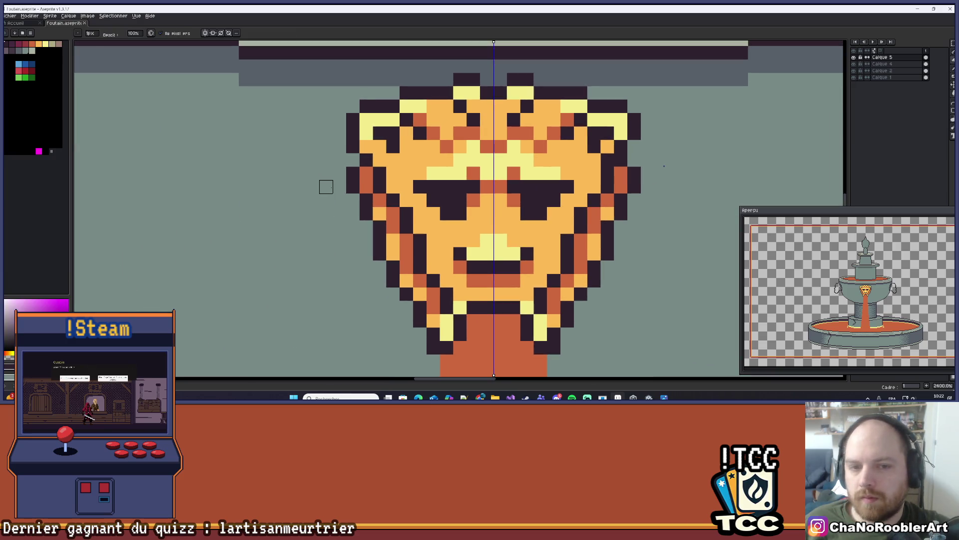
click(341, 182)
scroll(340, 181, down, 3)
scroll(339, 185, up, 3)
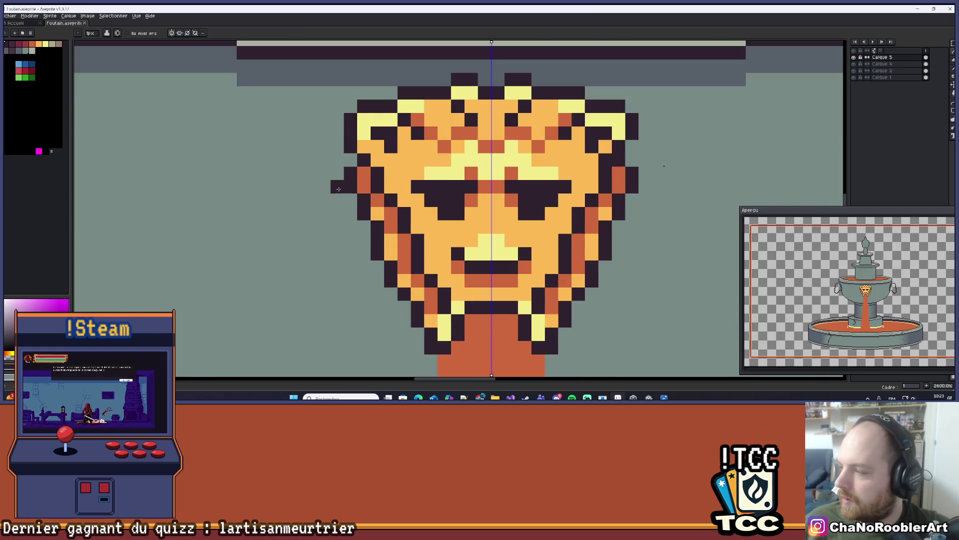
drag(339, 189, 350, 223)
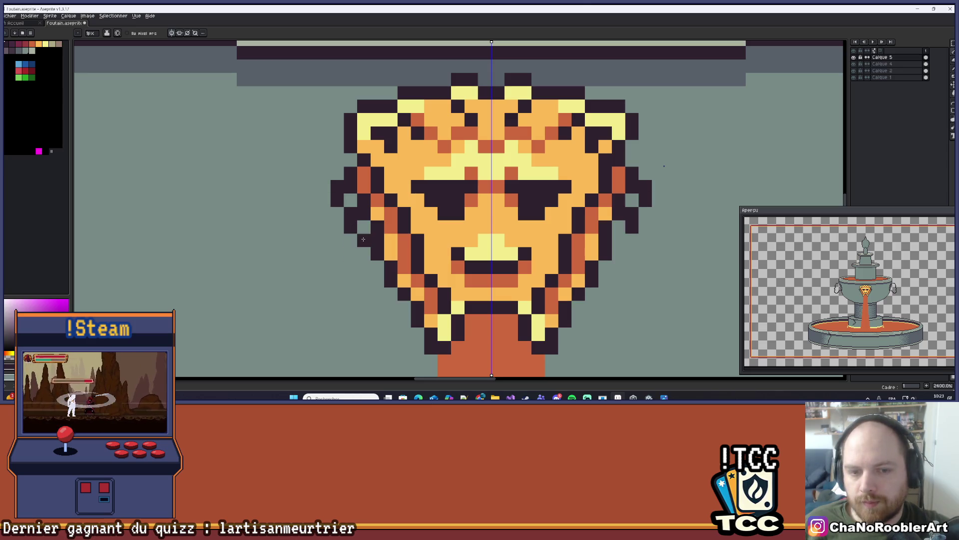
scroll(349, 225, down, 2)
- Sample the face's orange from the drawing and remove a stray orange pixel
key(alt)
click(348, 215)
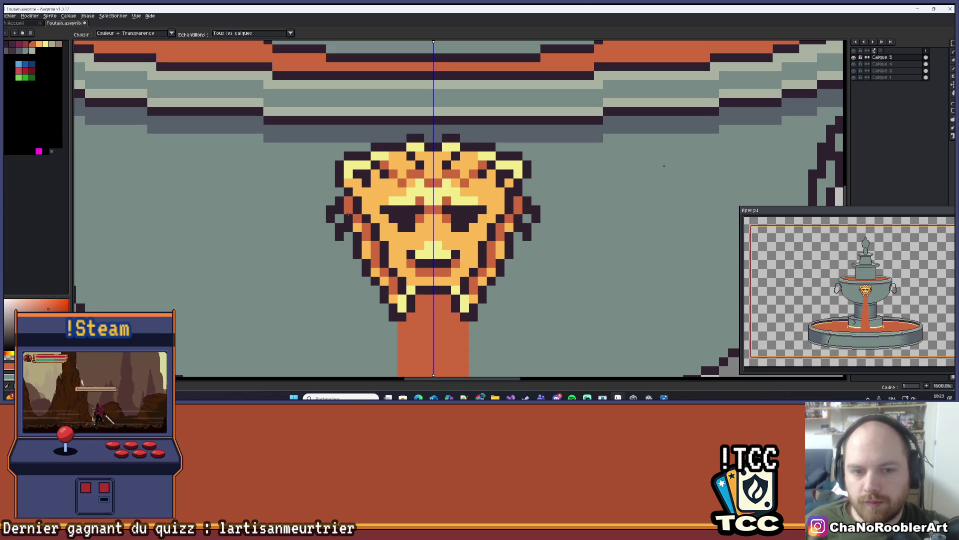
scroll(349, 214, down, 4)
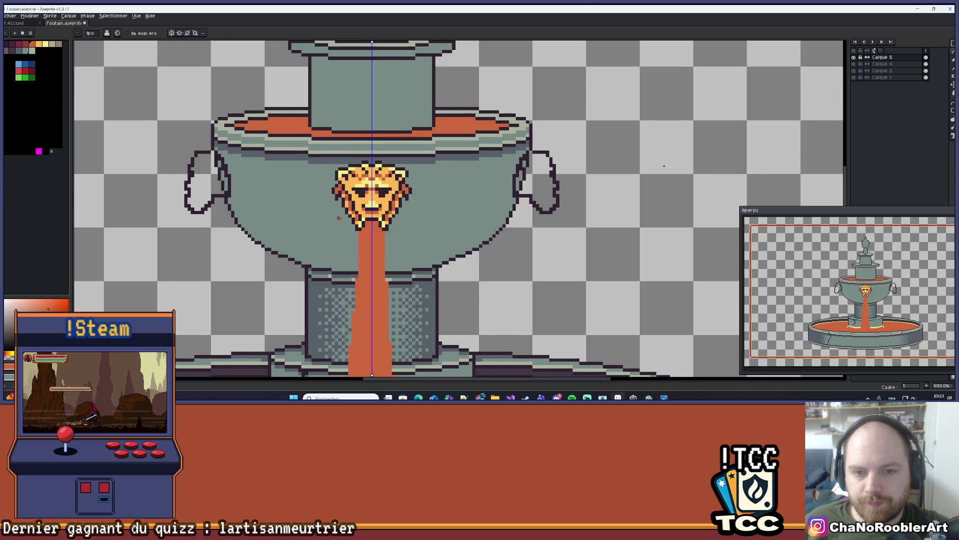
scroll(339, 219, up, 1)
scroll(344, 235, up, 5)
click(345, 238)
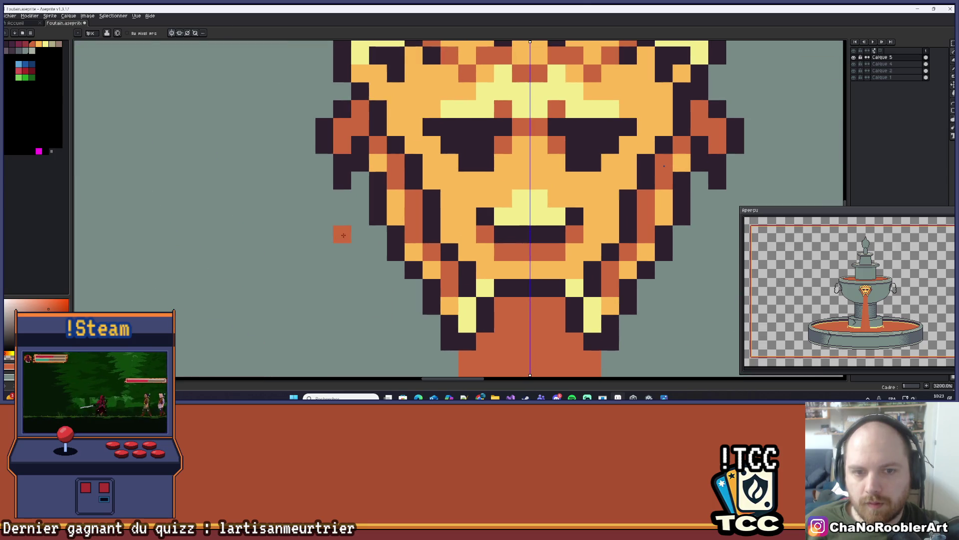
key(ctrl+z)
- Add mirrored dark pixels along the face's lower edges and the mane's edge
mouse_move(340, 222)
mouse_down()
mouse_move(331, 243)
mouse_move(316, 238)
mouse_up()
click(339, 247)
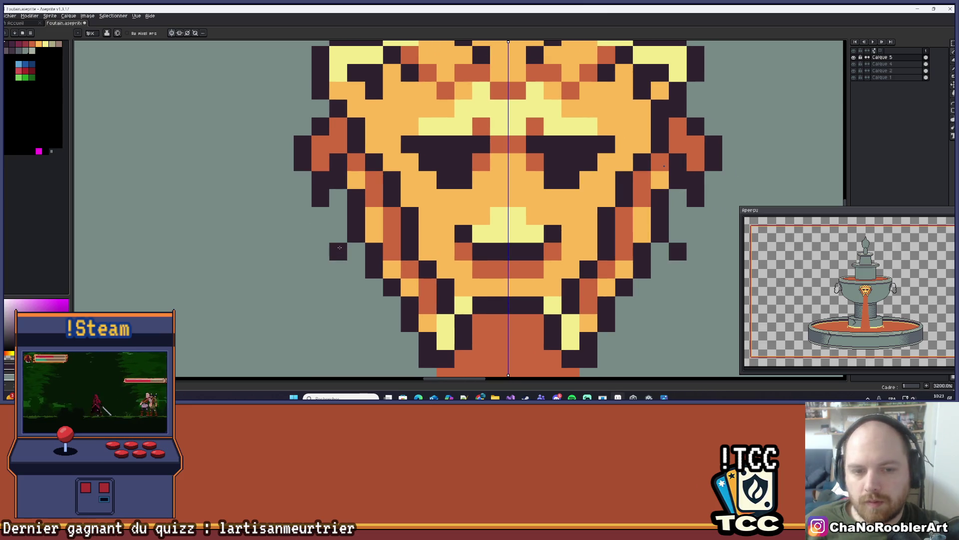
click(320, 234)
click(323, 222)
scroll(339, 221, down, 5)
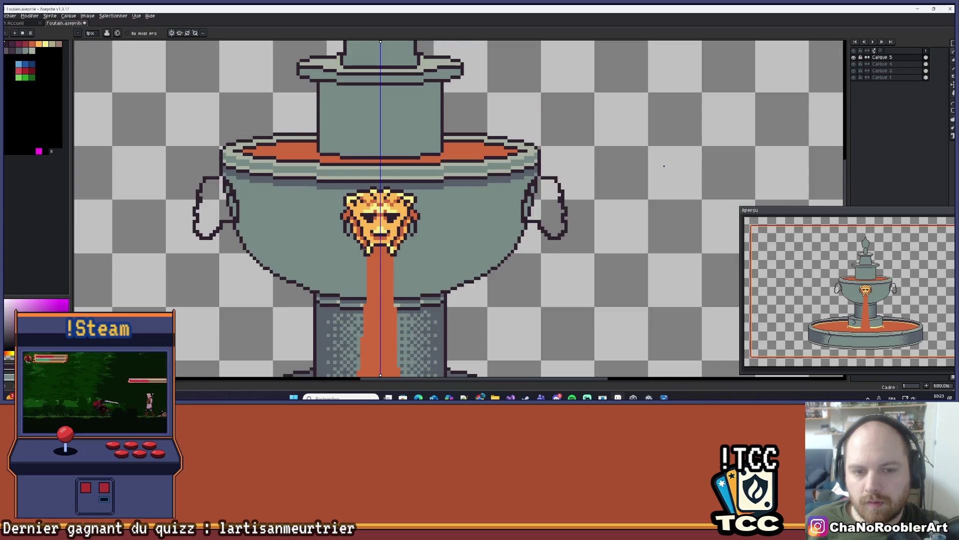
scroll(350, 245, up, 5)
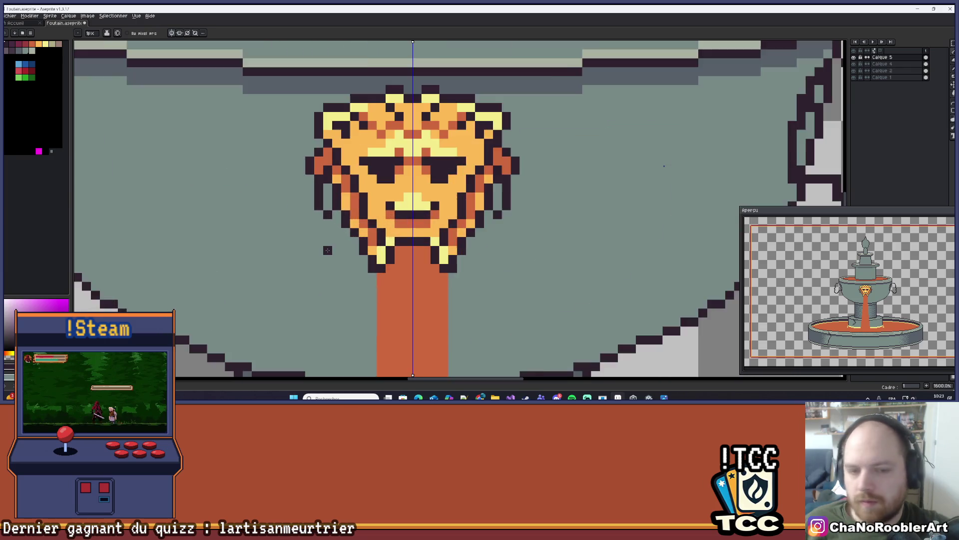
drag(340, 210, 340, 233)
click(354, 246)
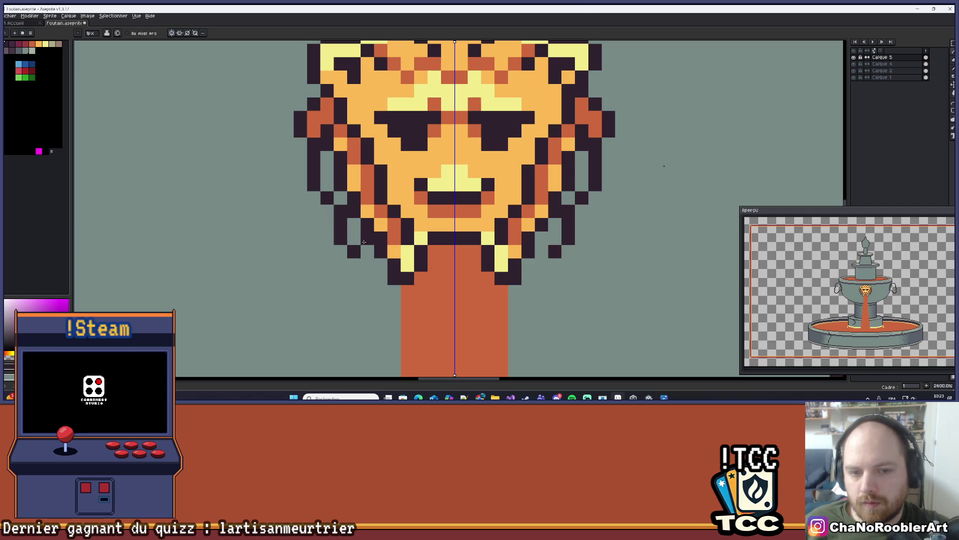
scroll(369, 266, down, 5)
scroll(357, 233, up, 6)
- Paint mirrored orange shading down both sides of the mane
drag(358, 233, 353, 258)
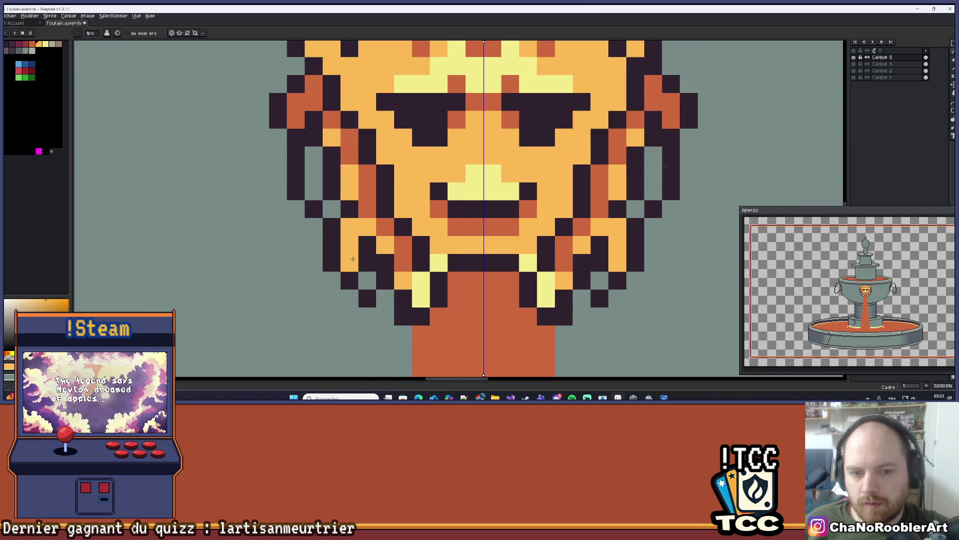
click(369, 270)
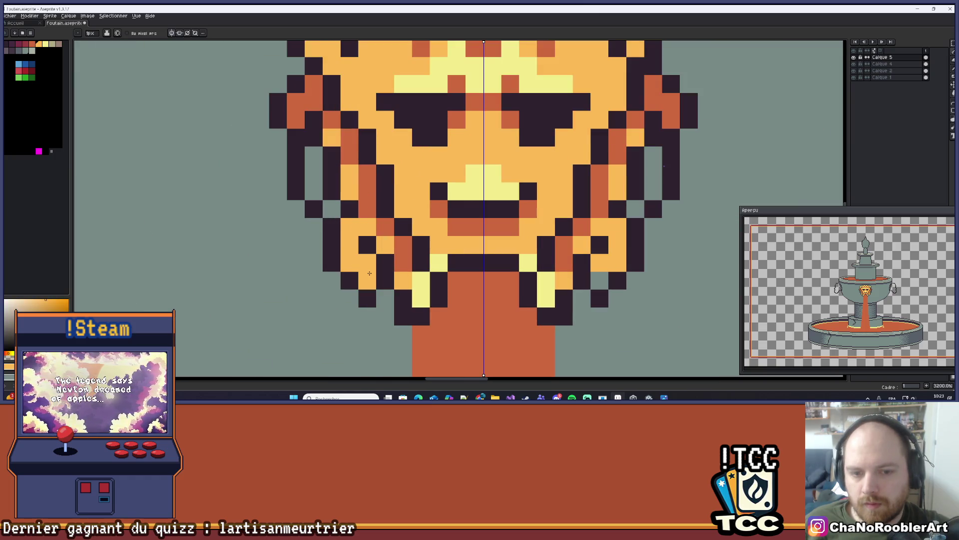
scroll(390, 228, down, 4)
scroll(398, 226, up, 2)
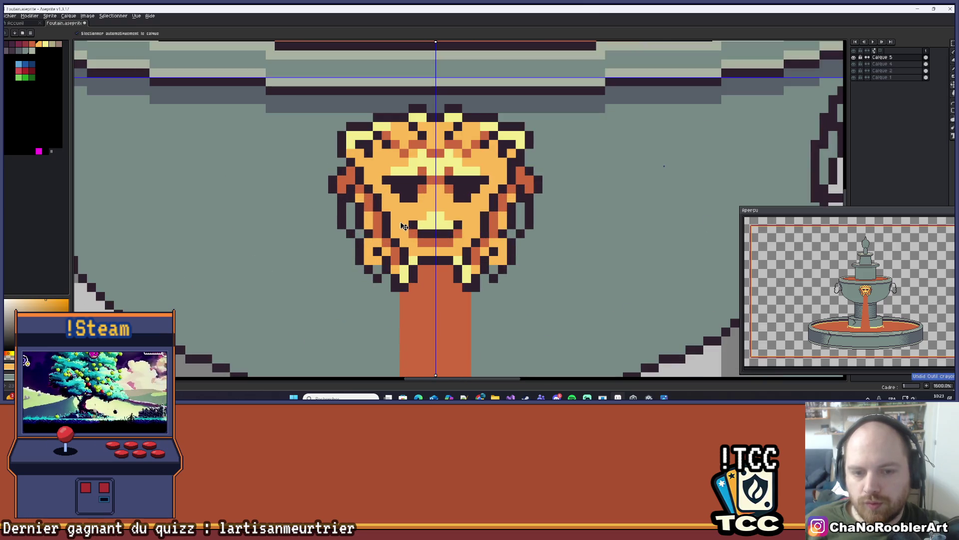
- Undo the last pencil stroke on the lion face
scroll(398, 226, down, 1)
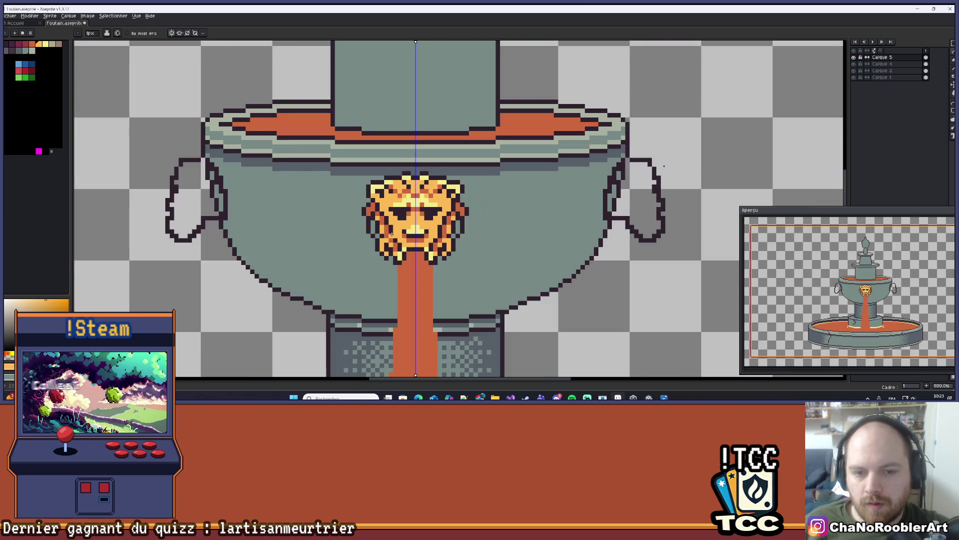
scroll(390, 238, down, 1)
scroll(371, 228, up, 3)
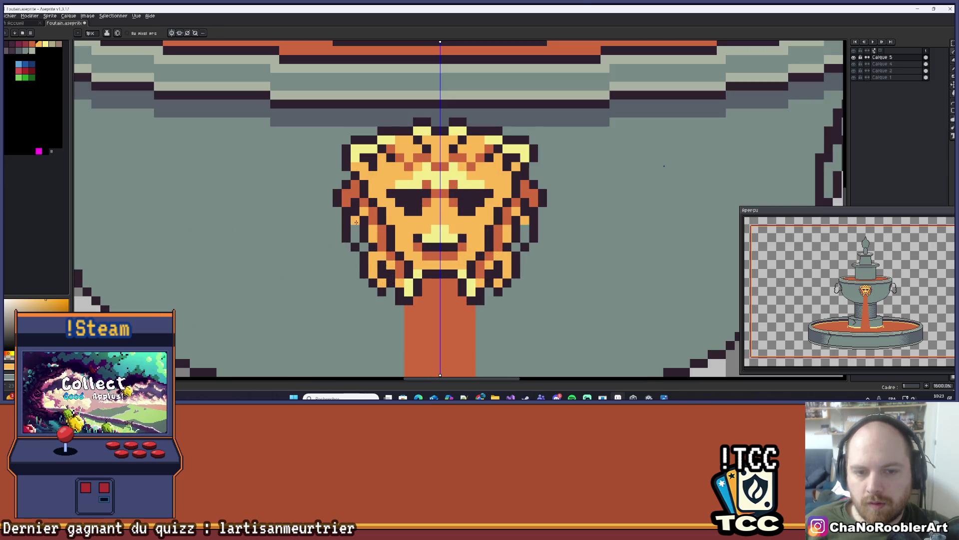
scroll(361, 245, down, 2)
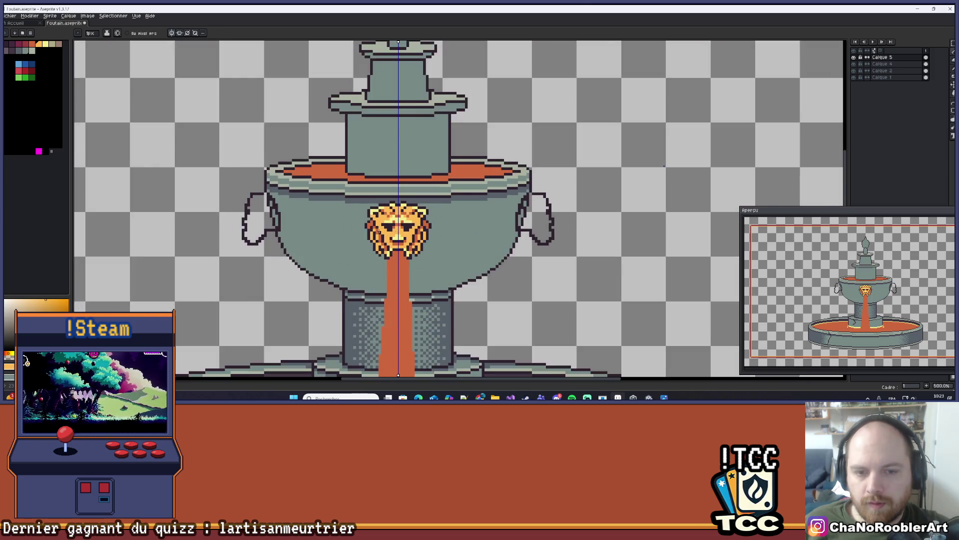
scroll(362, 245, up, 3)
scroll(335, 222, down, 4)
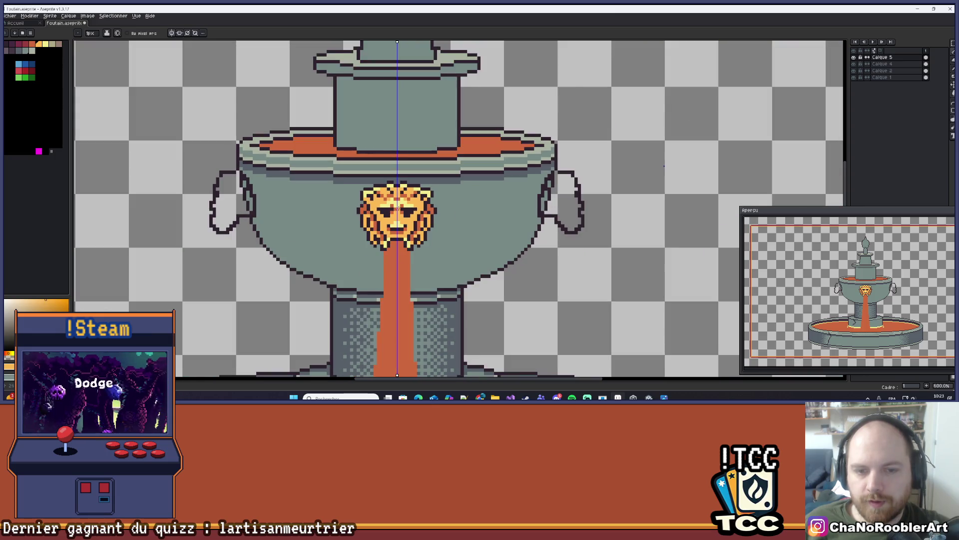
scroll(336, 221, down, 1)
scroll(425, 197, down, 1)
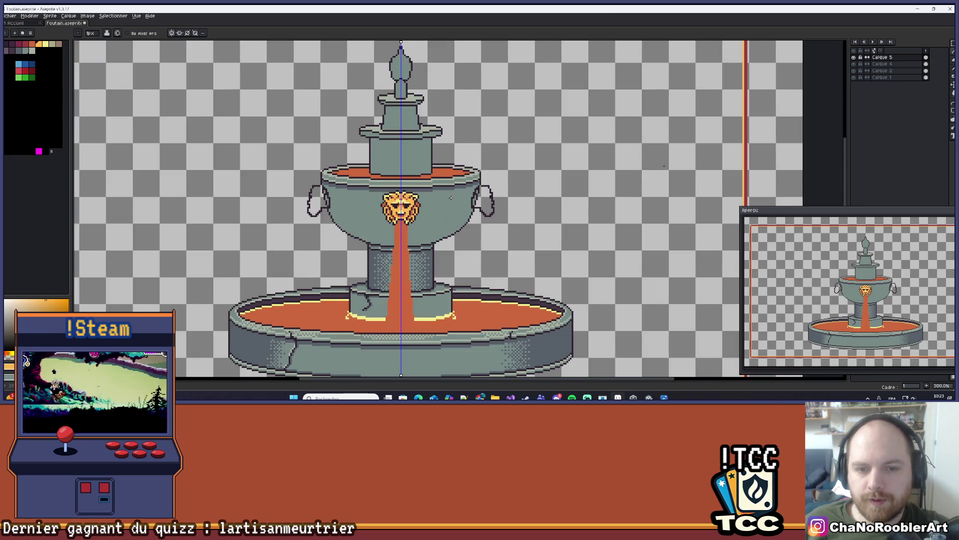
scroll(451, 198, up, 4)
key(ctrl+z)
key(ctrl+z)
key(ctrl+z)
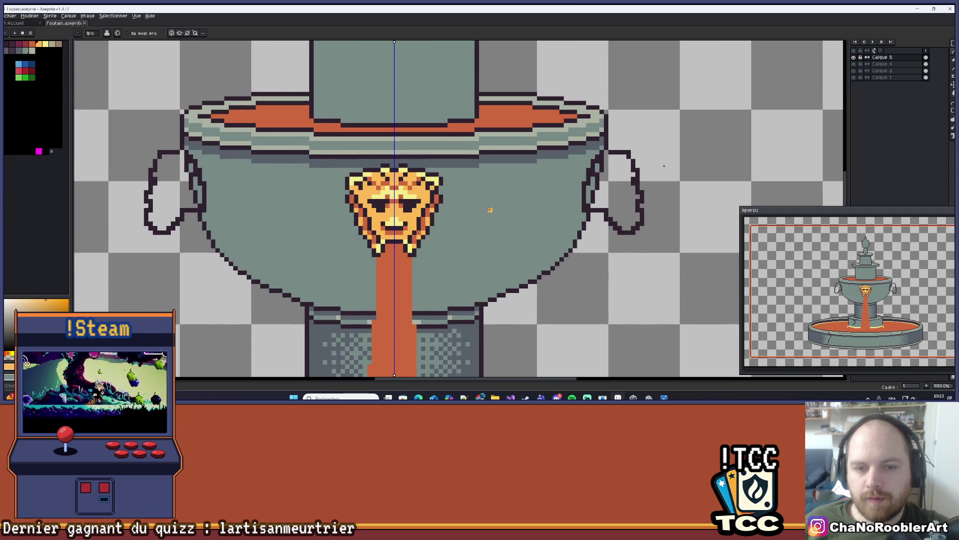
- Zoom out and recentre to review the whole fountain
scroll(490, 205, down, 1)
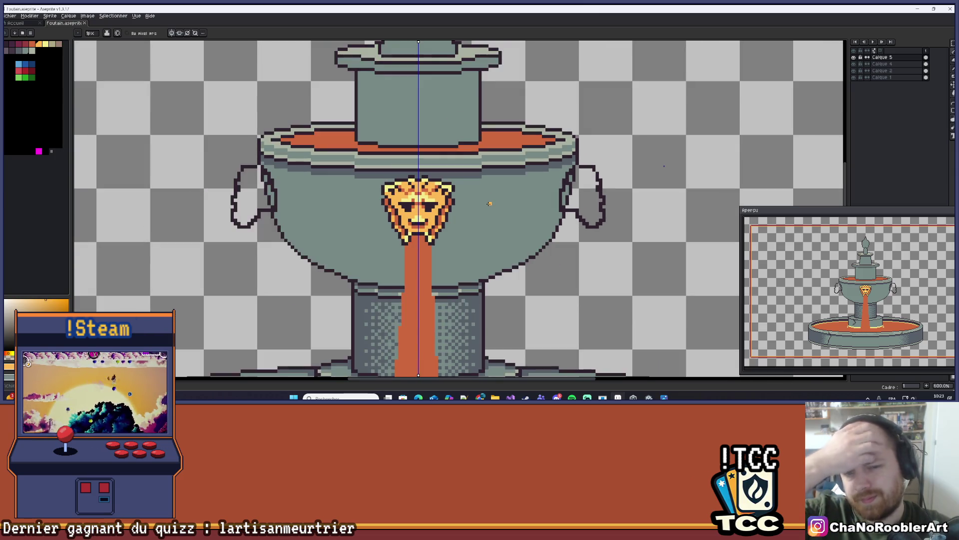
scroll(490, 204, up, 6)
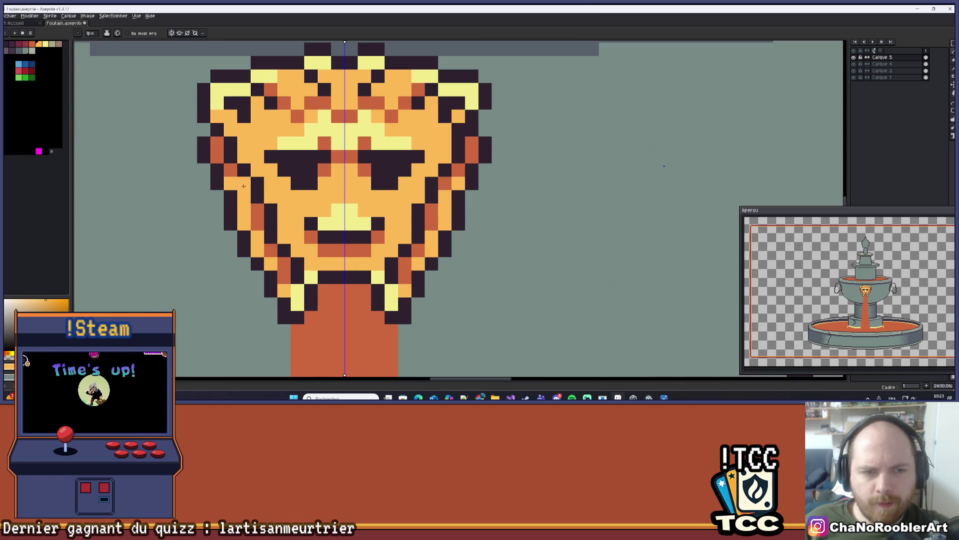
scroll(280, 194, down, 6)
scroll(305, 210, up, 4)
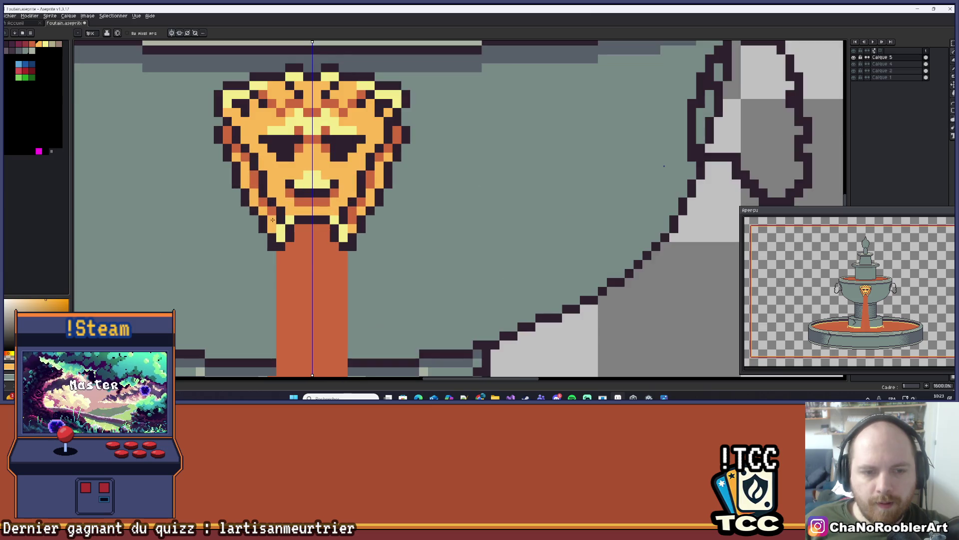
scroll(273, 220, down, 4)
scroll(395, 223, down, 2)
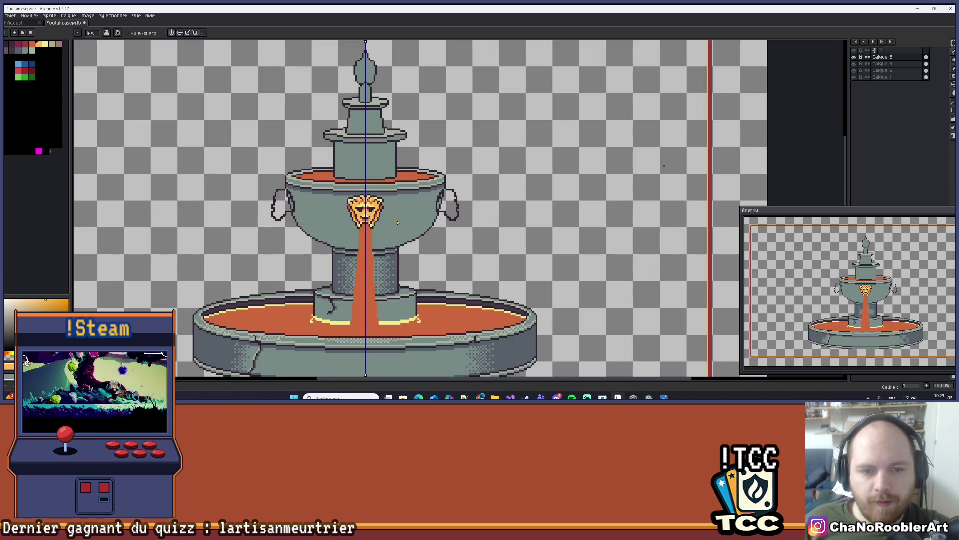
mouse_move(335, 219)
mouse_down()
mouse_move(301, 215)
mouse_move(315, 212)
mouse_up()
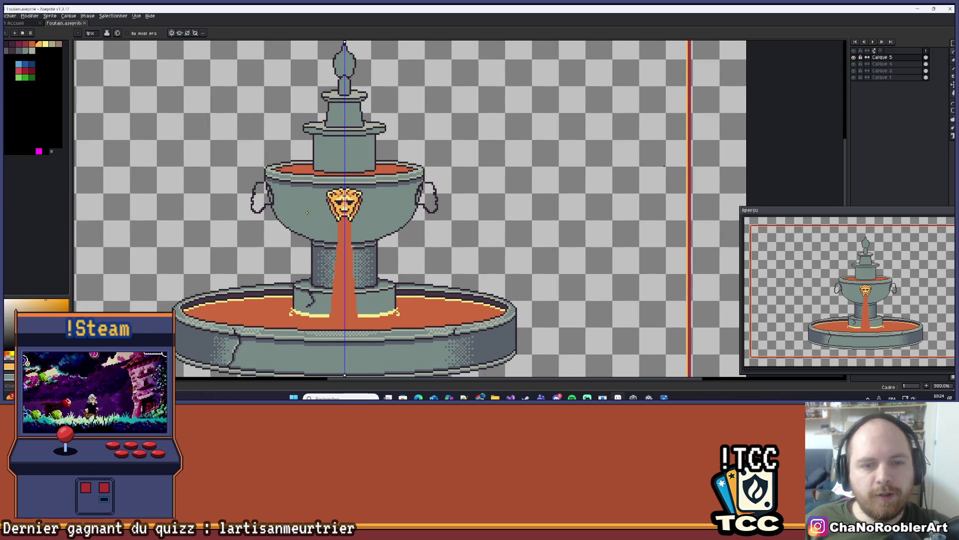
scroll(349, 210, up, 6)
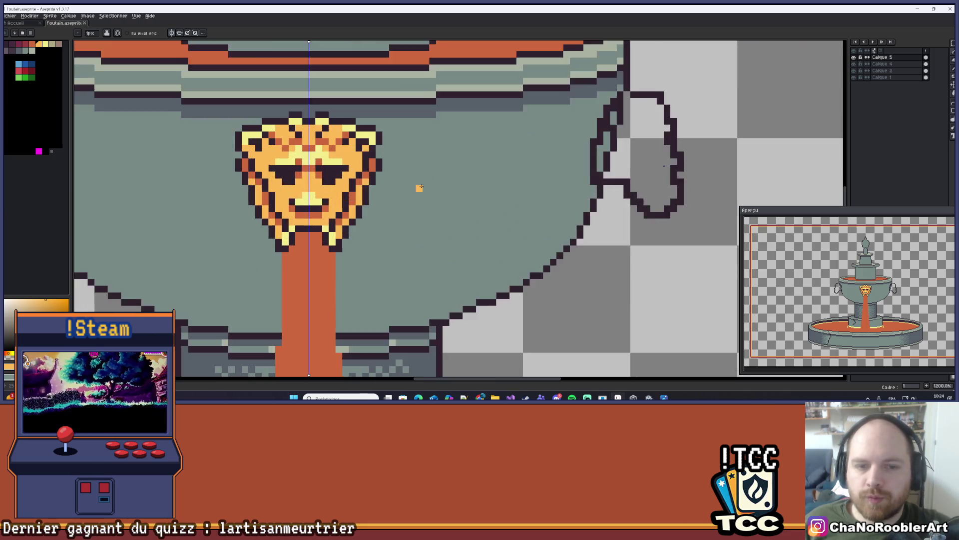
- Select the lion's mouth and chin band with Rectangular Marquee and move it down 1 px
mouse_move(419, 188)
mouse_down()
mouse_move(475, 167)
mouse_move(508, 171)
mouse_up()
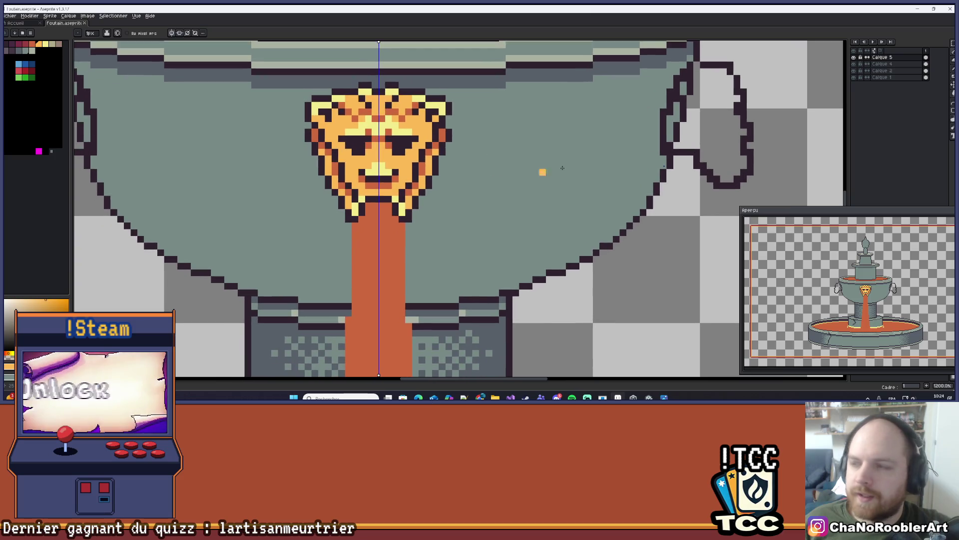
click(952, 43)
click(918, 43)
mouse_move(279, 160)
mouse_down()
mouse_move(479, 198)
mouse_move(479, 238)
mouse_up()
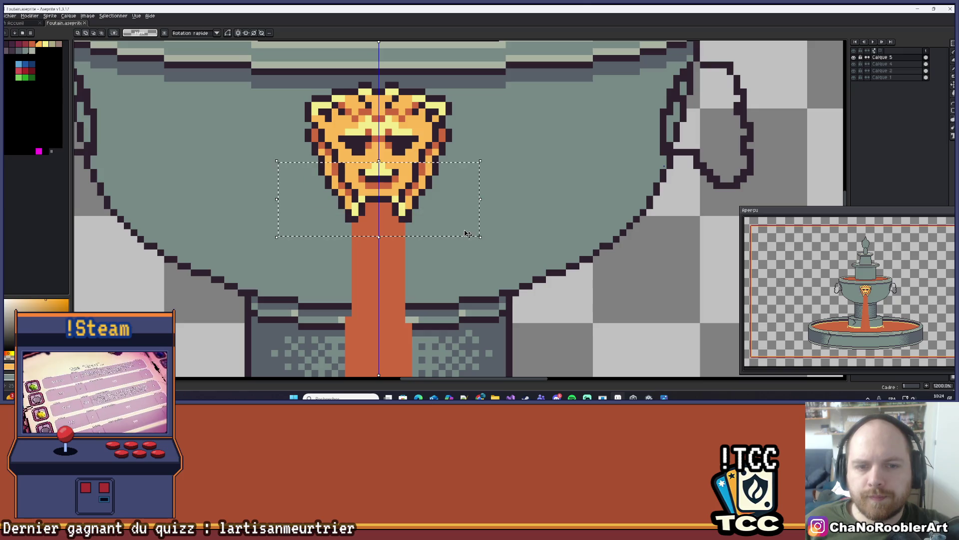
mouse_move(279, 170)
mouse_down()
mouse_move(478, 189)
mouse_move(487, 244)
mouse_up()
drag(467, 213, 467, 220)
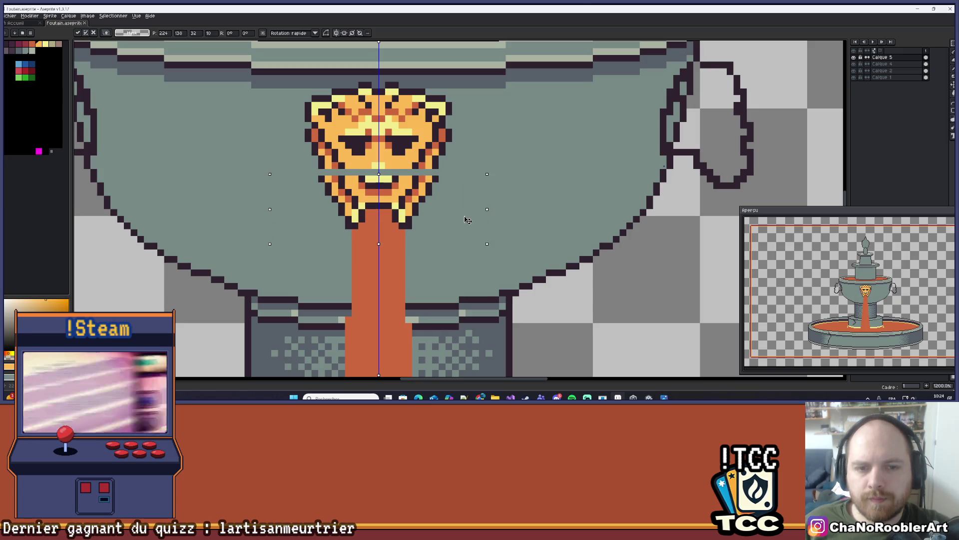
key(Return)
- Fill the gap's edges with dark, red-orange and light orange pixels, mirrored
scroll(415, 185, up, 4)
key(b)
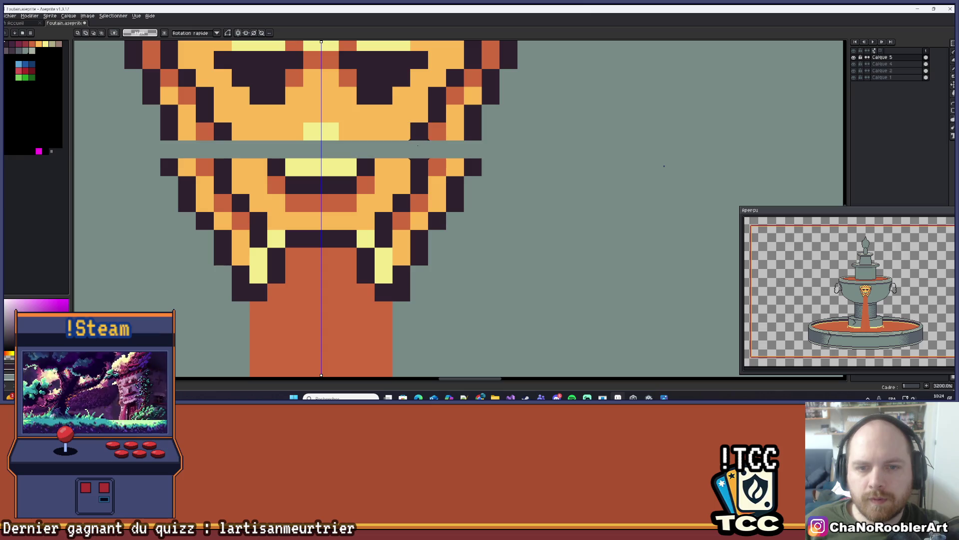
click(472, 149)
scroll(203, 125, down, 1)
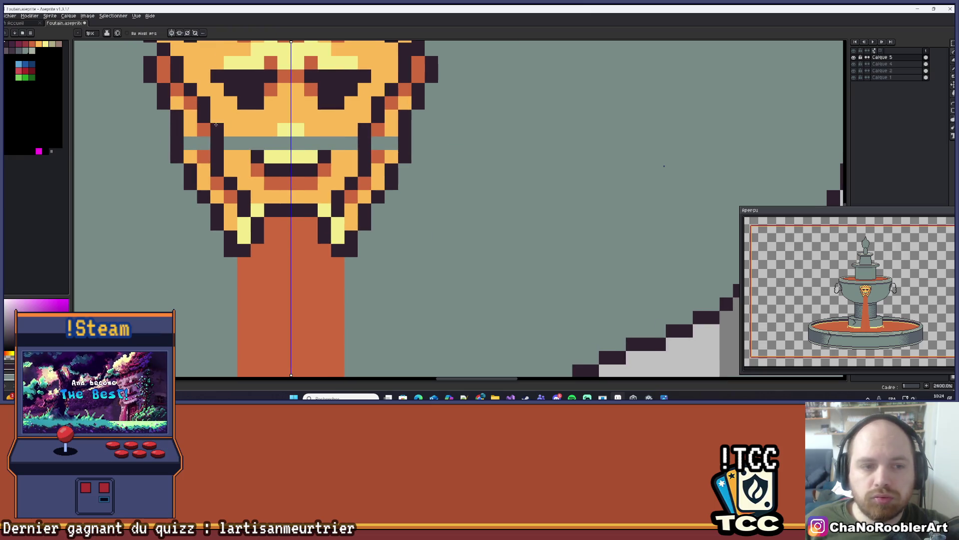
alt+click(207, 128)
click(204, 143)
alt+click(190, 130)
click(190, 143)
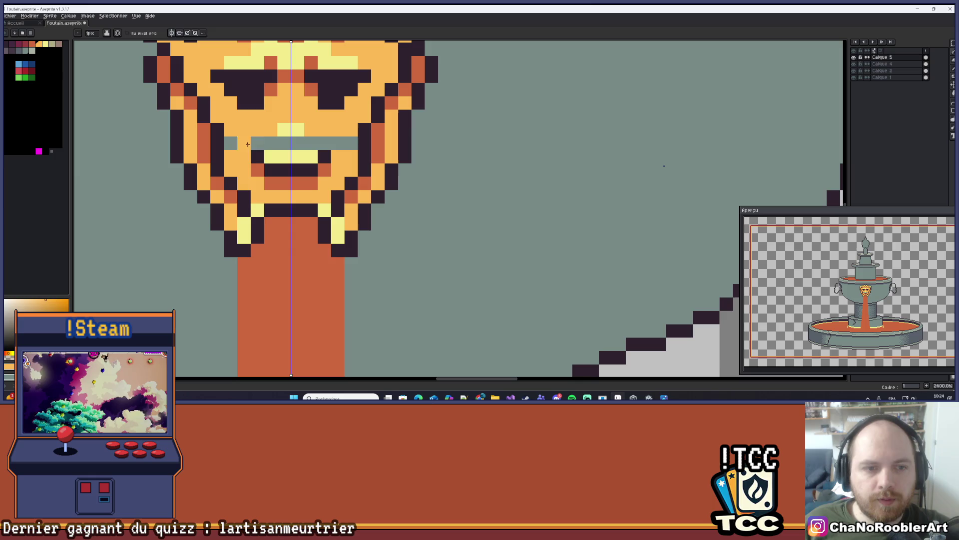
- Paint orange and light tones across the remaining gap and touch up the upper lip in yellow
drag(250, 140, 229, 143)
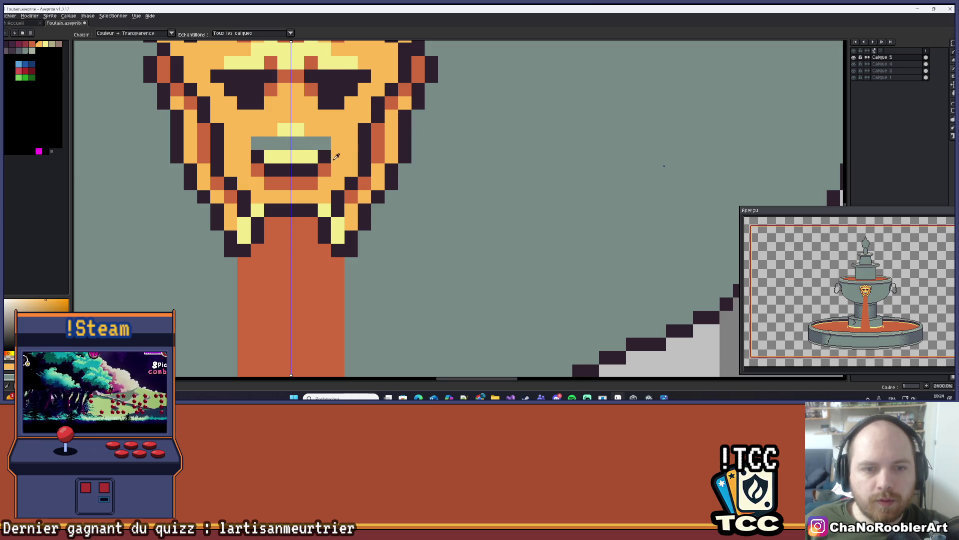
mouse_move(270, 143)
mouse_down()
mouse_move(257, 143)
mouse_move(300, 143)
mouse_up()
alt+click(306, 129)
click(310, 143)
scroll(317, 137, down, 3)
scroll(317, 137, up, 2)
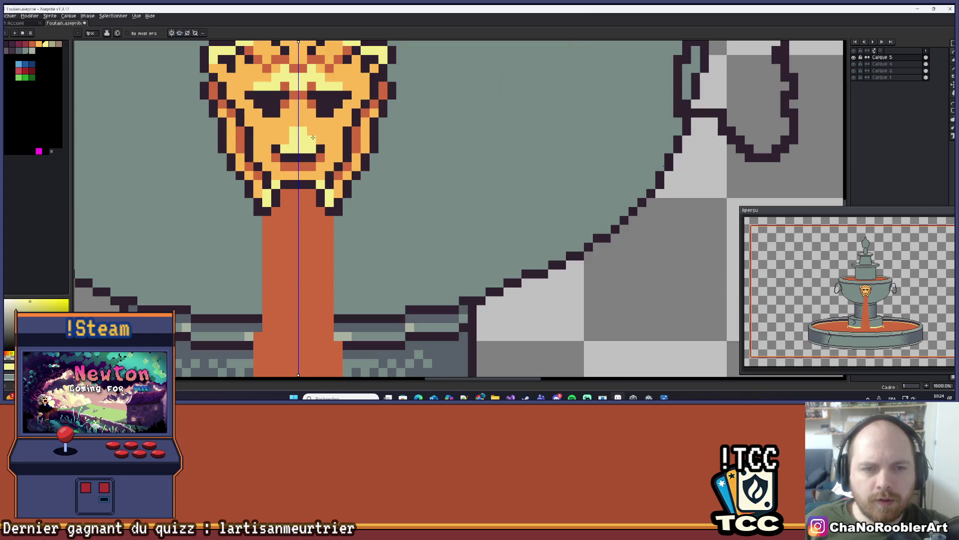
- Undo the last pencil fill on the upper bowl's side handle
scroll(345, 176, down, 6)
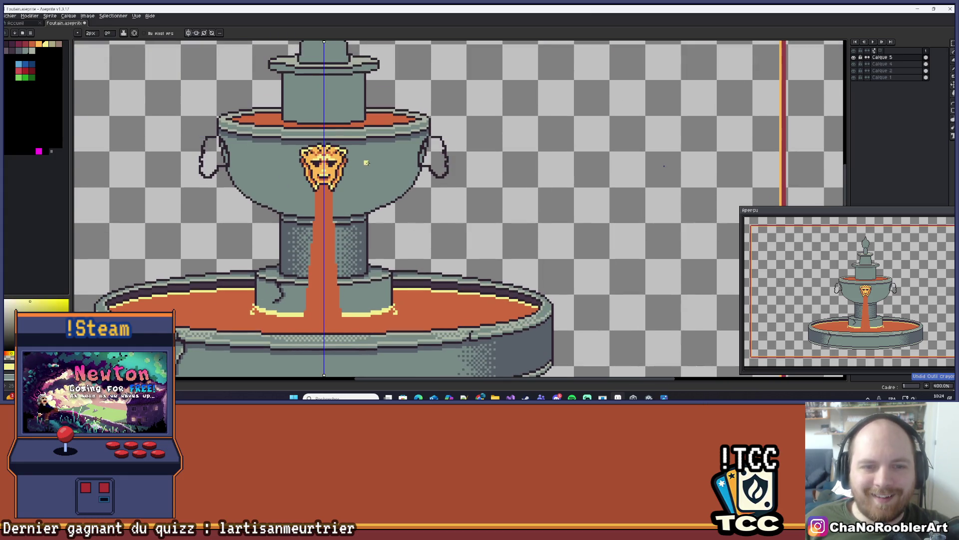
scroll(340, 176, up, 3)
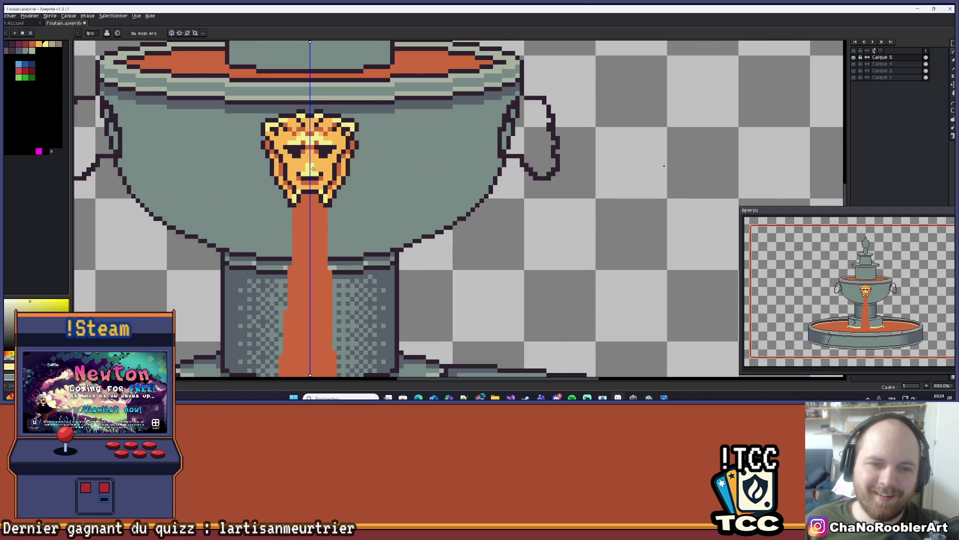
scroll(373, 171, down, 2)
scroll(373, 171, down, 2)
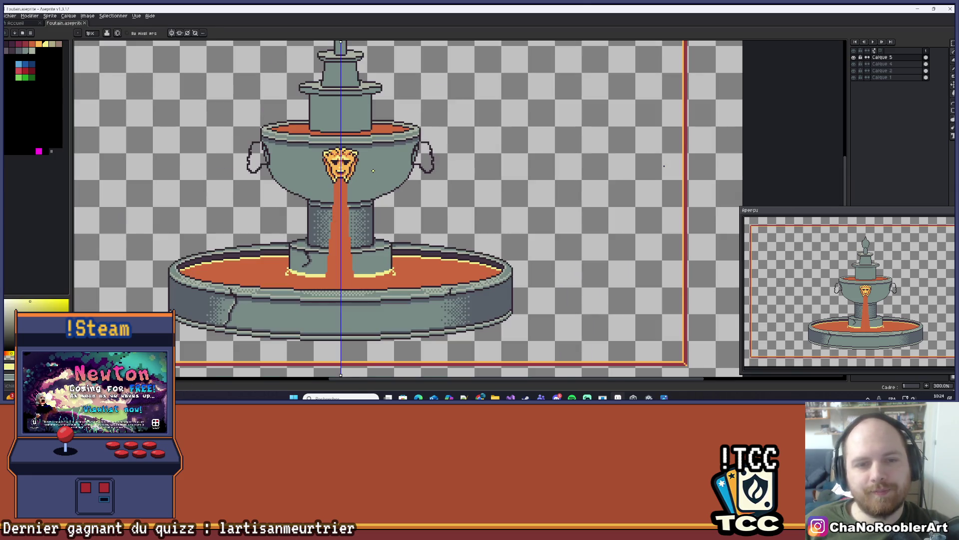
drag(374, 171, 397, 186)
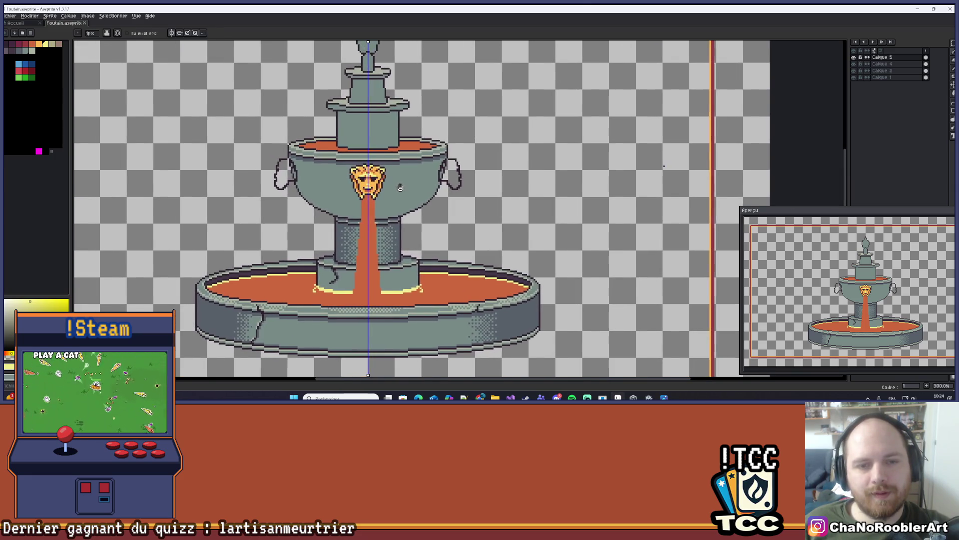
scroll(390, 185, up, 1)
scroll(390, 185, up, 1)
key(ctrl+z)
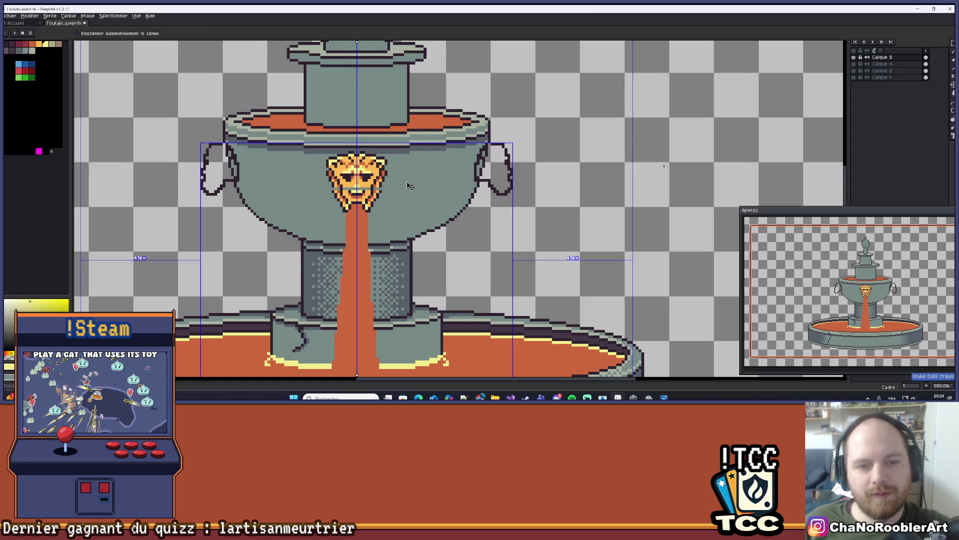
- Zoom in and out to inspect the fountain with outline-only handles
scroll(408, 180, up, 1)
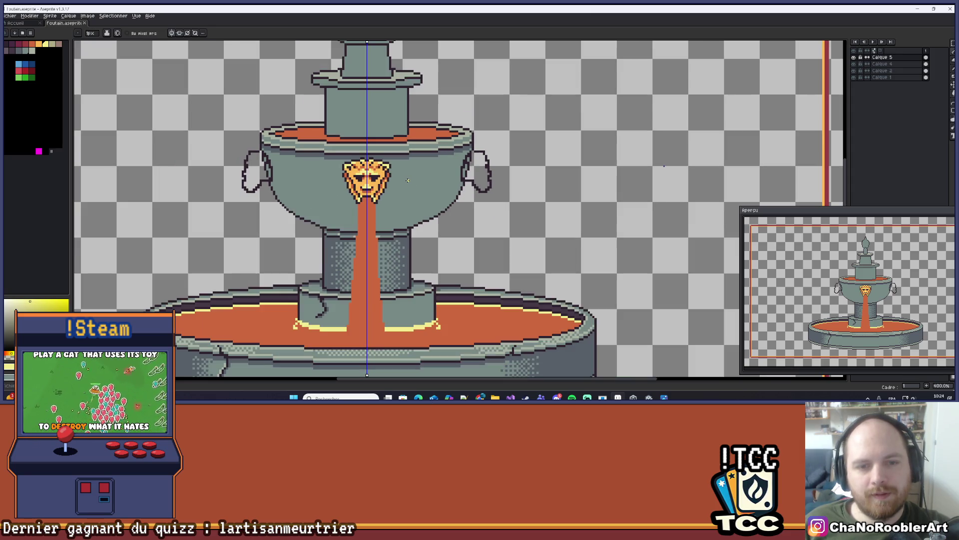
scroll(408, 180, down, 4)
scroll(407, 180, up, 1)
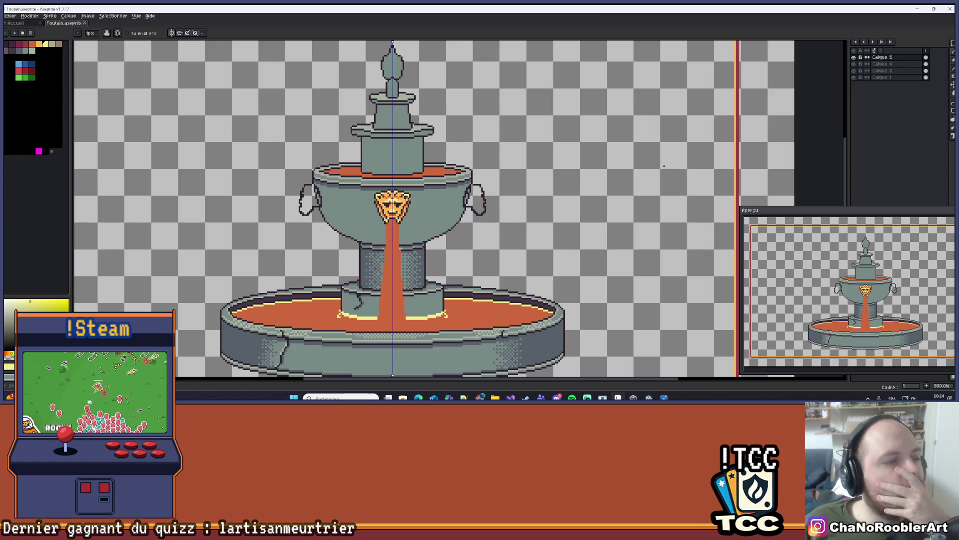
scroll(400, 182, up, 3)
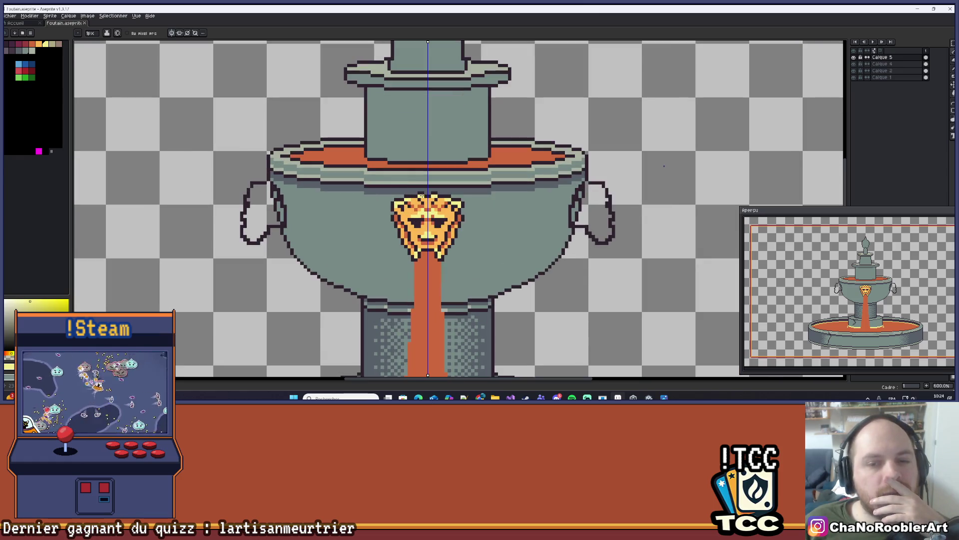
scroll(284, 231, down, 2)
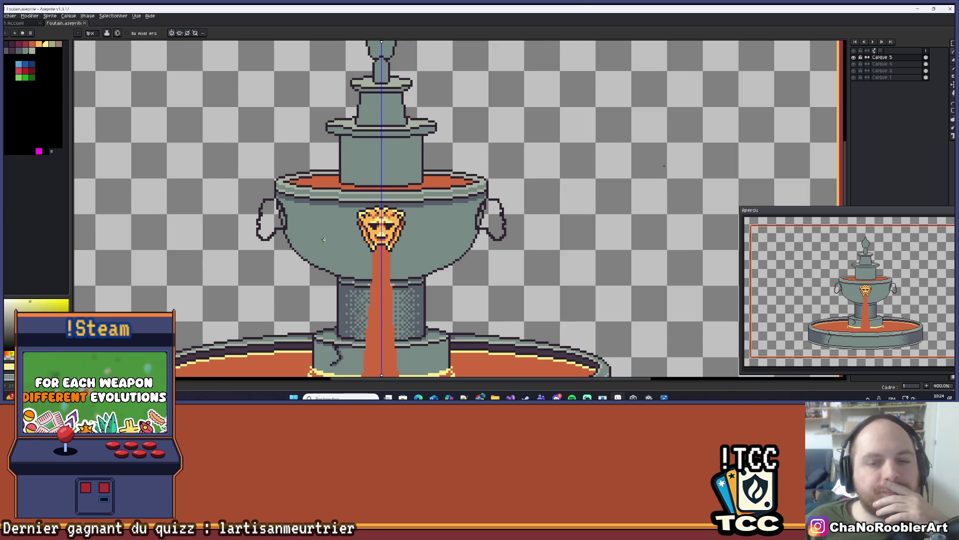
scroll(418, 247, down, 1)
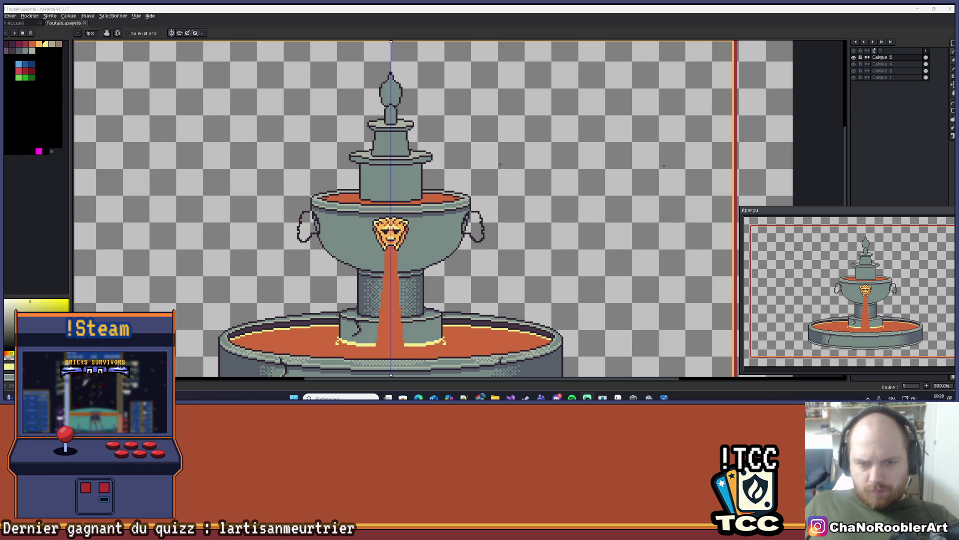
scroll(378, 258, up, 4)
- Erase the curled handle from the upper bowl's left side with the Eraser
key(e)
scroll(338, 260, up, 1)
mouse_move(306, 280)
mouse_down()
mouse_move(281, 183)
mouse_move(318, 189)
mouse_up()
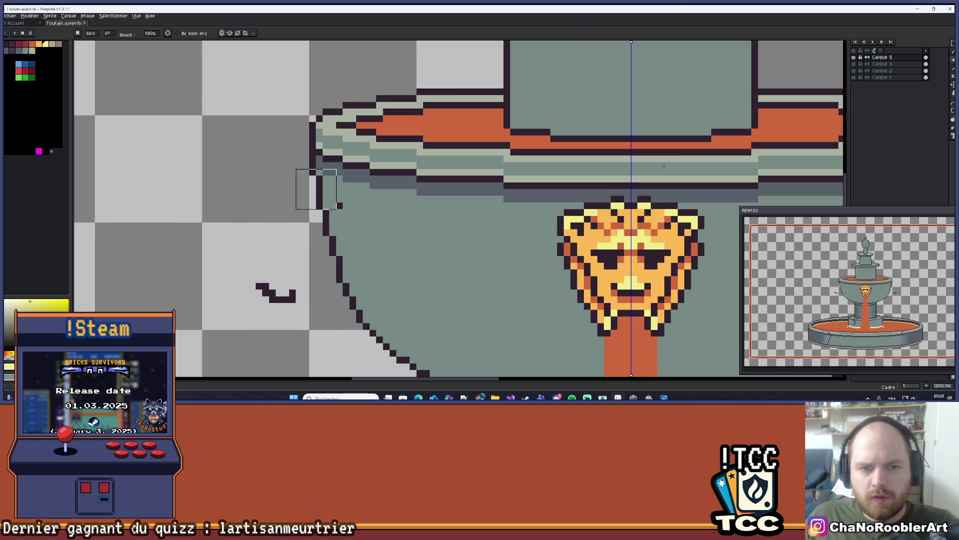
drag(295, 295, 258, 289)
scroll(357, 241, down, 2)
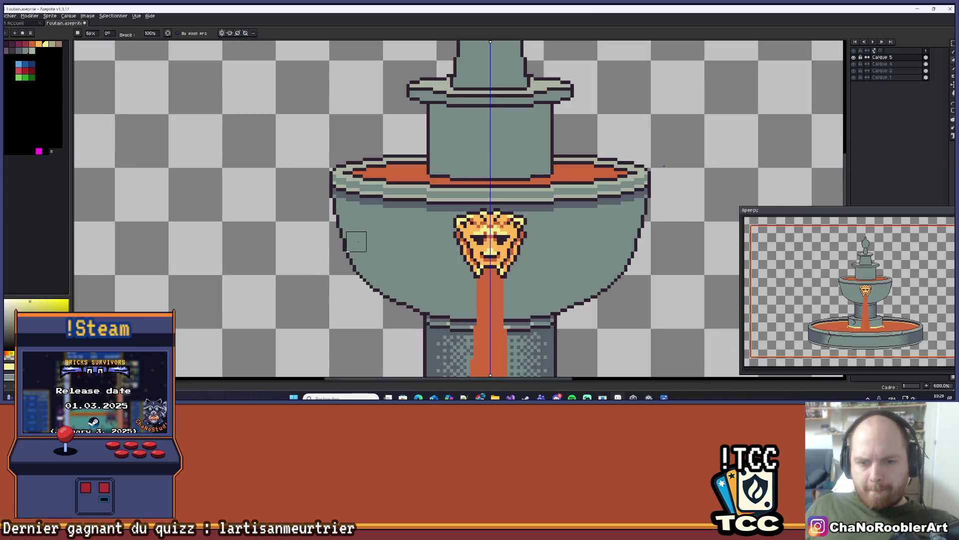
drag(357, 241, 335, 235)
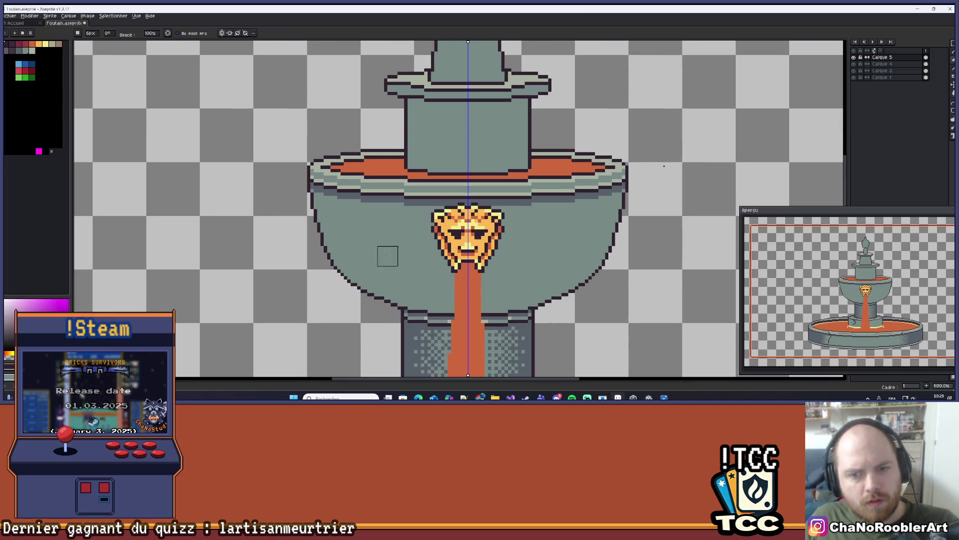
key(b)
scroll(342, 244, down, 2)
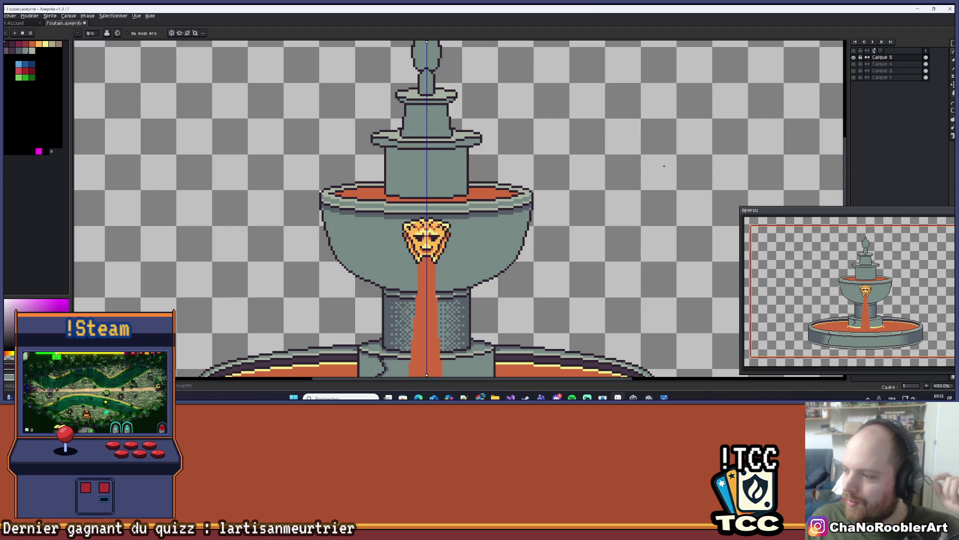
- Draw a short horizontal dark outline ledge outward from the bowl's left rim
scroll(350, 222, up, 6)
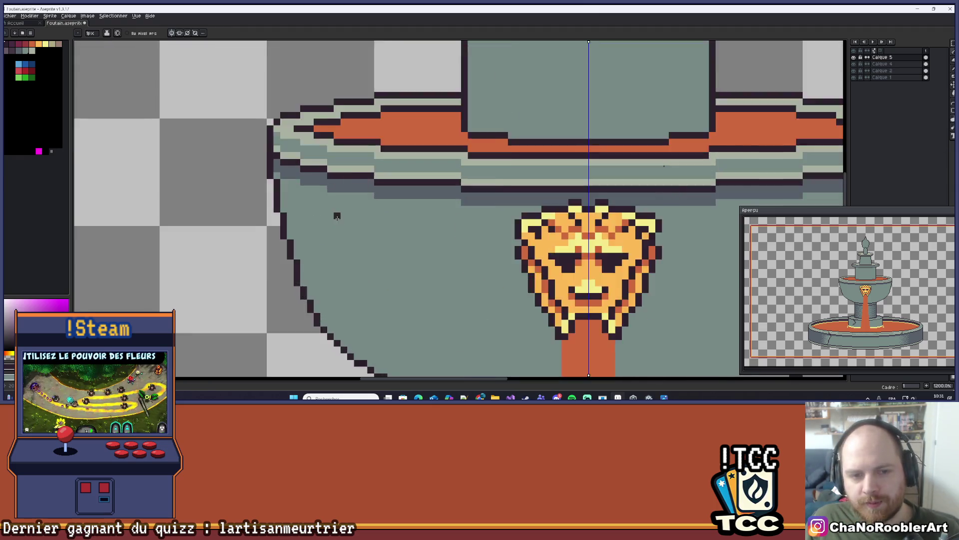
drag(362, 227, 392, 242)
scroll(390, 240, down, 1)
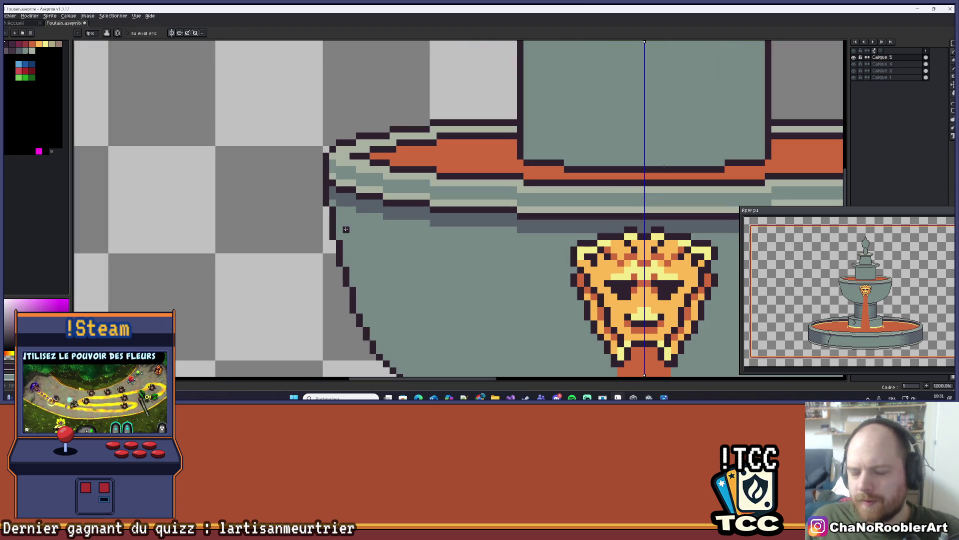
scroll(330, 209, up, 1)
mouse_move(323, 208)
mouse_down()
mouse_move(335, 232)
mouse_move(279, 210)
mouse_move(280, 200)
mouse_move(338, 173)
mouse_up()
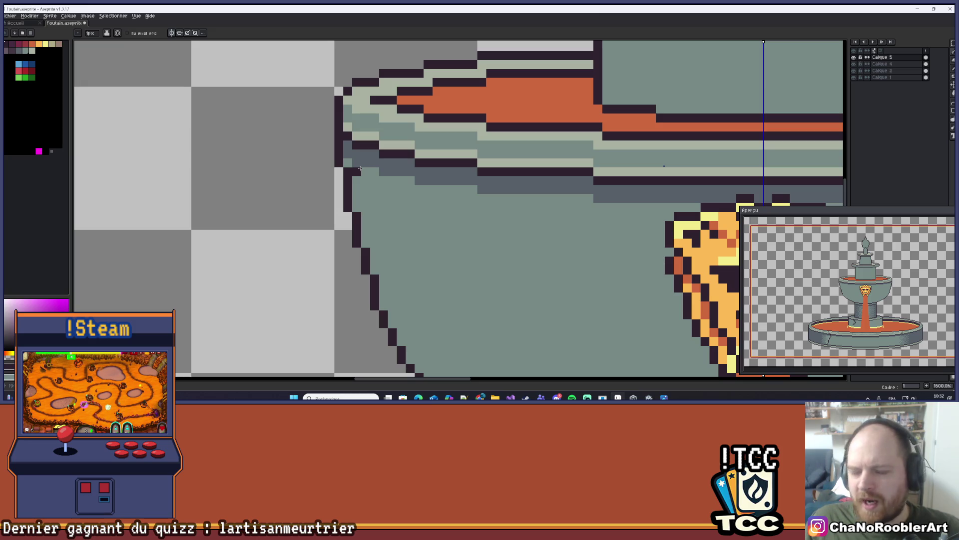
click(332, 169)
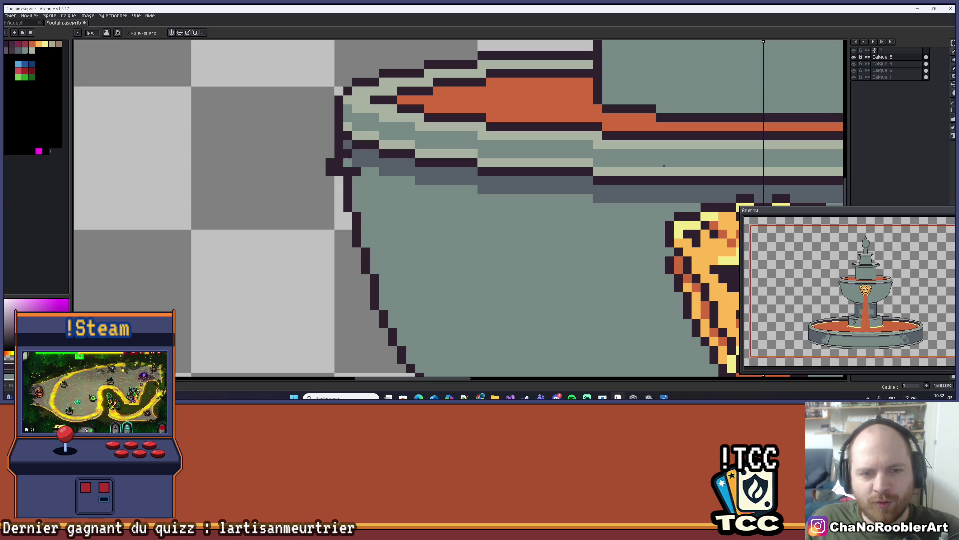
key(ctrl+z)
drag(327, 171, 357, 172)
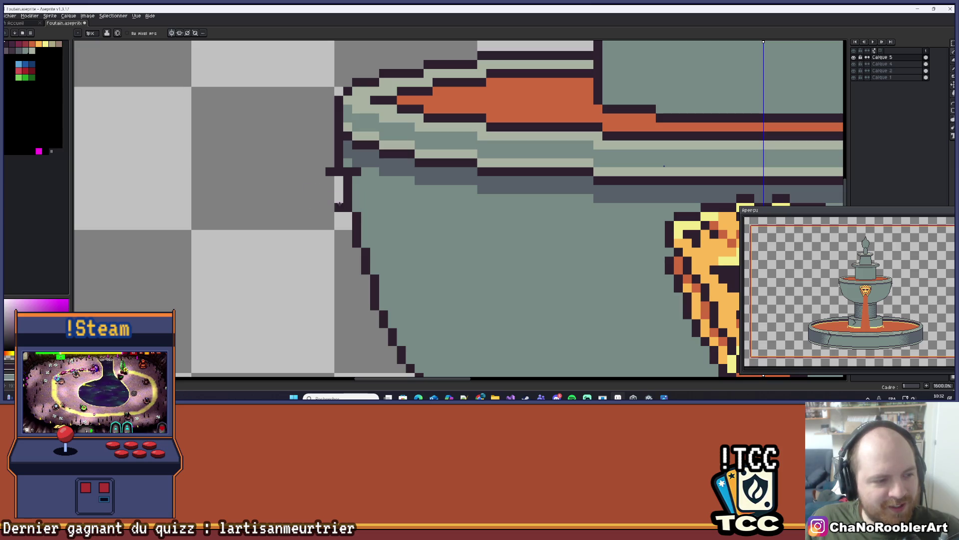
- Zoom in and out to inspect the new outline corner on the rim
scroll(321, 194, up, 2)
mouse_move(322, 193)
mouse_down()
mouse_move(275, 185)
mouse_move(288, 200)
mouse_up()
scroll(357, 178, down, 5)
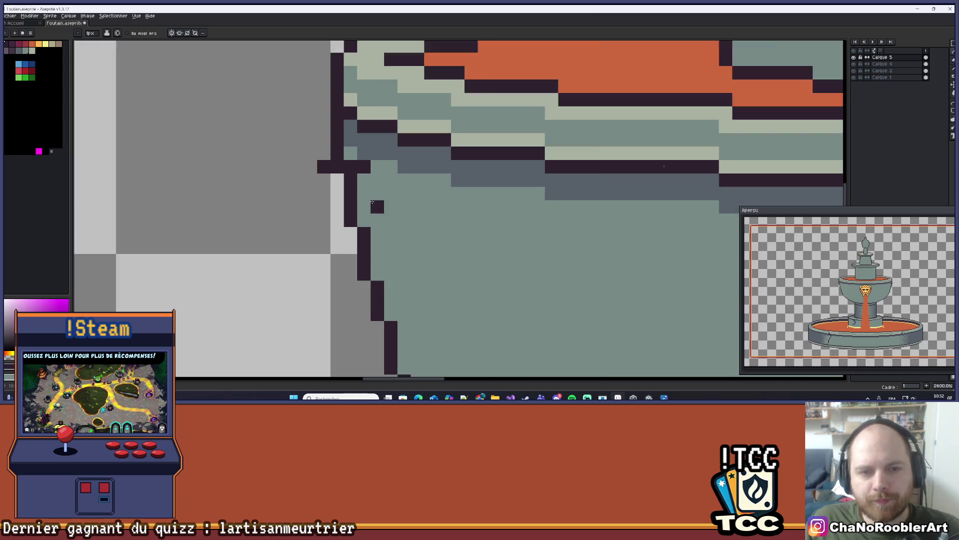
scroll(357, 178, up, 4)
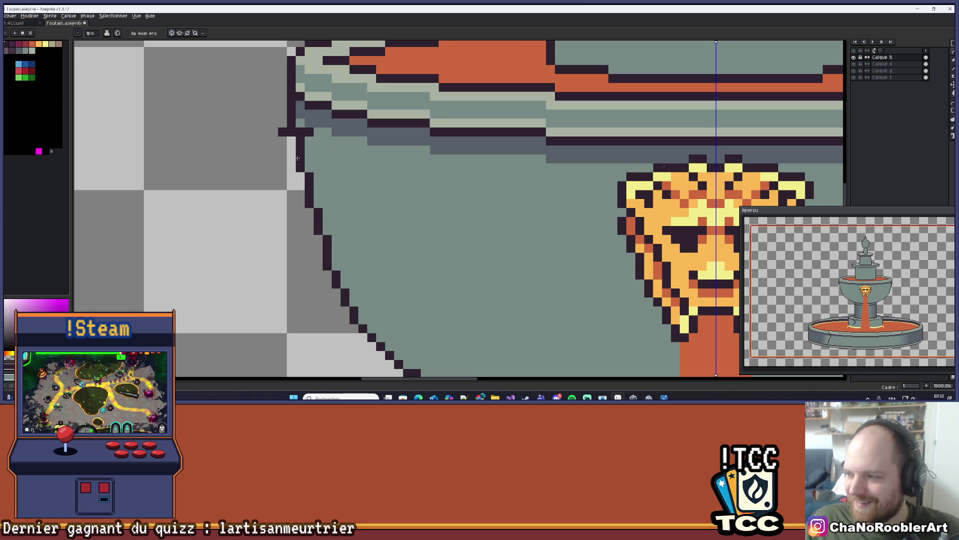
scroll(319, 142, down, 1)
scroll(319, 173, down, 1)
scroll(319, 173, down, 1)
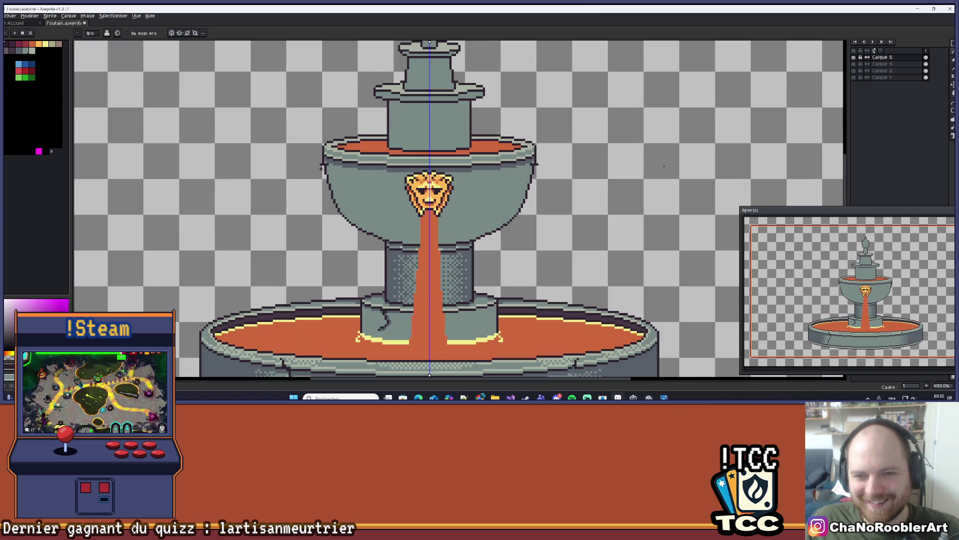
scroll(318, 179, up, 5)
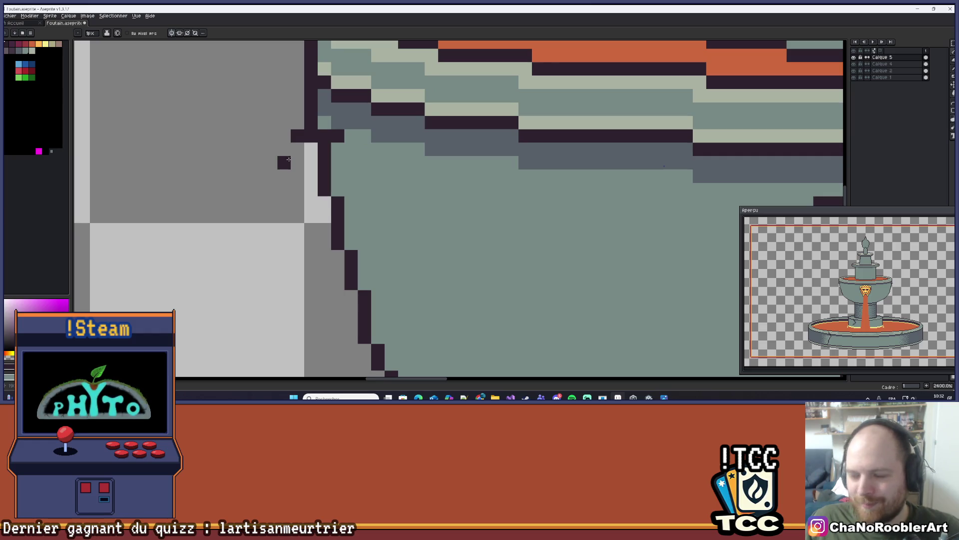
scroll(289, 159, up, 1)
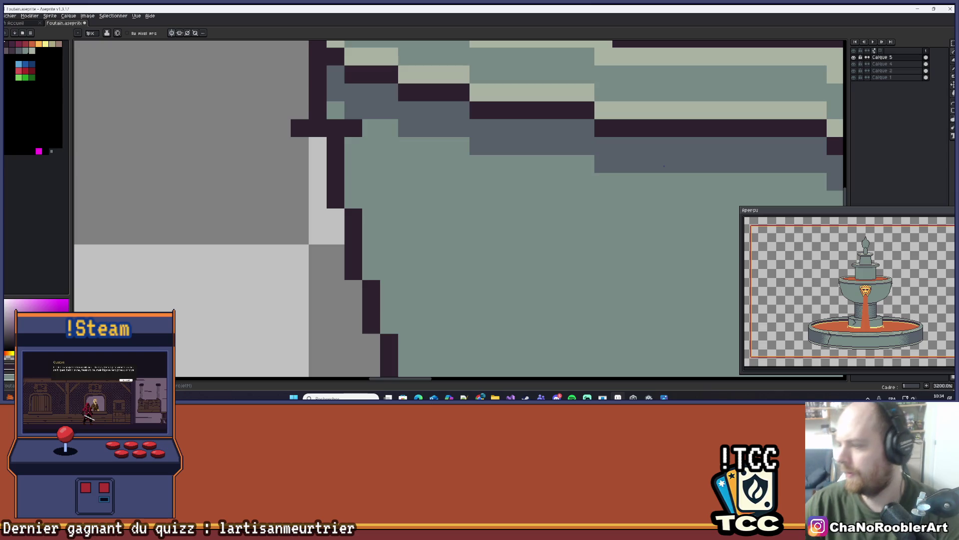
key(super+d)
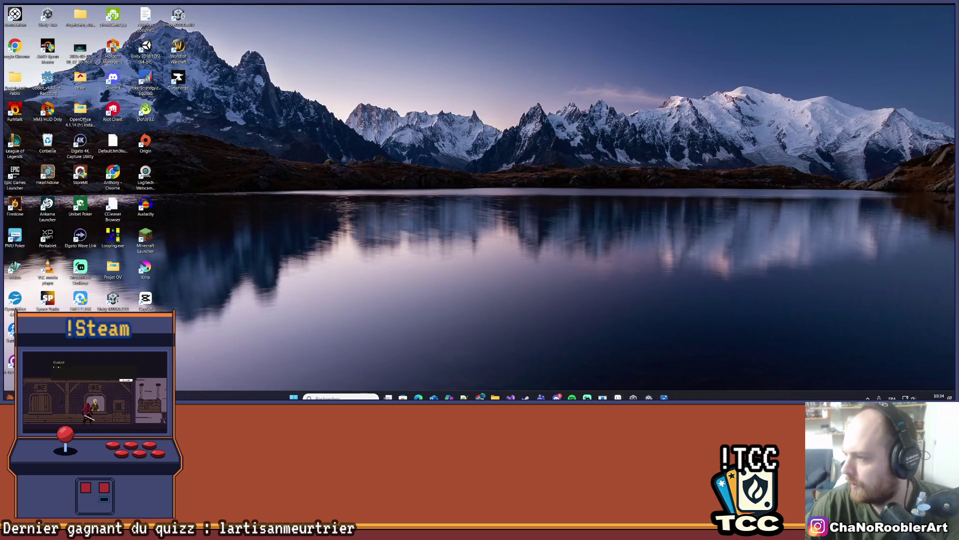
key(super+d)
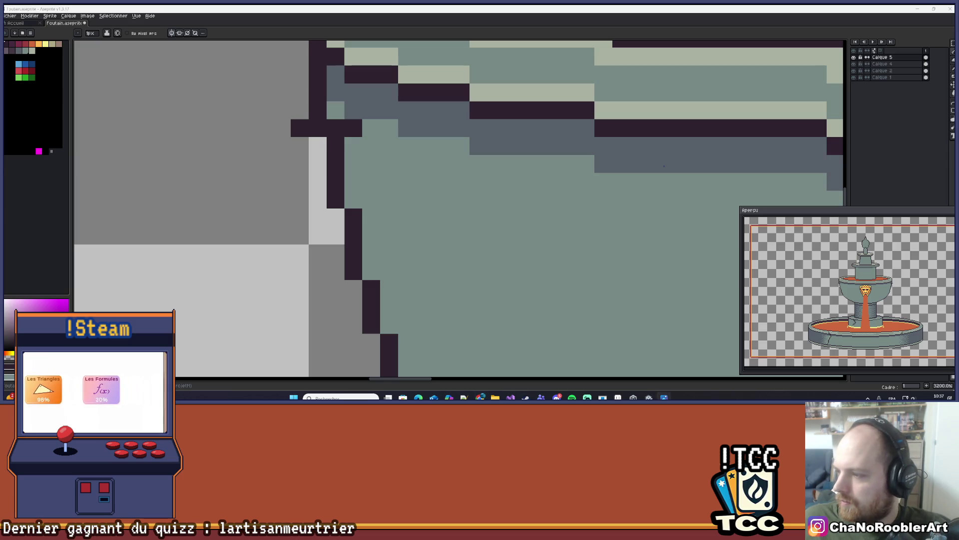
- Pan and zoom to frame the upper bowl and lion face mask
scroll(137, 197, down, 5)
drag(273, 177, 392, 137)
scroll(371, 147, up, 3)
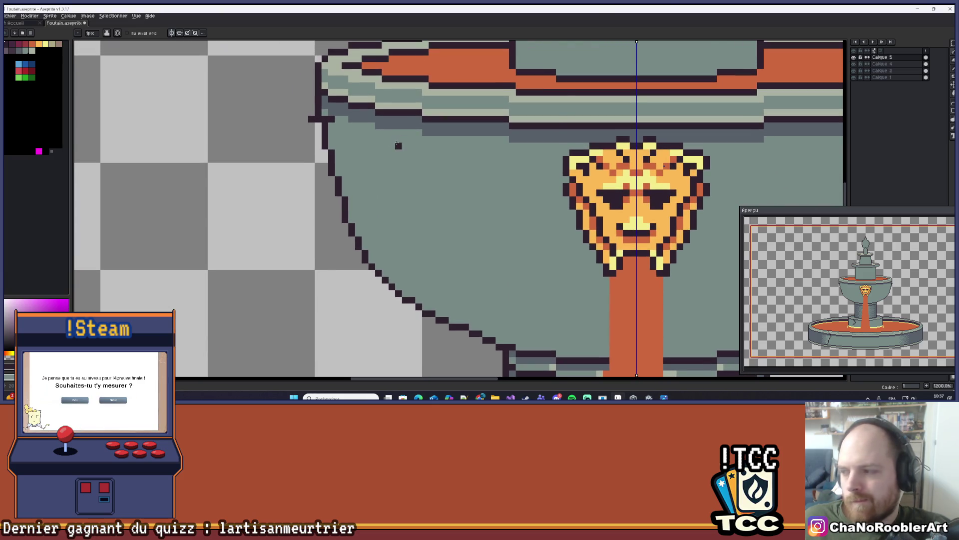
scroll(395, 150, down, 2)
scroll(374, 169, up, 1)
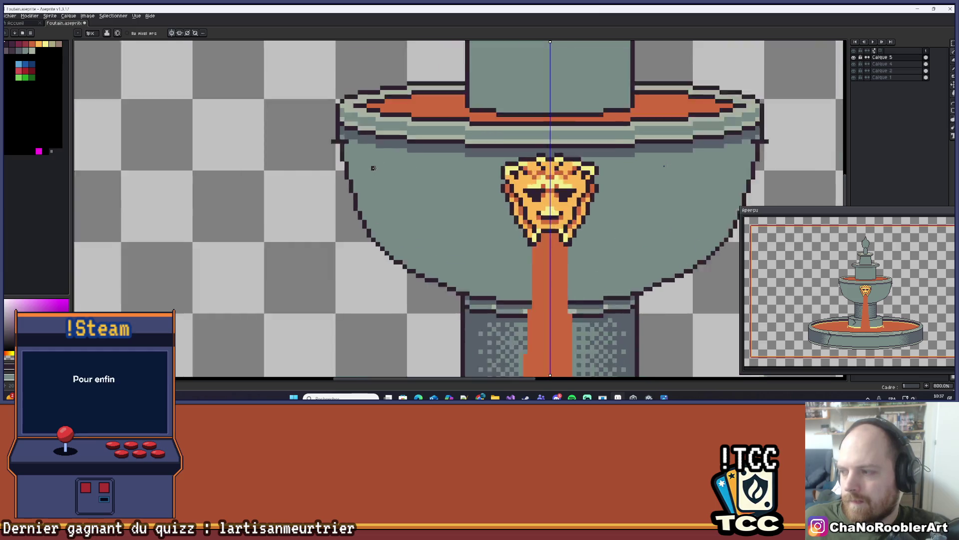
scroll(373, 168, up, 2)
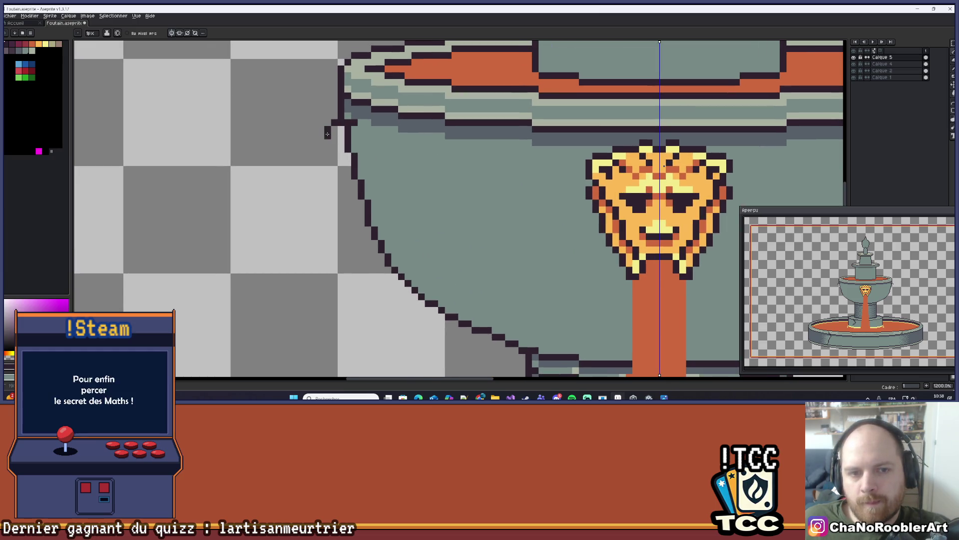
scroll(449, 160, up, 1)
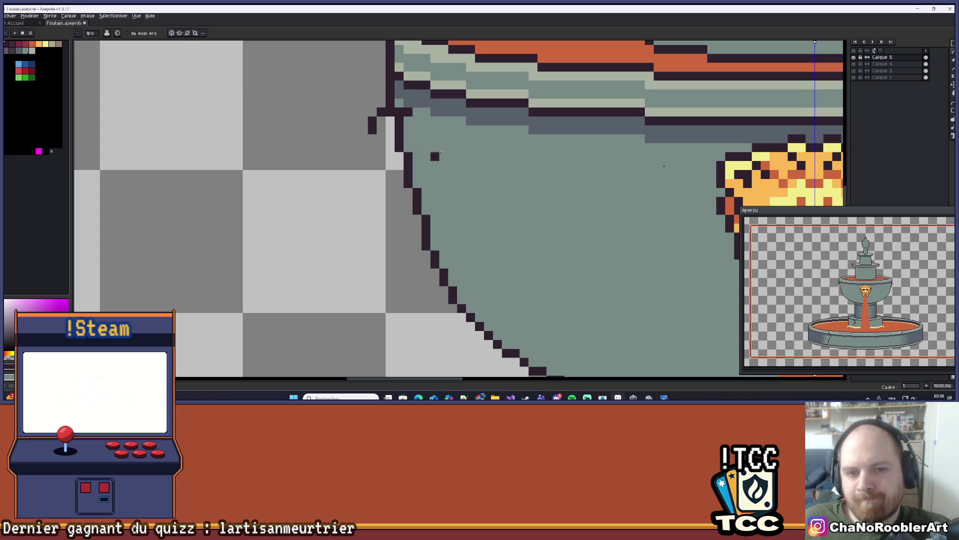
scroll(498, 149, down, 2)
scroll(477, 175, up, 1)
mouse_move(435, 163)
mouse_down()
mouse_move(435, 152)
mouse_move(415, 148)
mouse_move(482, 171)
mouse_up()
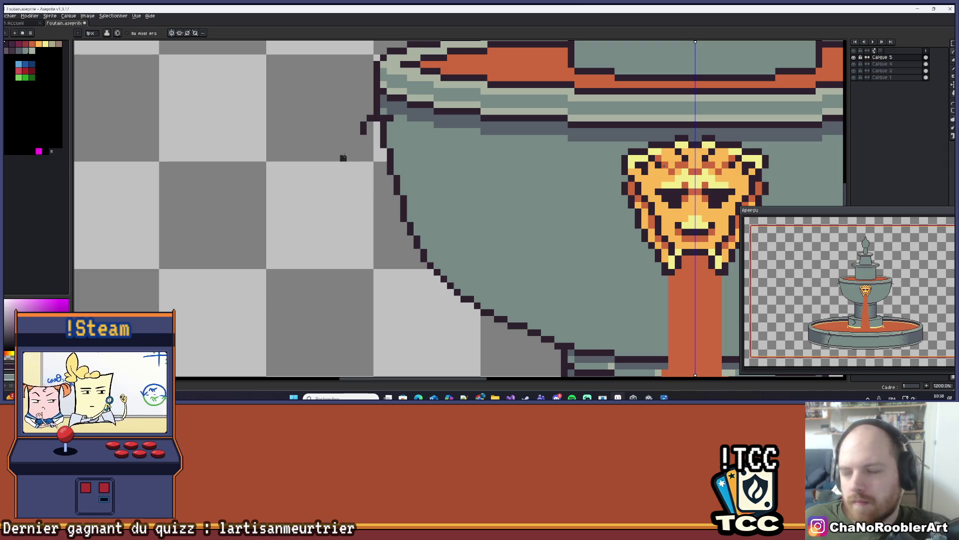
scroll(342, 151, up, 3)
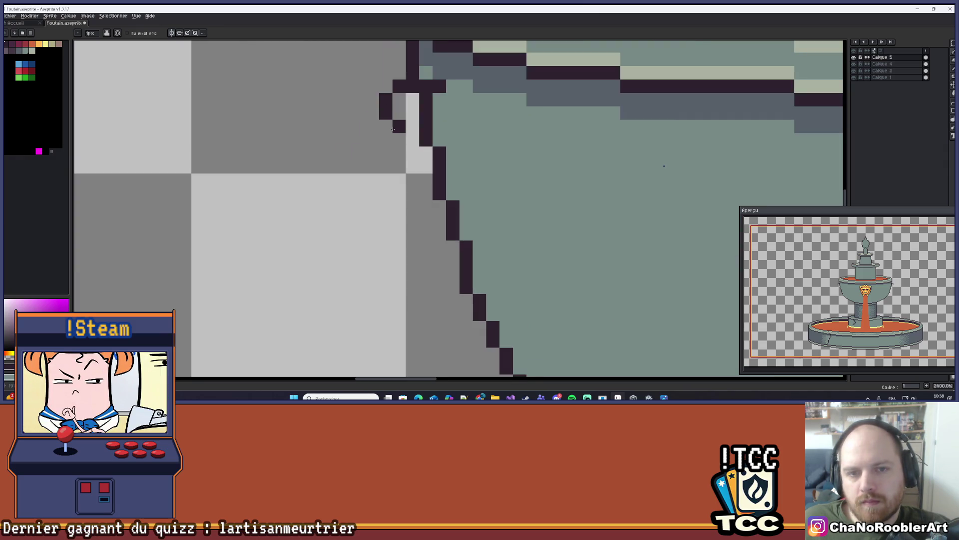
- Replace a stray stroke with a Line-tool diagonal running down-left from the bowl's left rim
drag(393, 129, 356, 157)
key(ctrl+z)
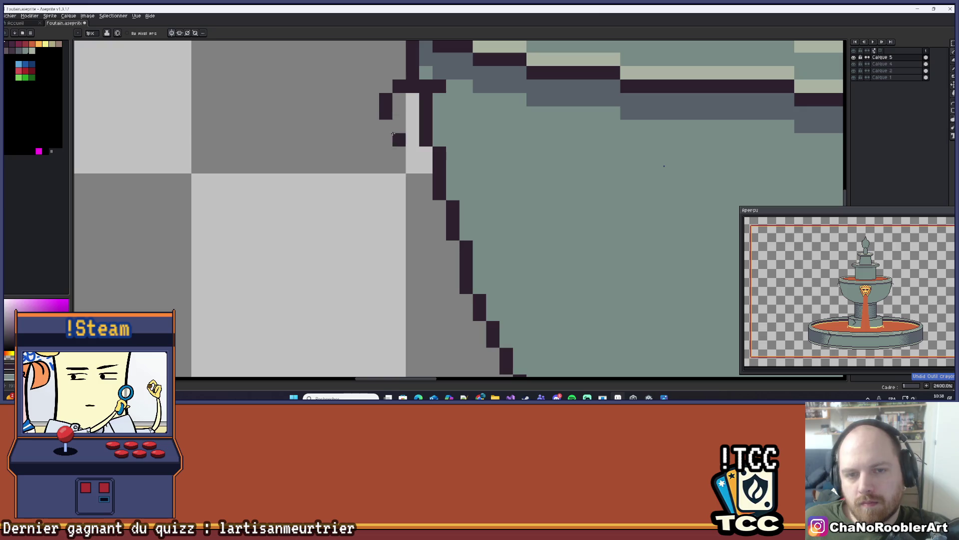
key(l)
mouse_move(394, 124)
mouse_down()
mouse_move(344, 173)
mouse_move(354, 168)
mouse_move(350, 190)
mouse_up()
scroll(350, 191, down, 8)
scroll(373, 192, up, 6)
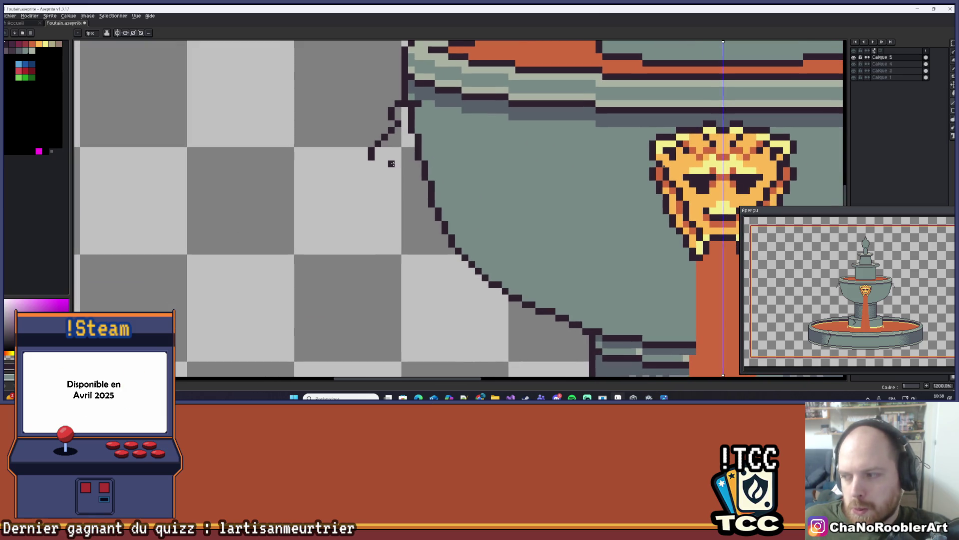
- Lengthen the left handle's dark line further down and outward, undoing two stray pixels
click(385, 169)
scroll(405, 167, up, 1)
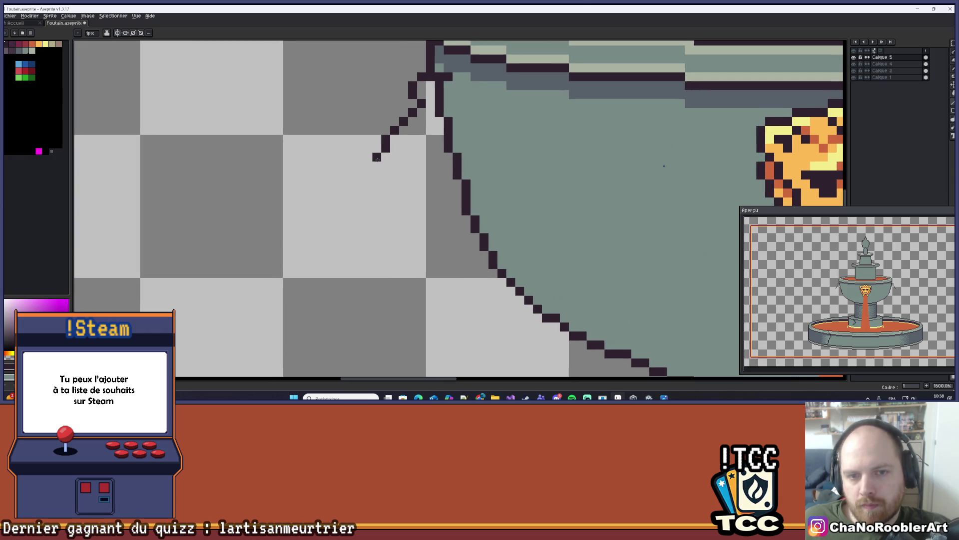
shift+click(360, 175)
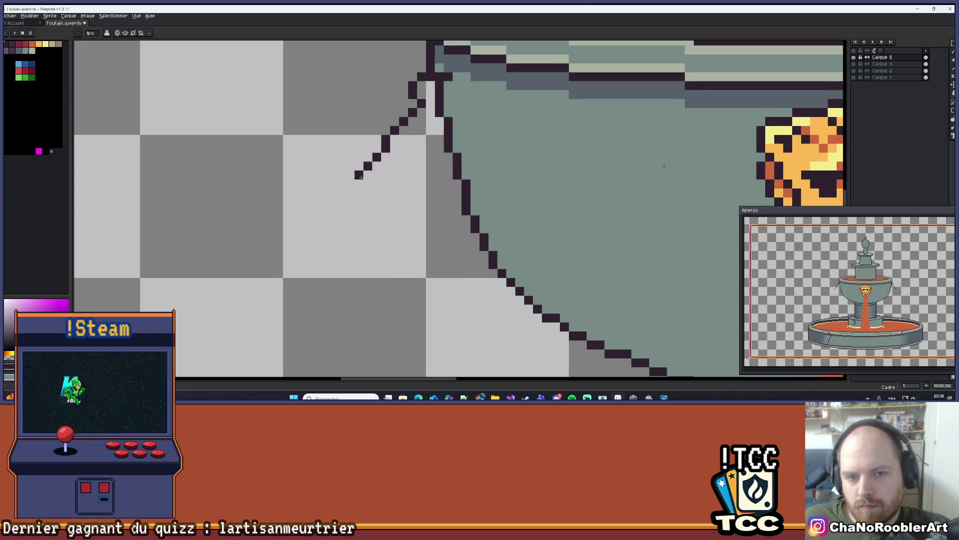
shift+click(359, 193)
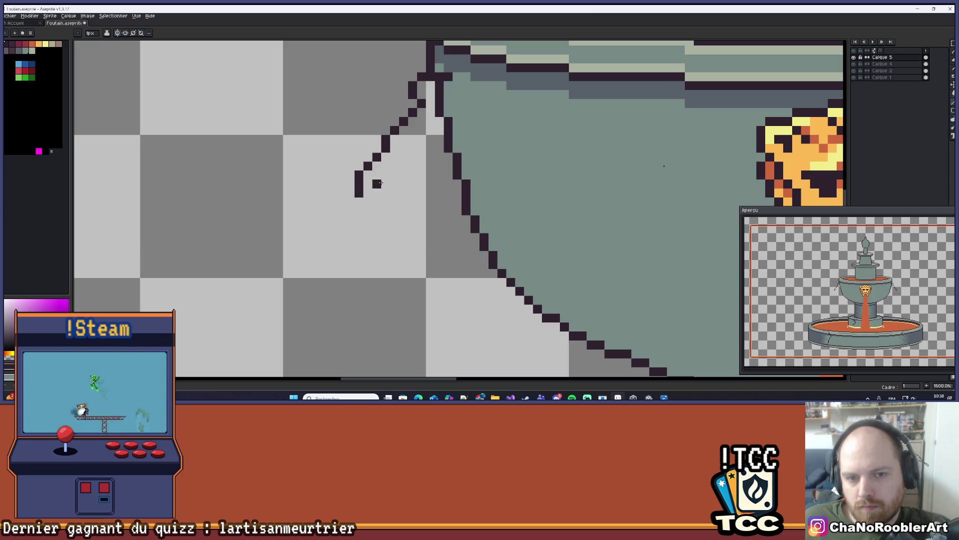
scroll(380, 179, down, 3)
scroll(385, 172, up, 5)
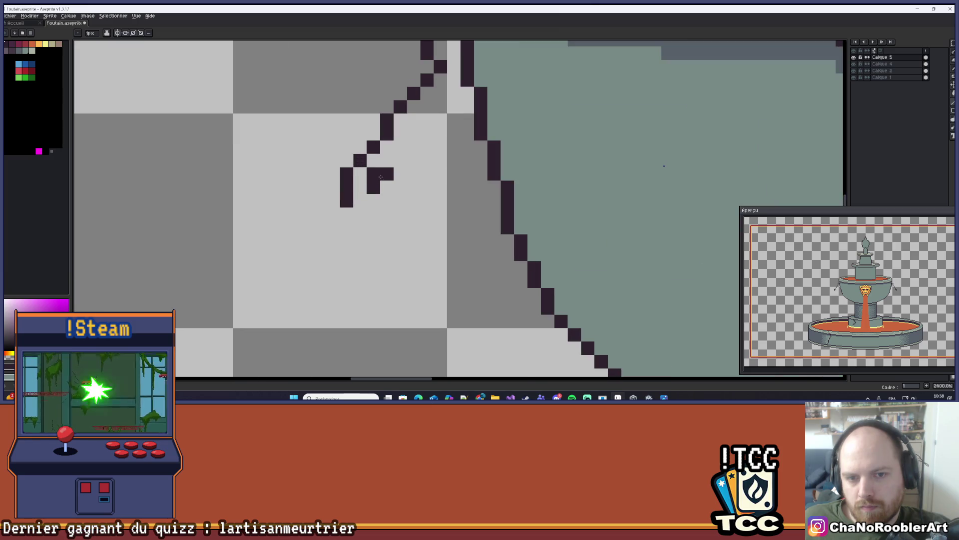
click(383, 175)
scroll(380, 177, down, 5)
scroll(373, 191, up, 4)
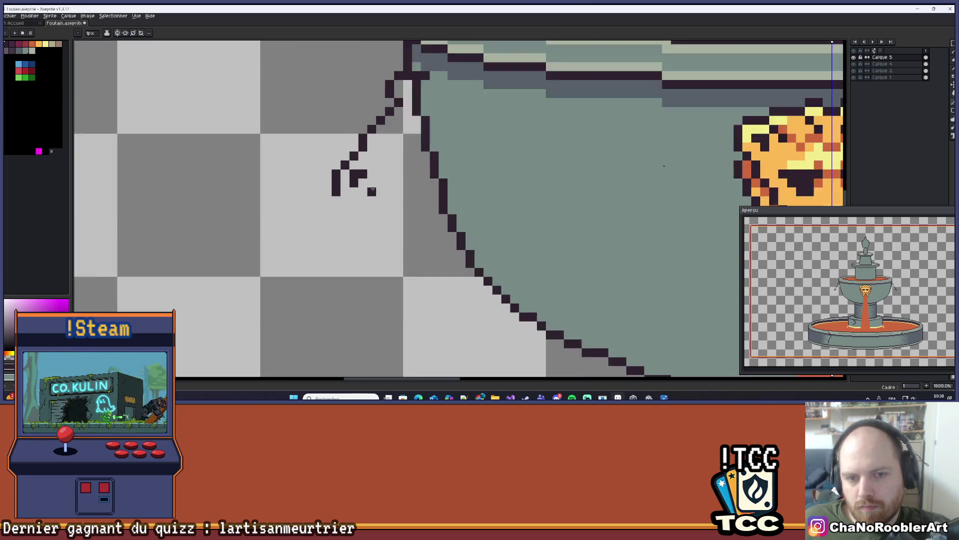
scroll(373, 190, up, 2)
key(ctrl+z)
key(ctrl+z)
- Paint two dark pixels below the line's end to bend it into a small hook
scroll(334, 189, down, 8)
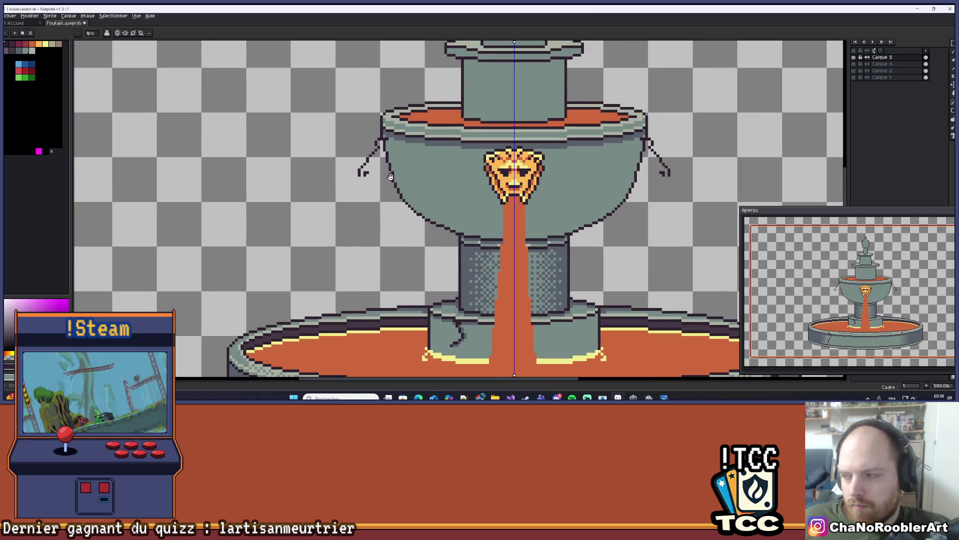
scroll(405, 161, up, 5)
scroll(405, 162, up, 5)
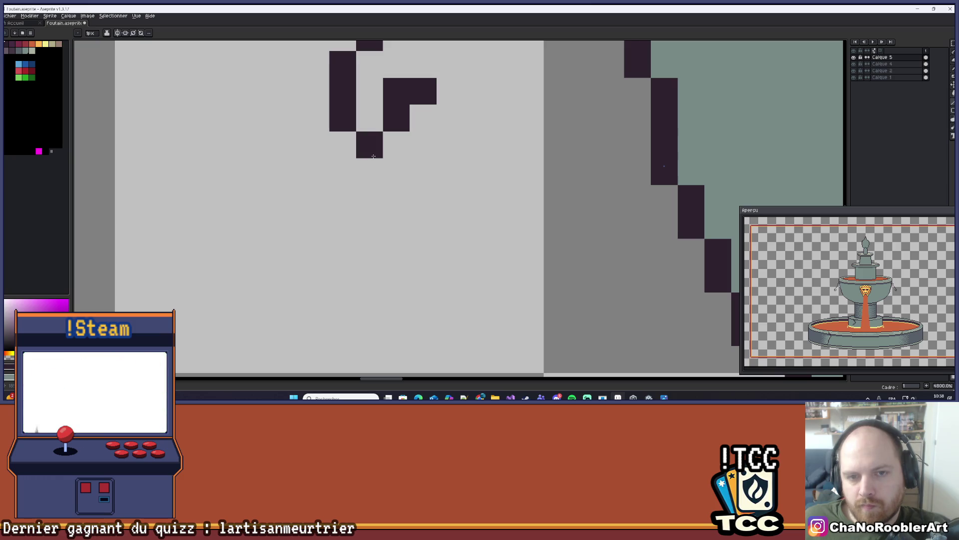
drag(373, 157, 369, 173)
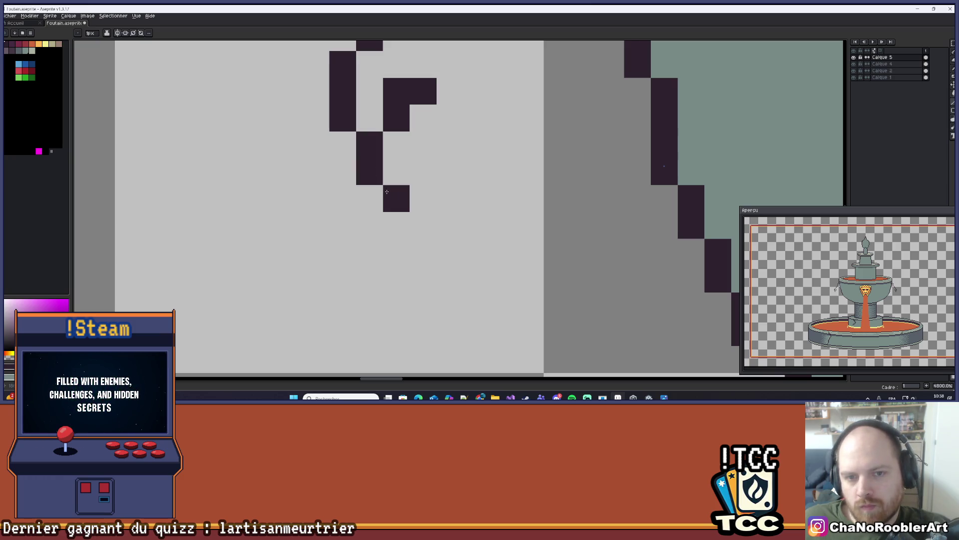
scroll(395, 199, down, 5)
scroll(383, 195, down, 2)
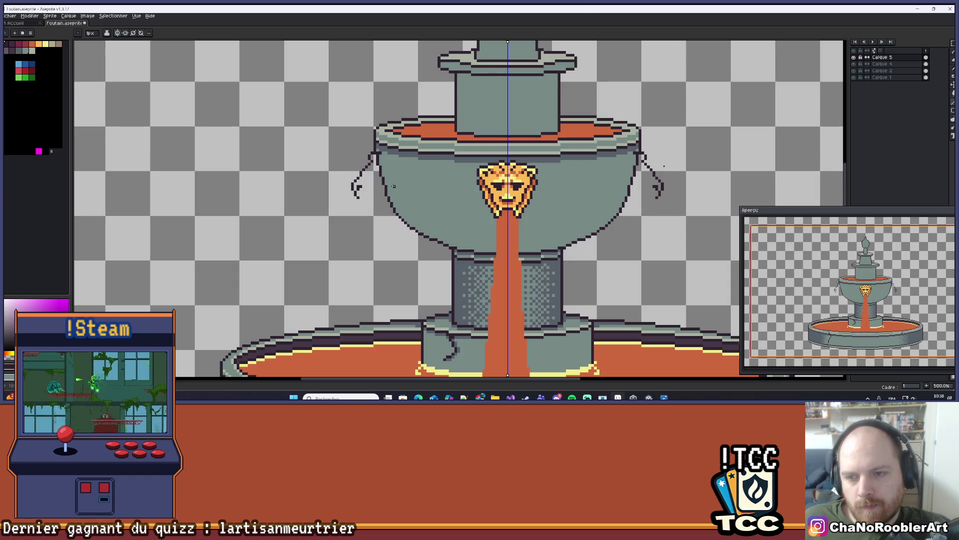
scroll(375, 191, up, 5)
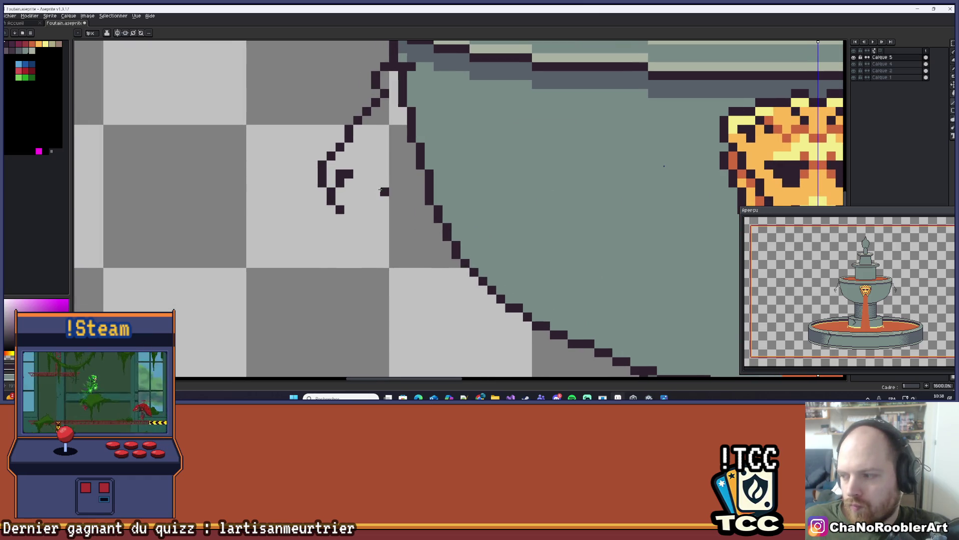
scroll(380, 189, up, 2)
scroll(334, 190, down, 5)
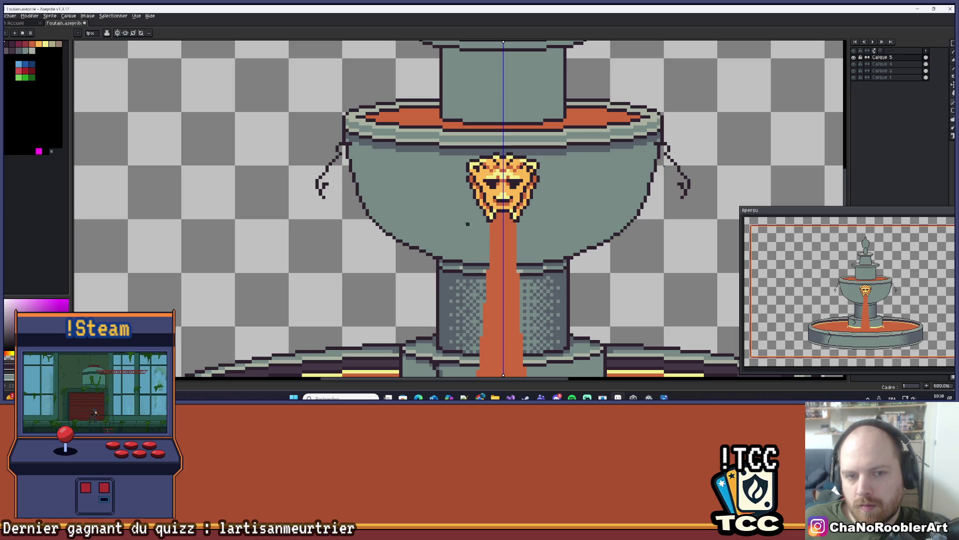
scroll(323, 191, up, 3)
scroll(358, 172, up, 3)
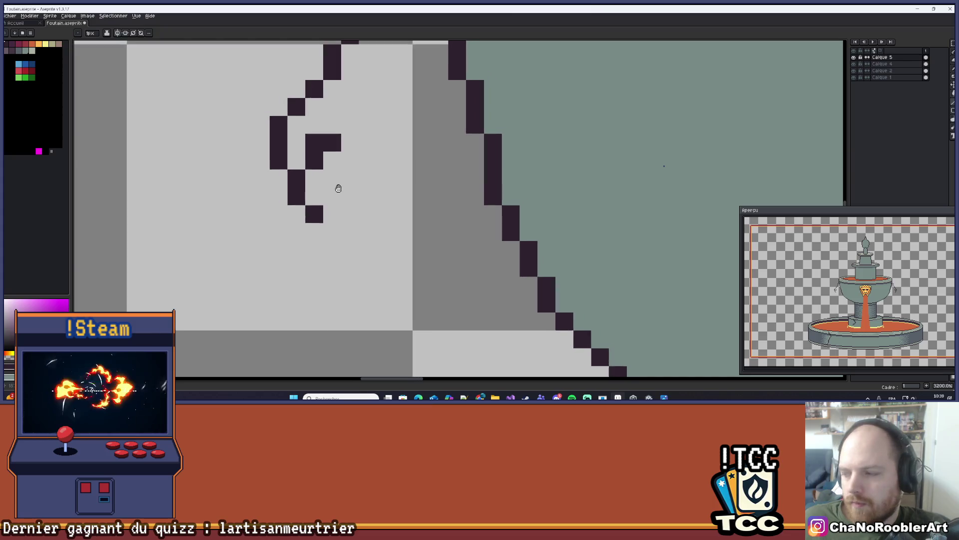
- Extend the hook's end with dark pixels to the right, moving the misplaced end one column left
drag(339, 188, 330, 192)
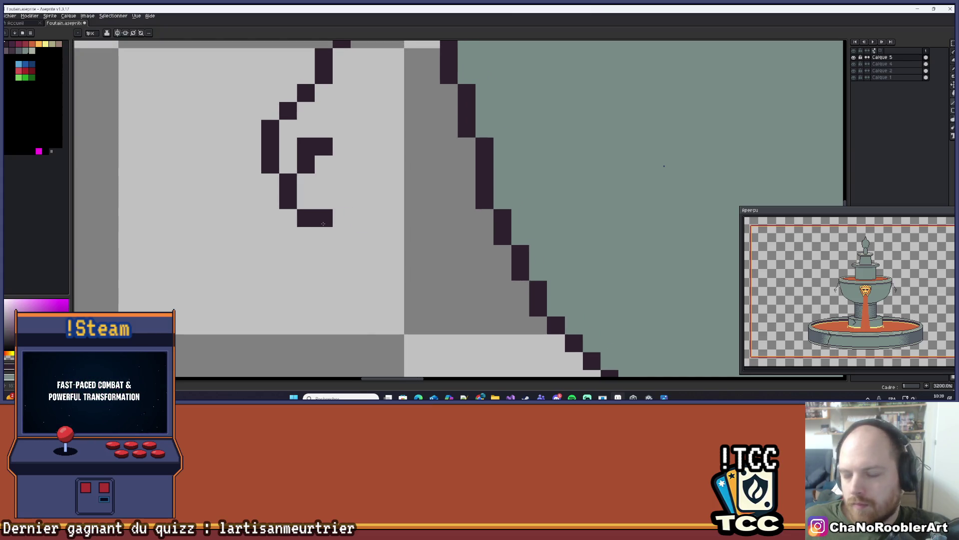
click(341, 218)
click(357, 205)
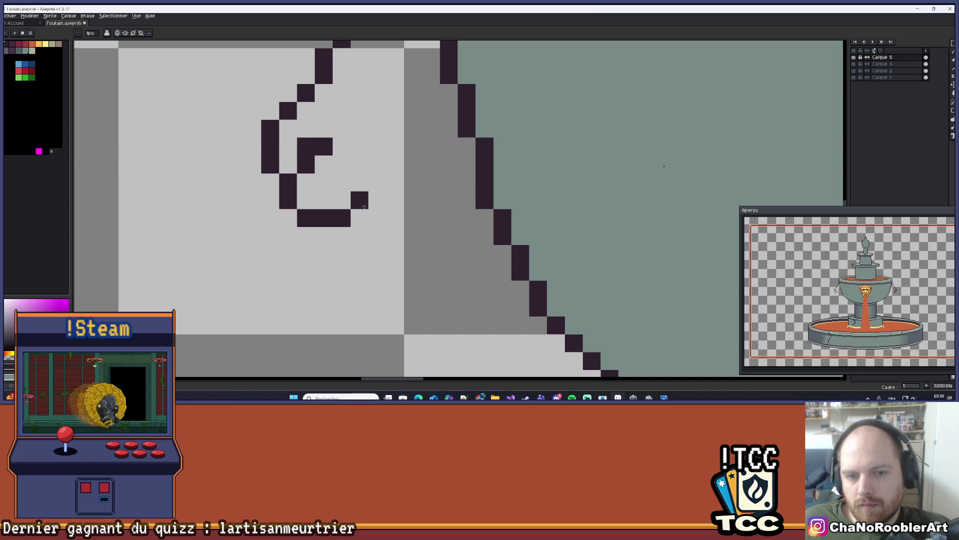
click(372, 205)
click(392, 218)
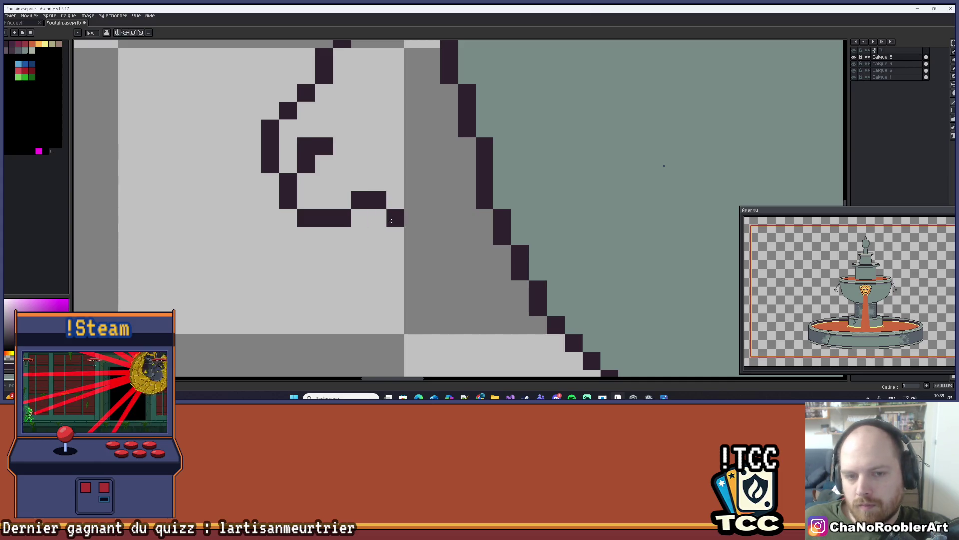
key(ctrl+z)
key(ctrl+z)
click(377, 236)
click(377, 218)
- Add pixels below-left of the hook and sweep the curl's lower stroke down and right
click(359, 255)
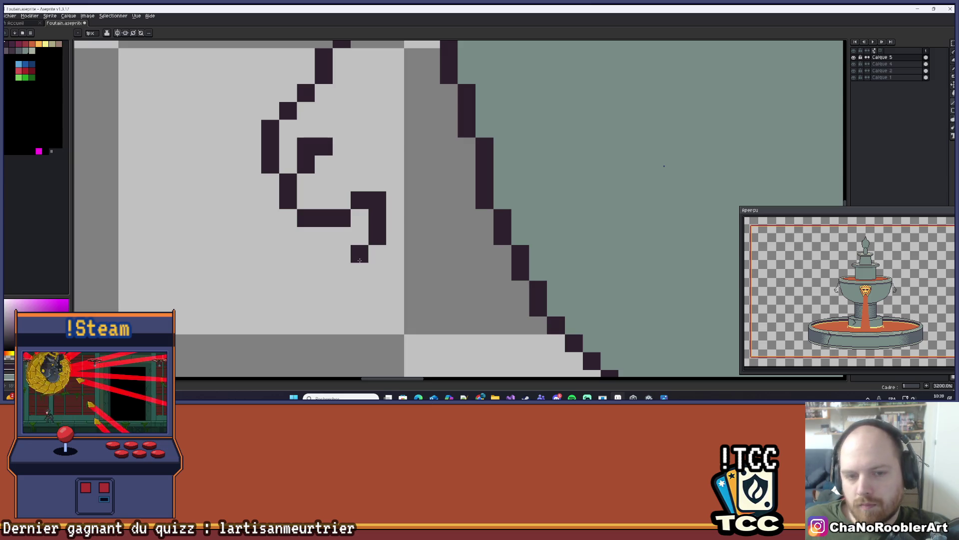
click(342, 254)
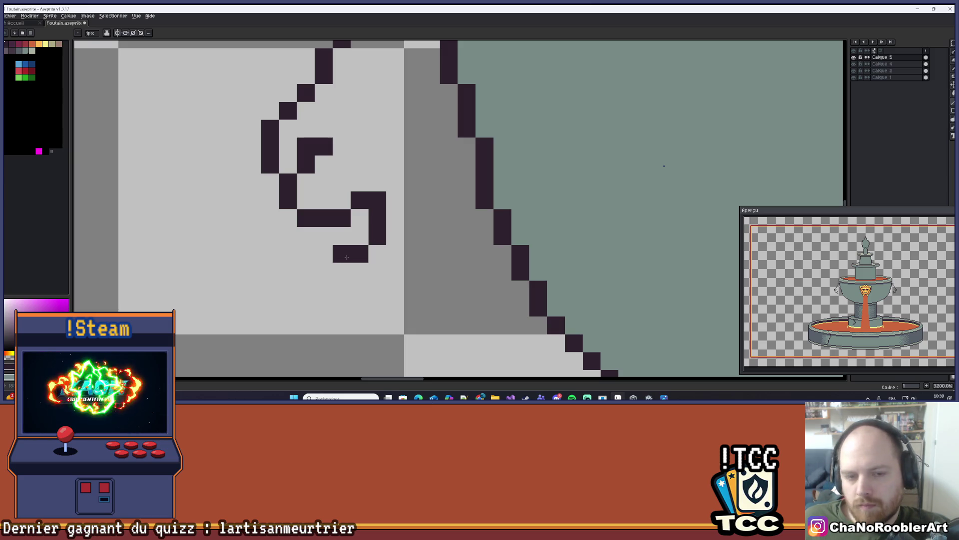
mouse_move(330, 271)
mouse_down()
mouse_move(344, 289)
mouse_move(396, 289)
mouse_move(418, 271)
mouse_move(431, 261)
mouse_move(391, 223)
mouse_move(402, 212)
mouse_up()
scroll(421, 269, down, 3)
scroll(420, 270, down, 2)
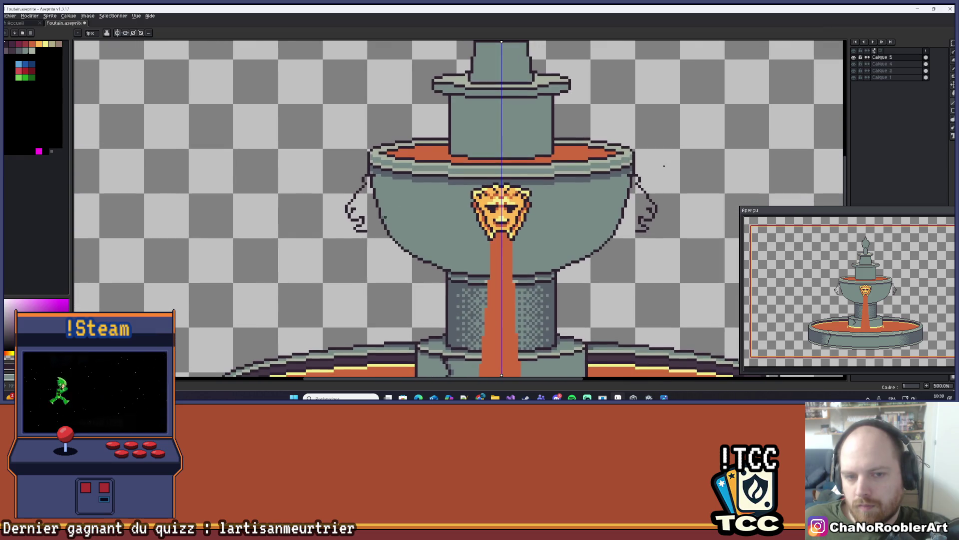
scroll(400, 220, up, 5)
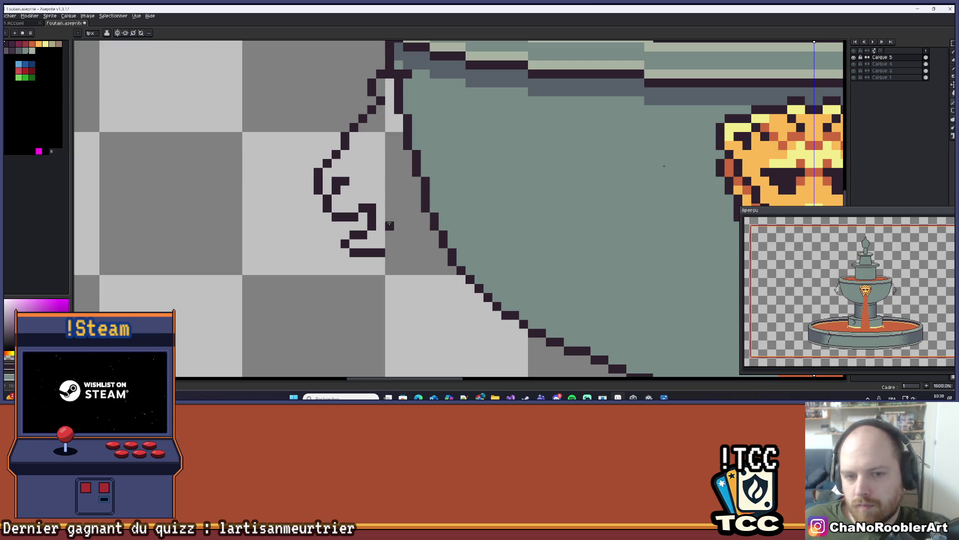
scroll(395, 228, up, 2)
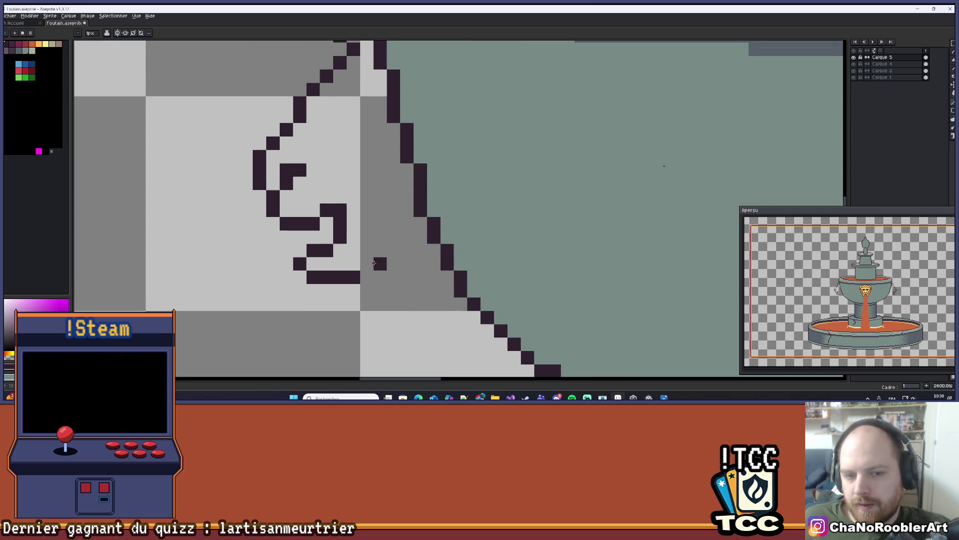
scroll(371, 263, down, 3)
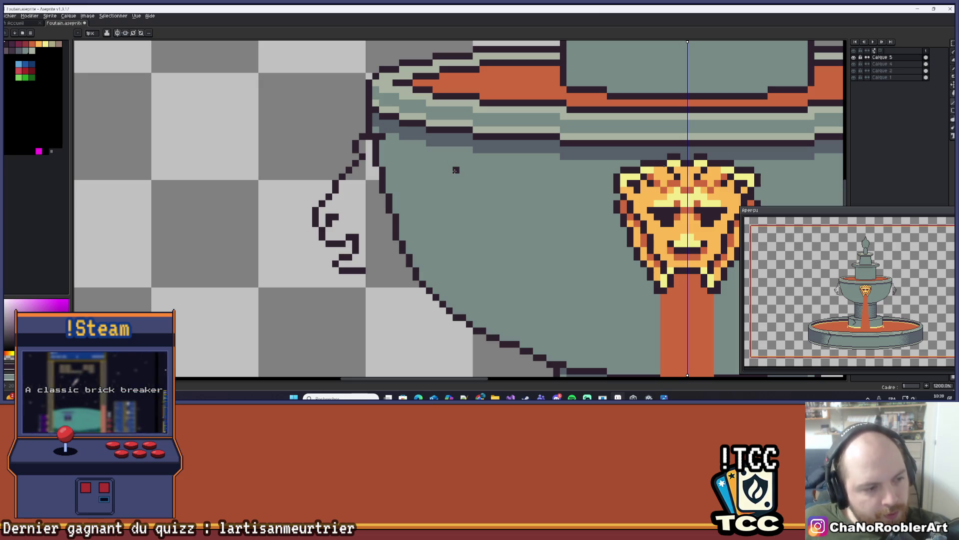
scroll(414, 186, down, 1)
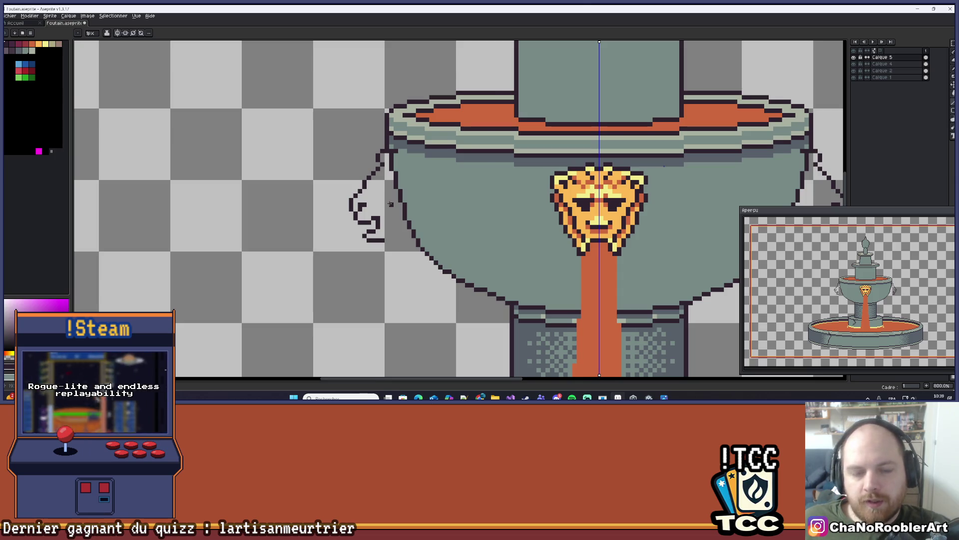
scroll(390, 205, down, 1)
scroll(388, 211, up, 6)
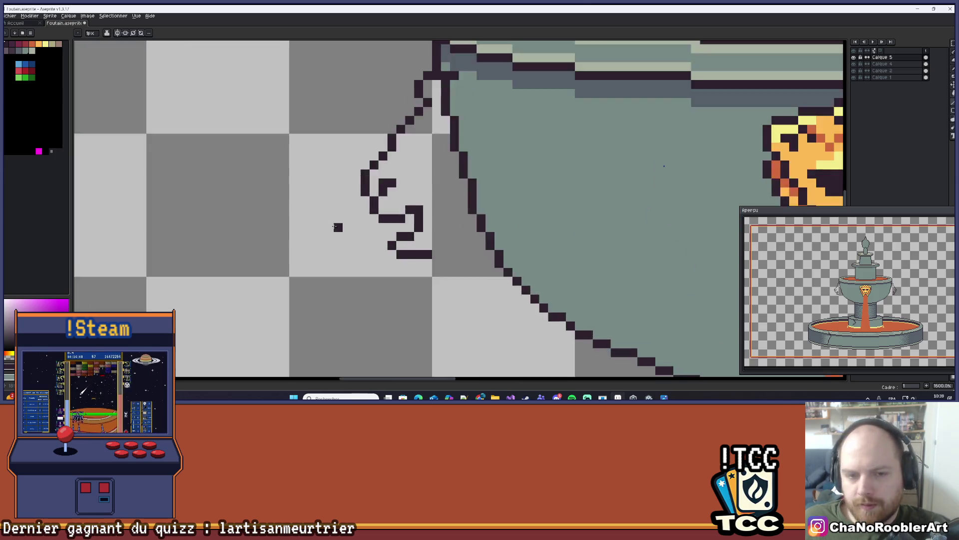
- With the Pencil, raise one curl pixel a row and fill the curl's inner corner
scroll(364, 232, up, 1)
key(b)
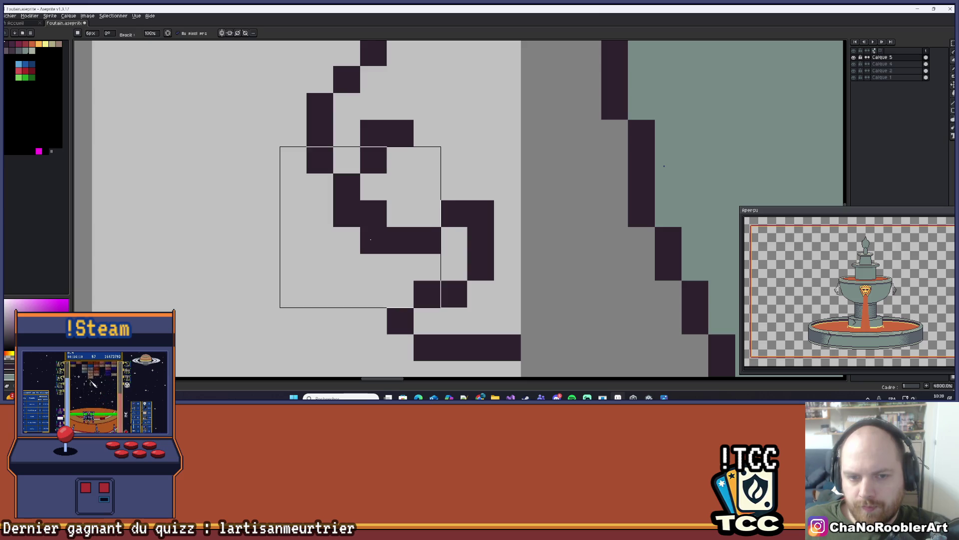
drag(374, 241, 340, 225)
scroll(340, 225, down, 7)
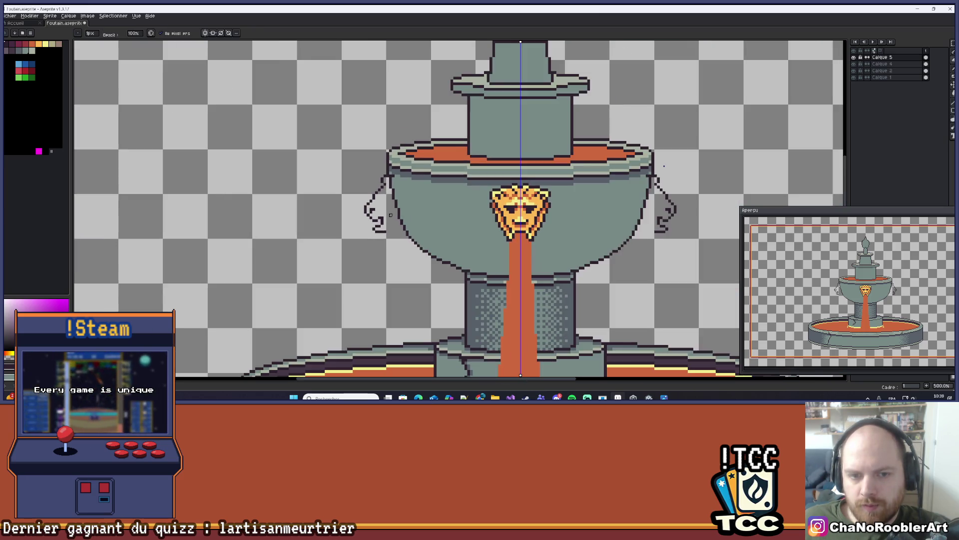
scroll(364, 206, up, 6)
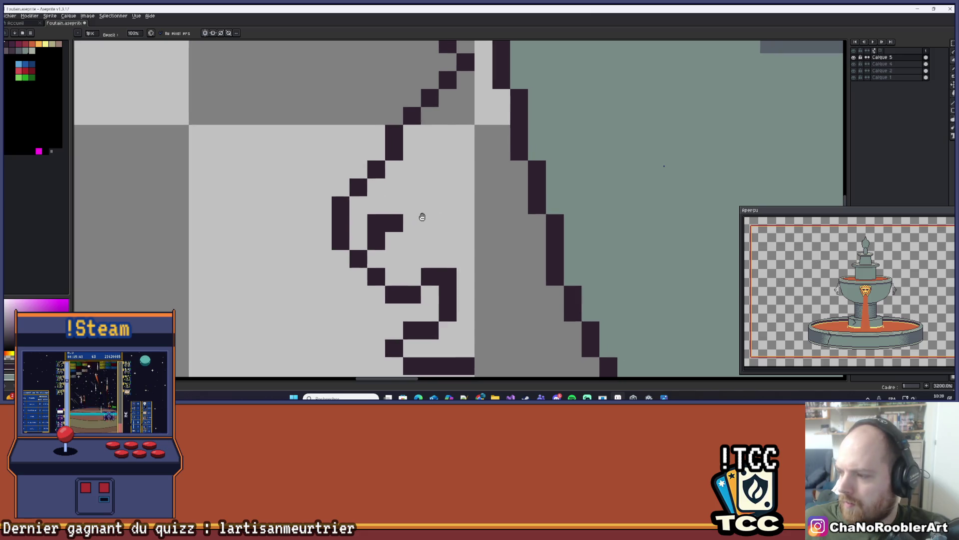
click(352, 207)
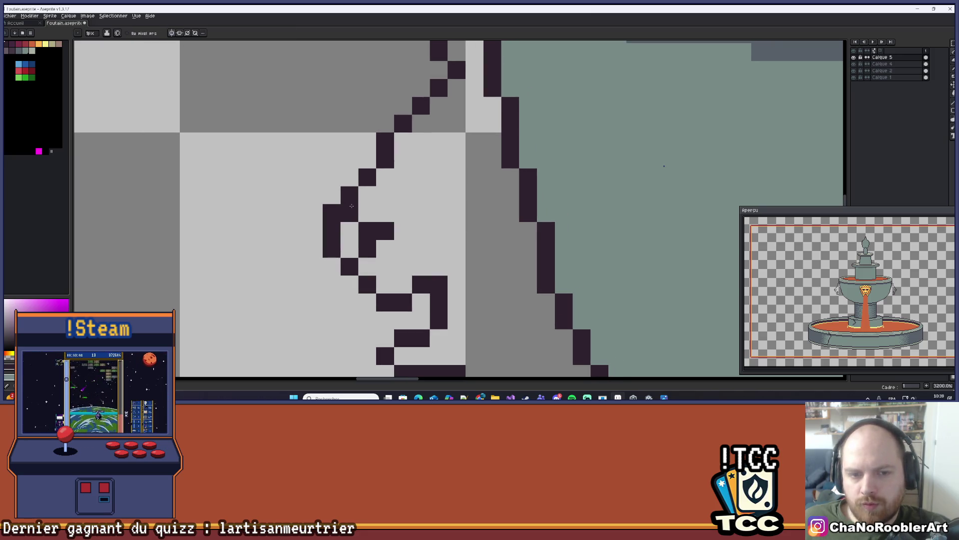
scroll(350, 209, down, 6)
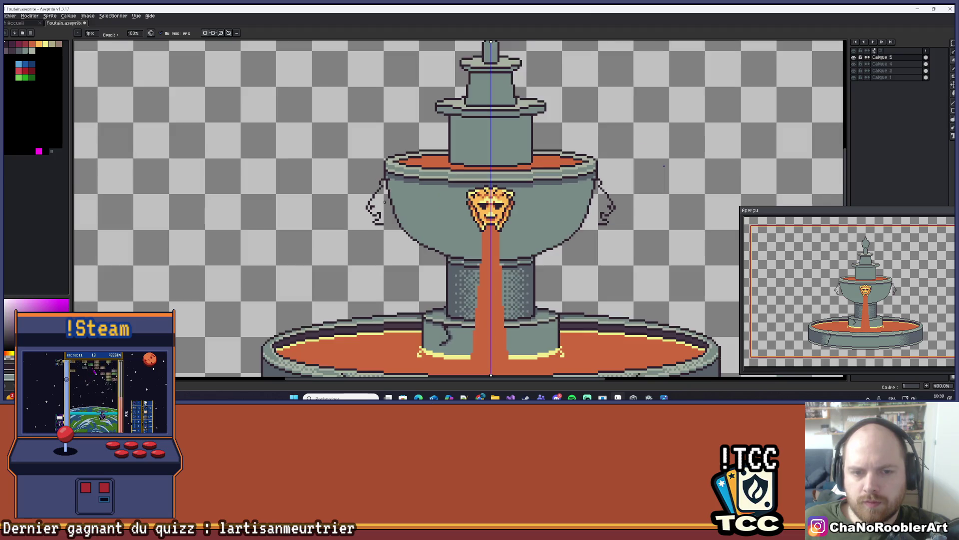
scroll(372, 207, up, 5)
scroll(398, 195, down, 5)
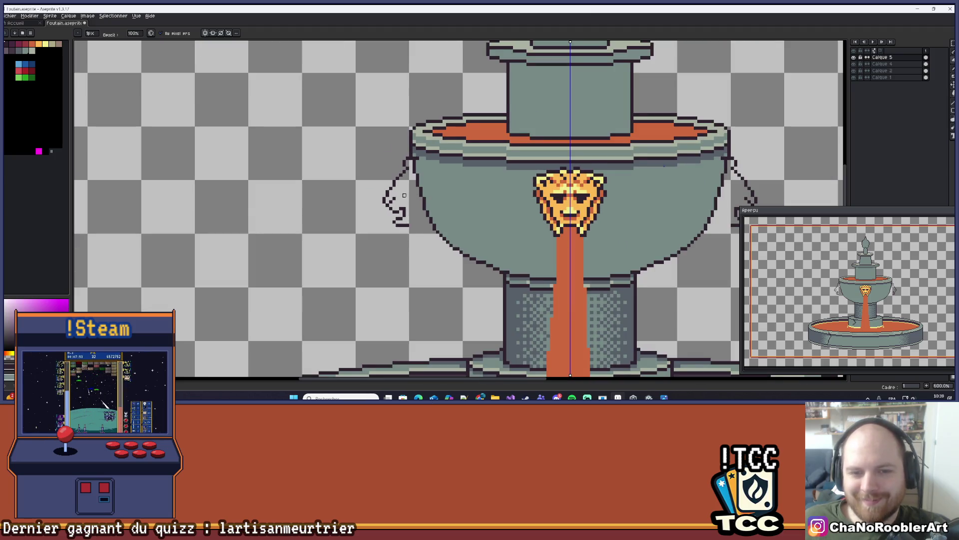
scroll(406, 193, up, 3)
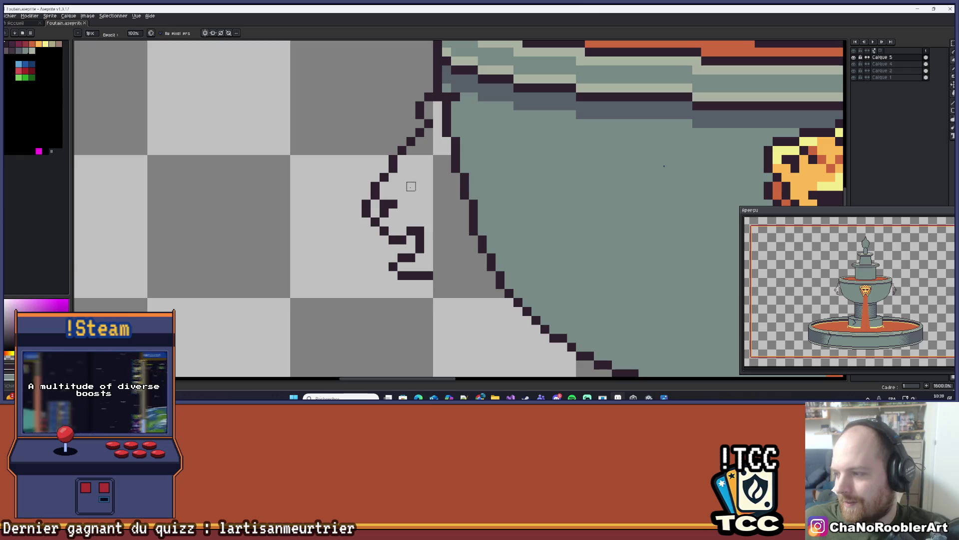
scroll(400, 189, up, 5)
scroll(513, 212, down, 6)
- Recentre on the upper bowl and test a dark pixel beside the handle outline, then remove it
drag(513, 212, 464, 219)
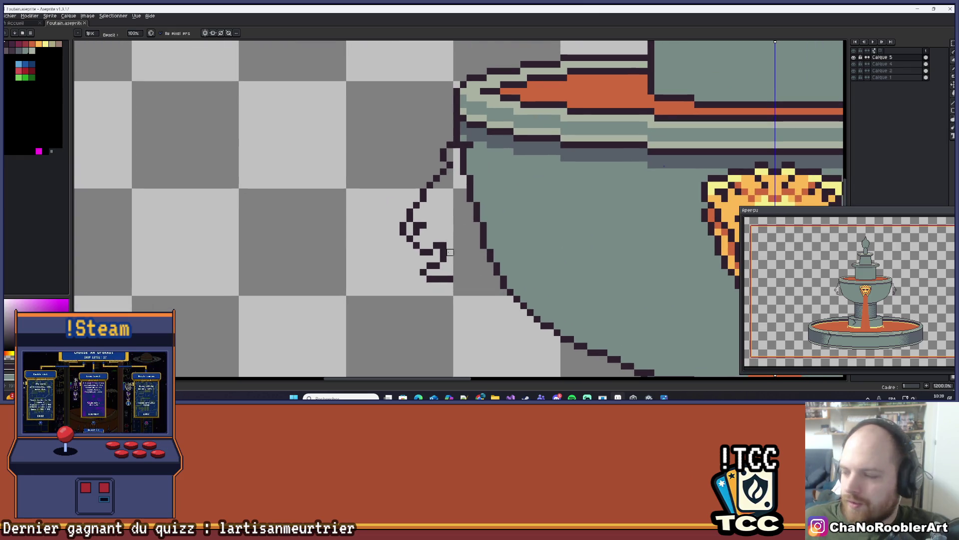
scroll(444, 252, up, 1)
scroll(433, 215, down, 1)
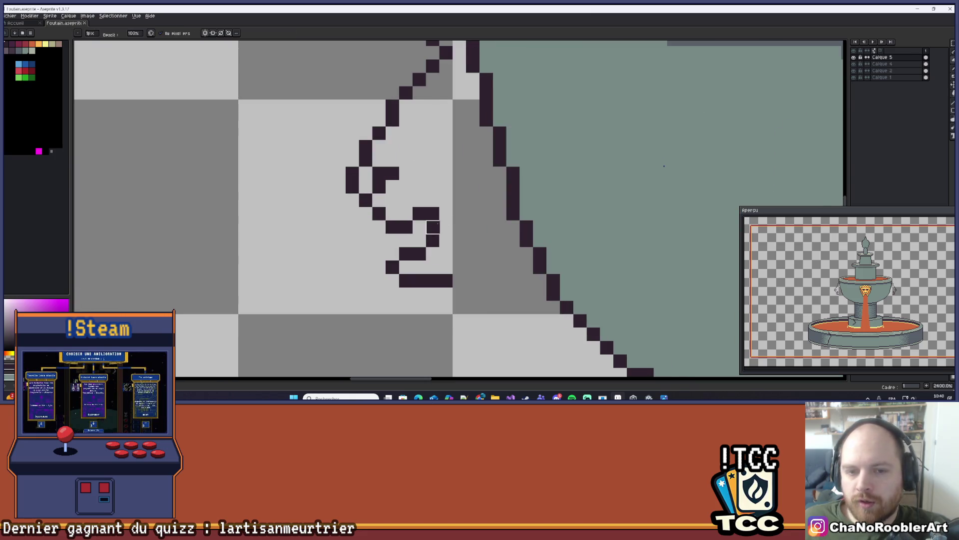
scroll(415, 228, down, 2)
scroll(400, 239, down, 2)
drag(400, 240, 408, 226)
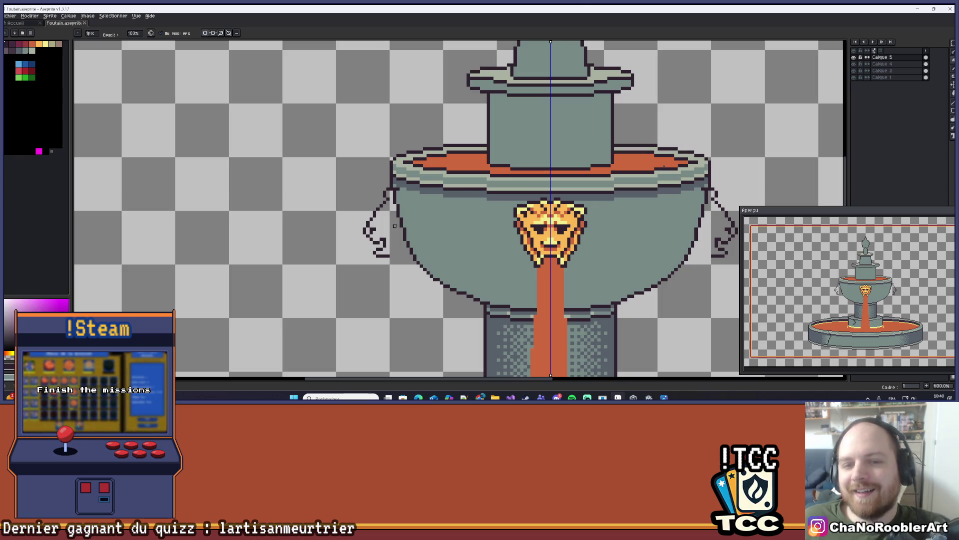
scroll(395, 225, down, 3)
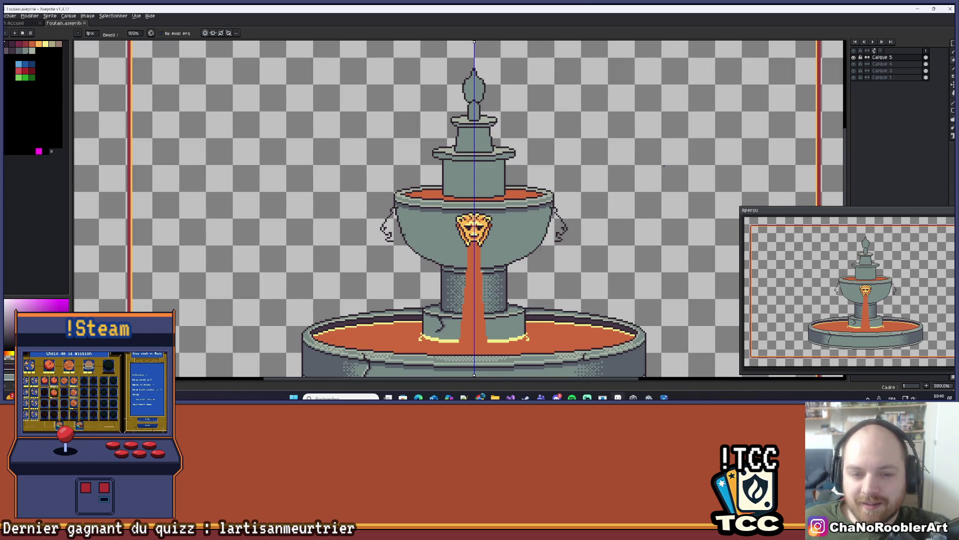
scroll(406, 234, up, 7)
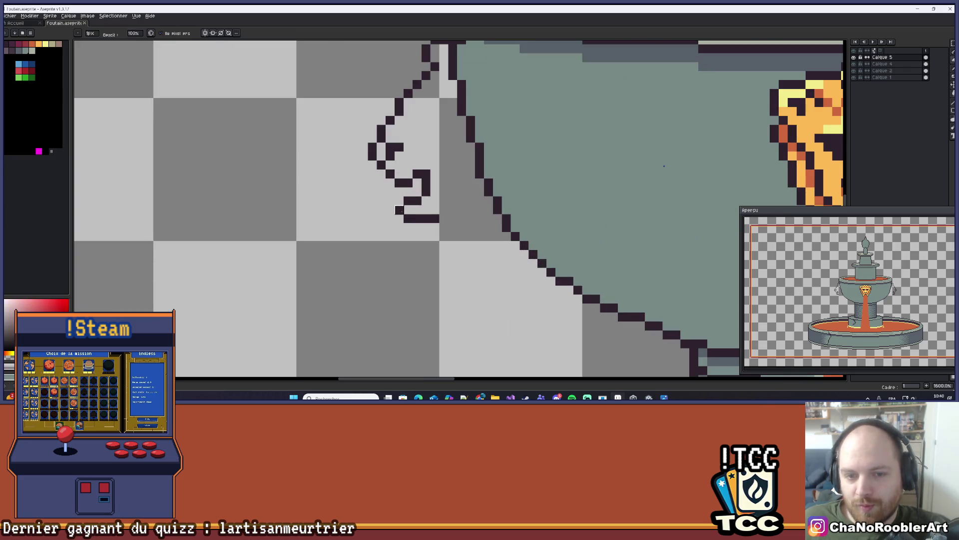
click(399, 210)
key(ctrl+z)
scroll(399, 219, down, 4)
scroll(400, 219, up, 3)
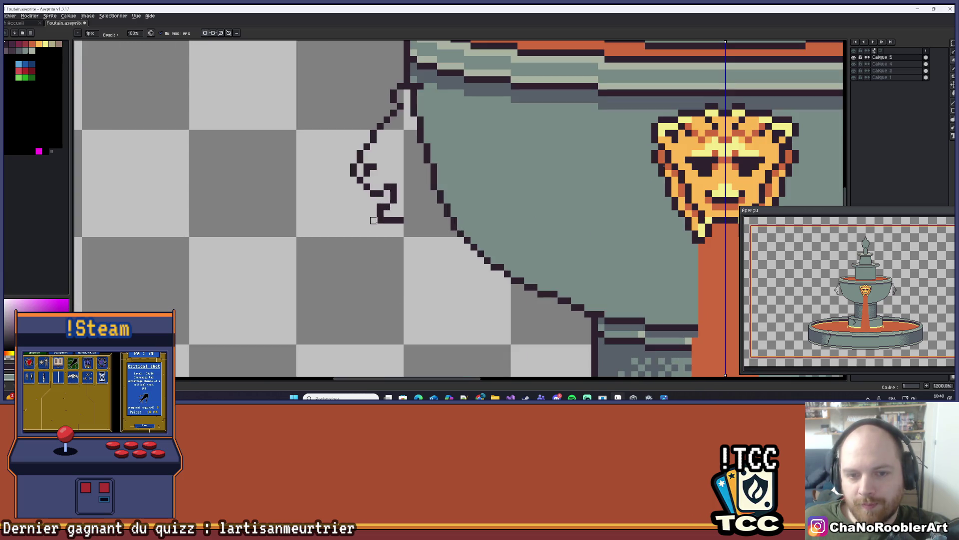
scroll(380, 230, down, 3)
scroll(418, 227, down, 3)
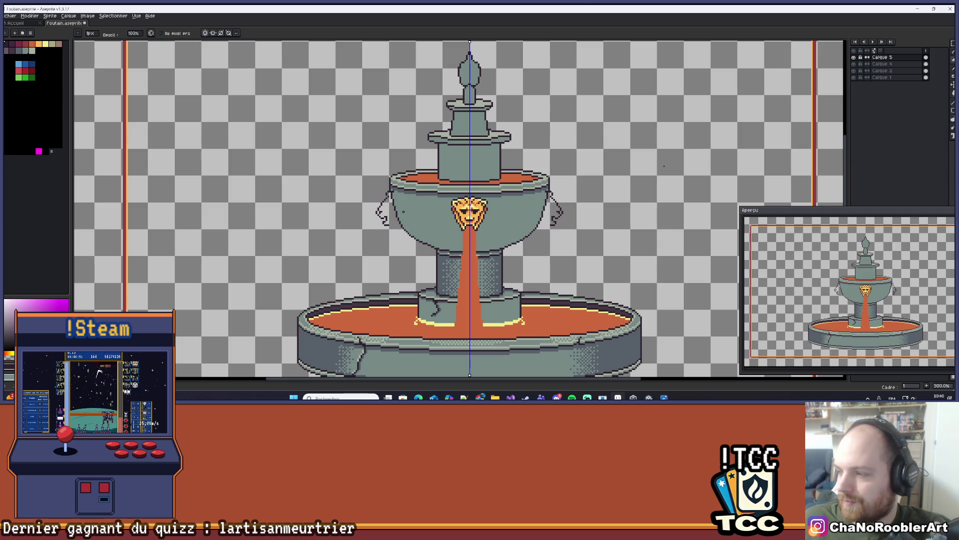
scroll(402, 209, up, 6)
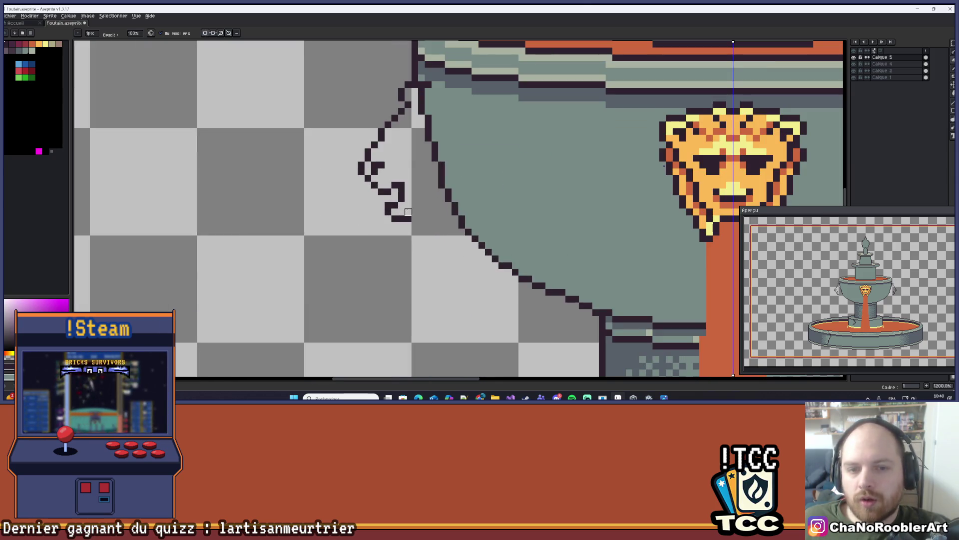
scroll(393, 214, up, 1)
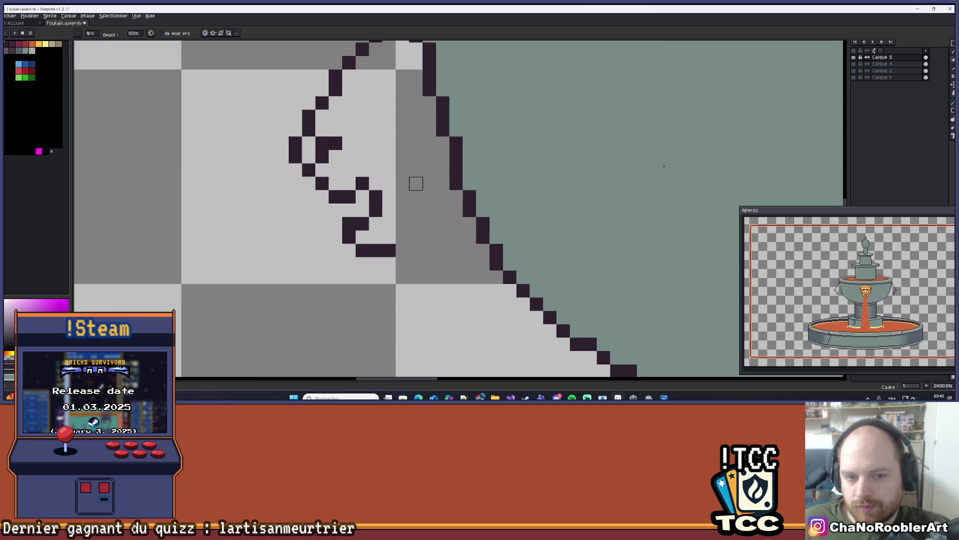
- Add a dark pixel to the bowl's left outline so the handle top curls inward at the rim
click(398, 248)
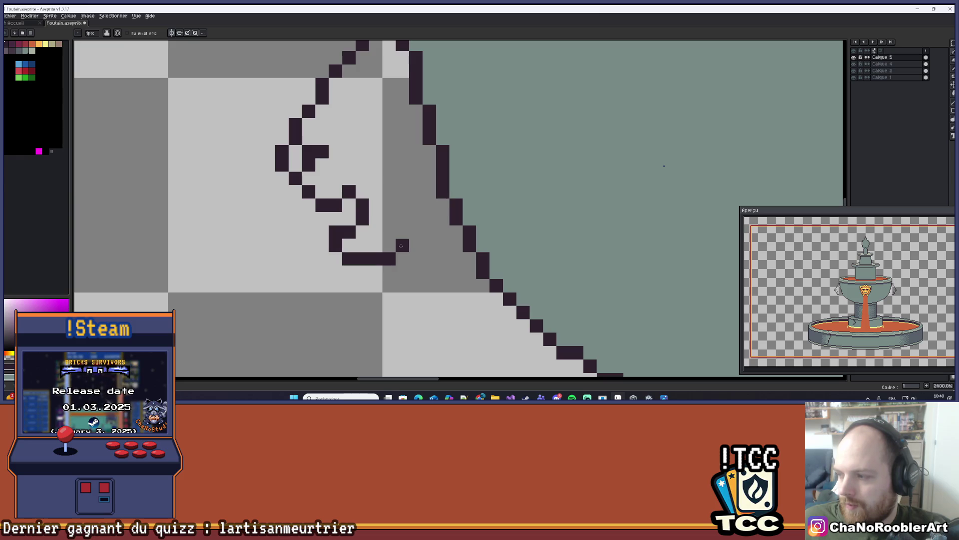
scroll(370, 228, down, 6)
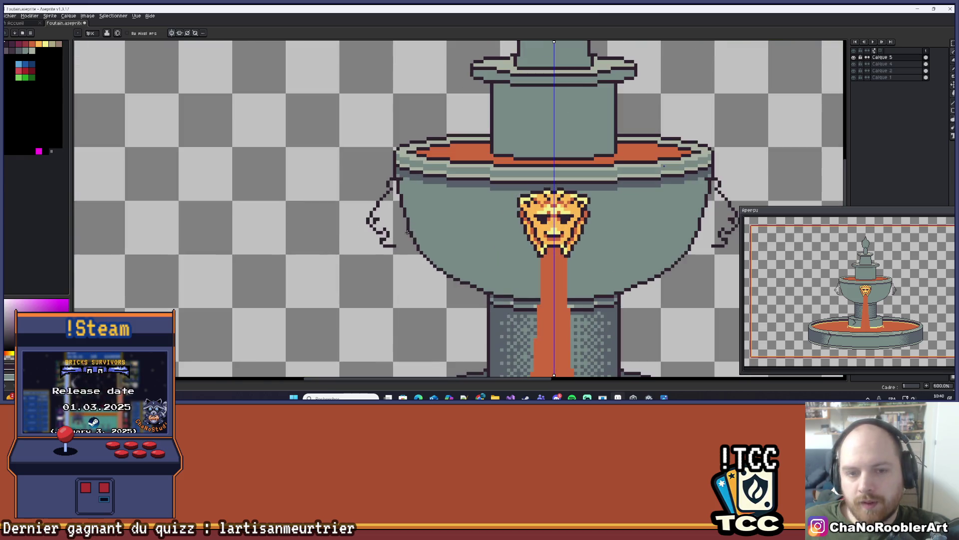
scroll(373, 224, up, 3)
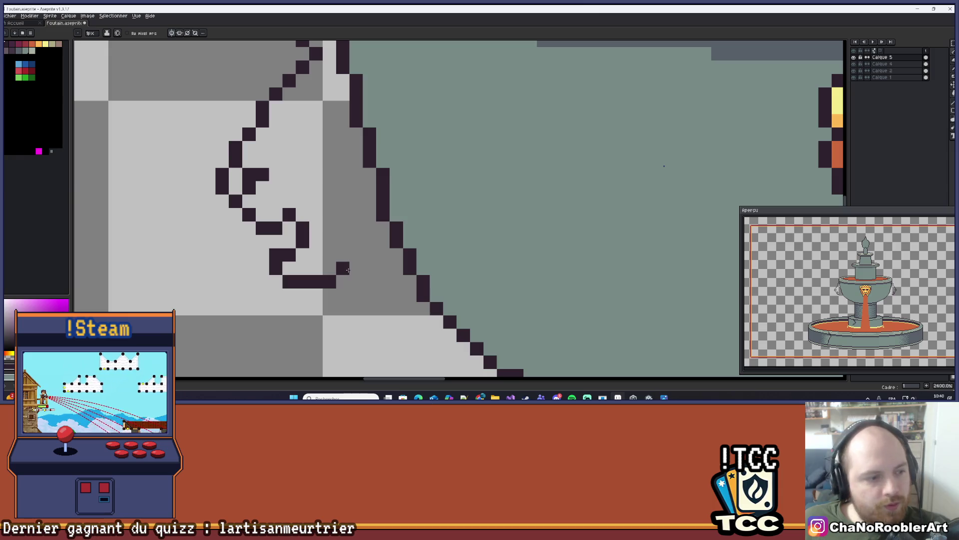
key(ctrl+z)
click(384, 226)
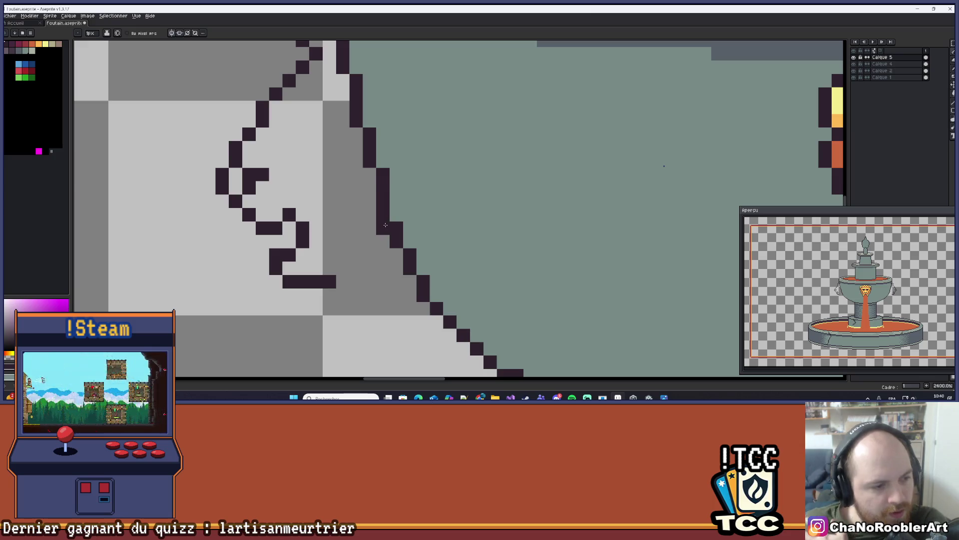
scroll(421, 207, down, 3)
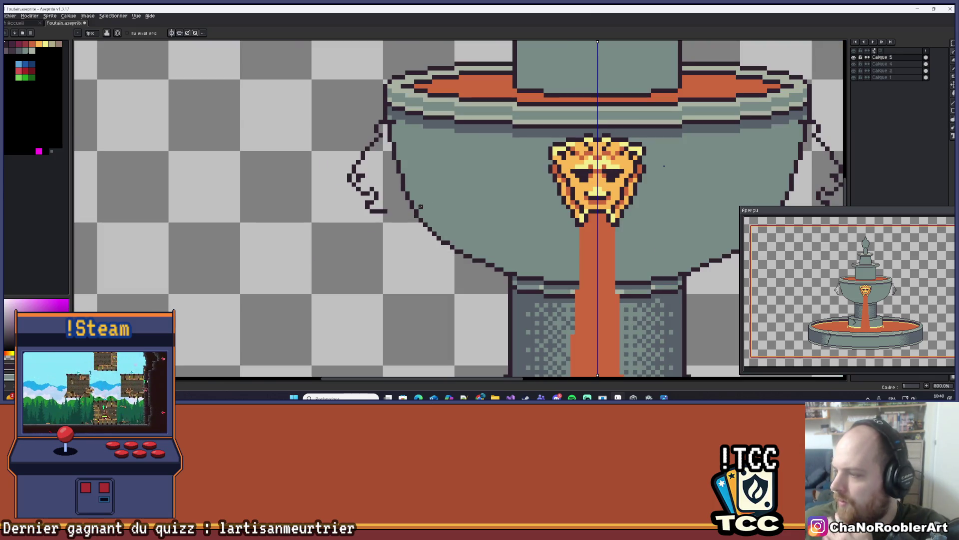
scroll(430, 160, up, 3)
- Add dark pixels to the left handle's curl, removing an extra outline run afterwards
mouse_move(366, 110)
mouse_down()
mouse_move(434, 142)
mouse_move(480, 180)
mouse_up()
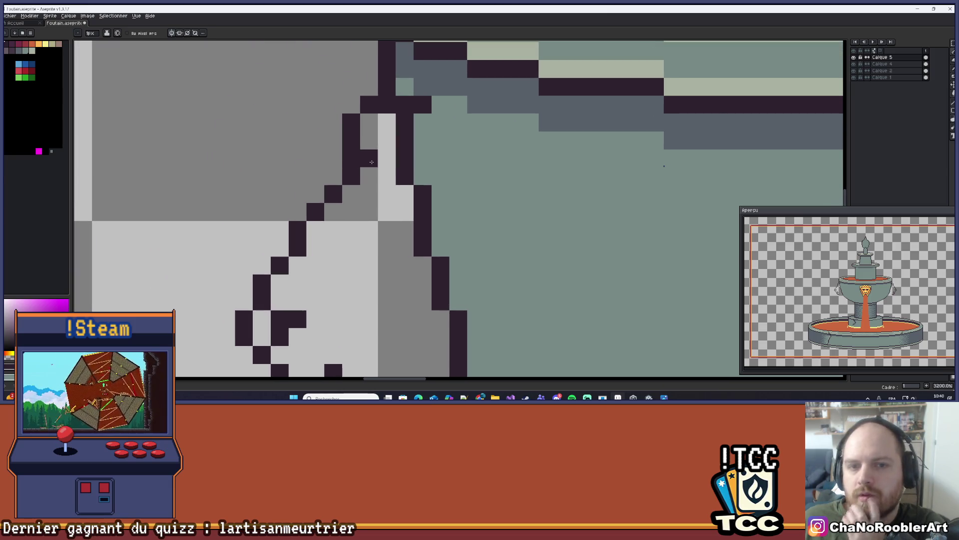
scroll(479, 181, down, 1)
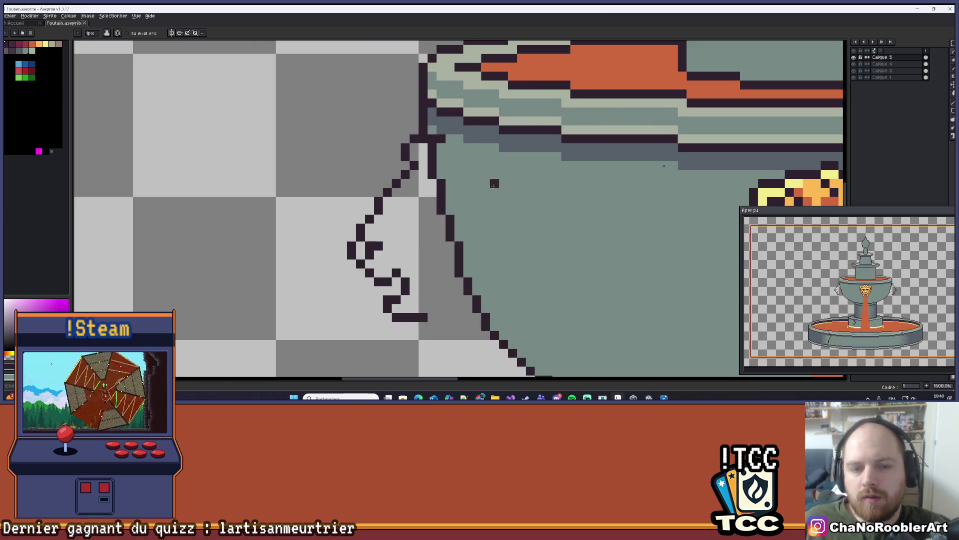
scroll(485, 182, down, 1)
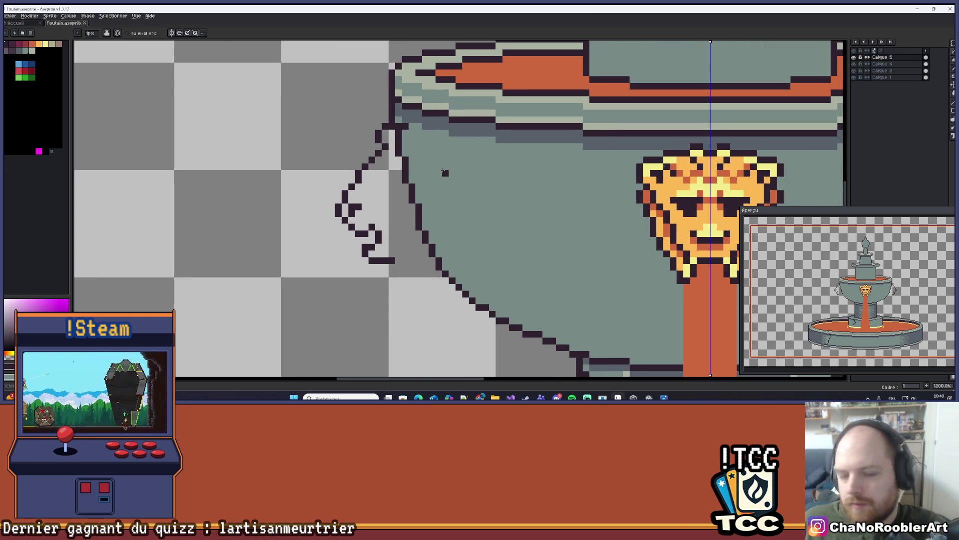
scroll(415, 120, down, 3)
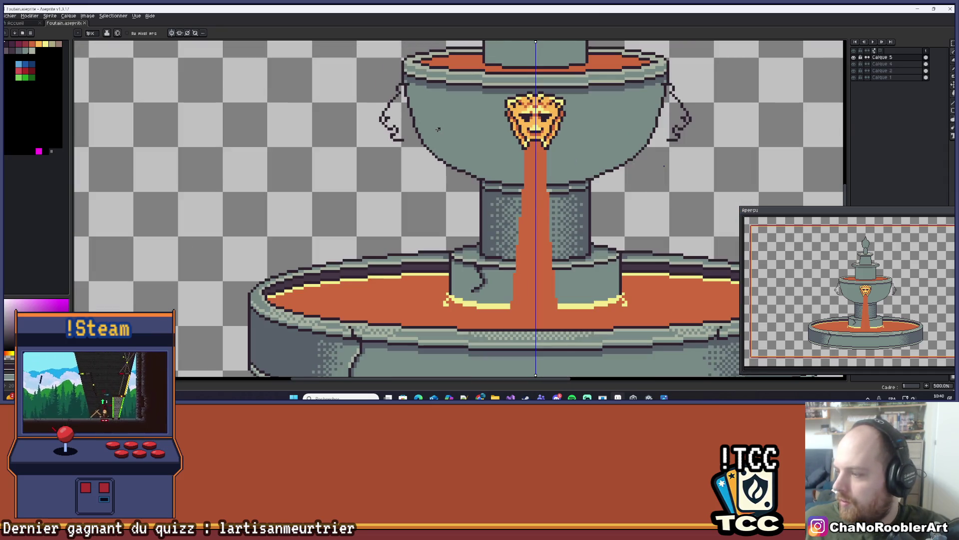
scroll(438, 130, down, 2)
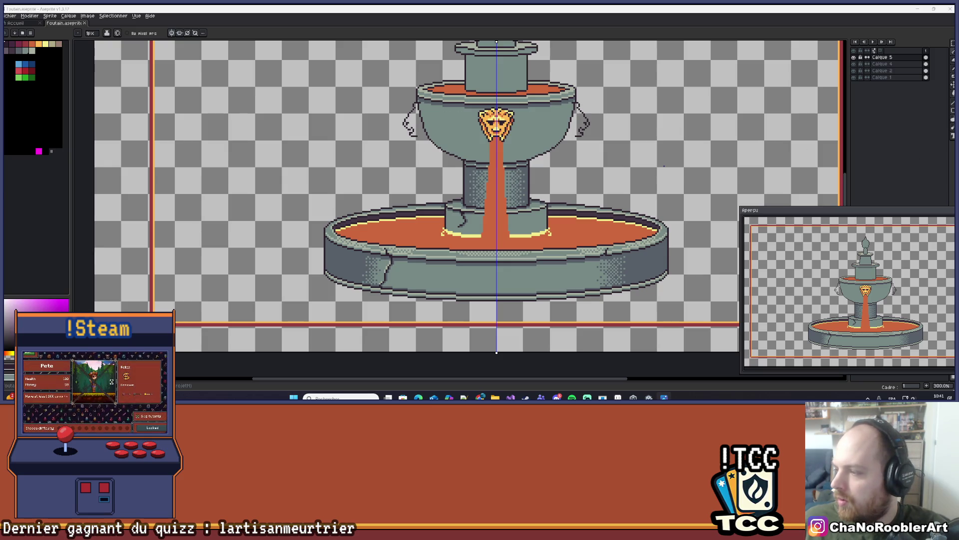
scroll(419, 93, up, 7)
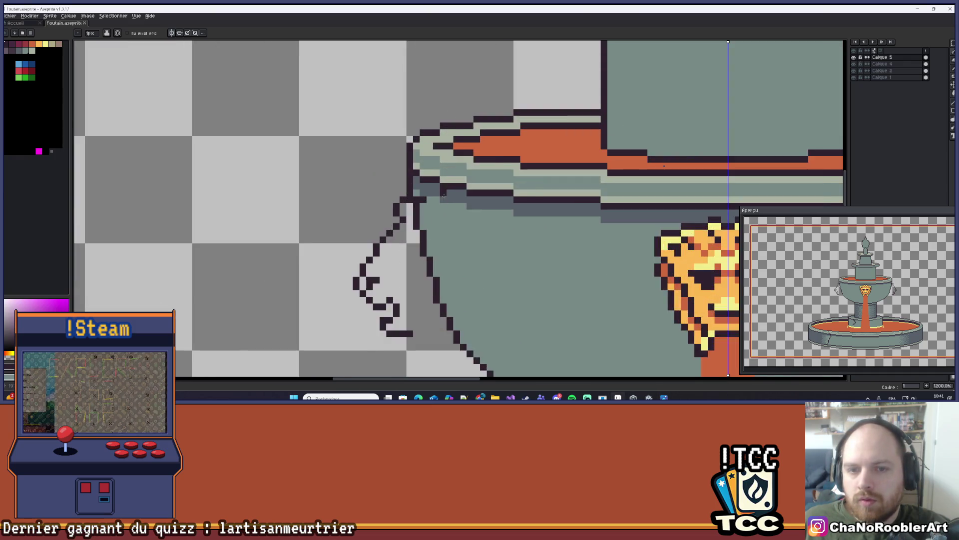
scroll(458, 142, down, 1)
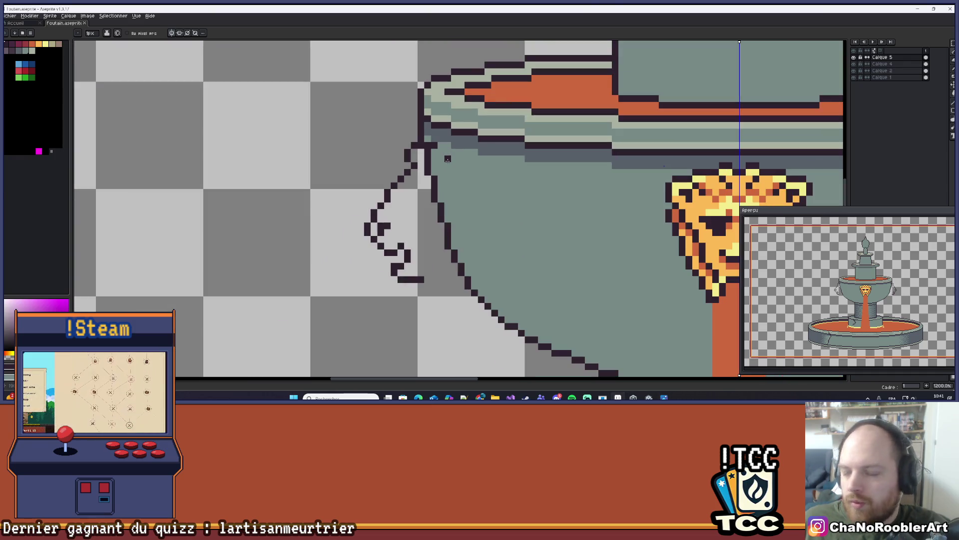
scroll(499, 154, up, 3)
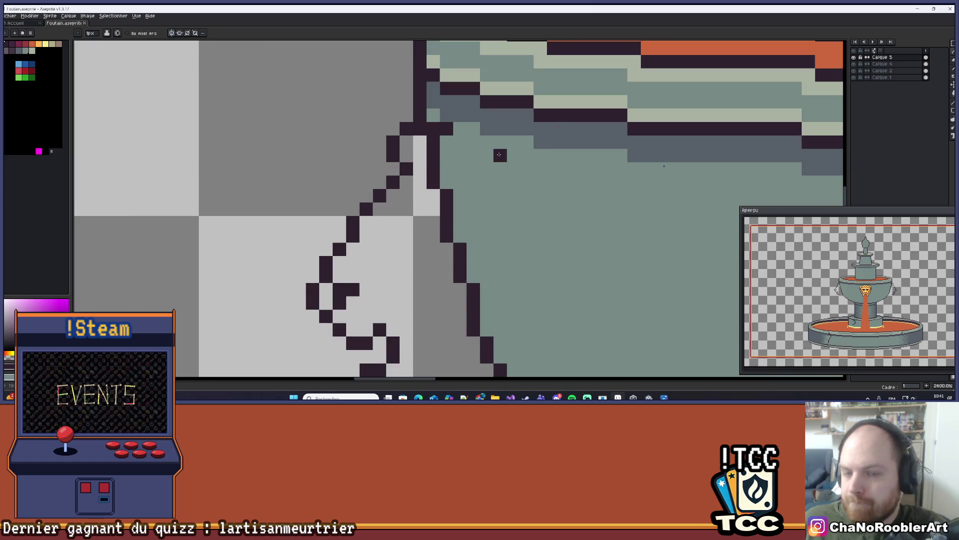
scroll(458, 134, down, 7)
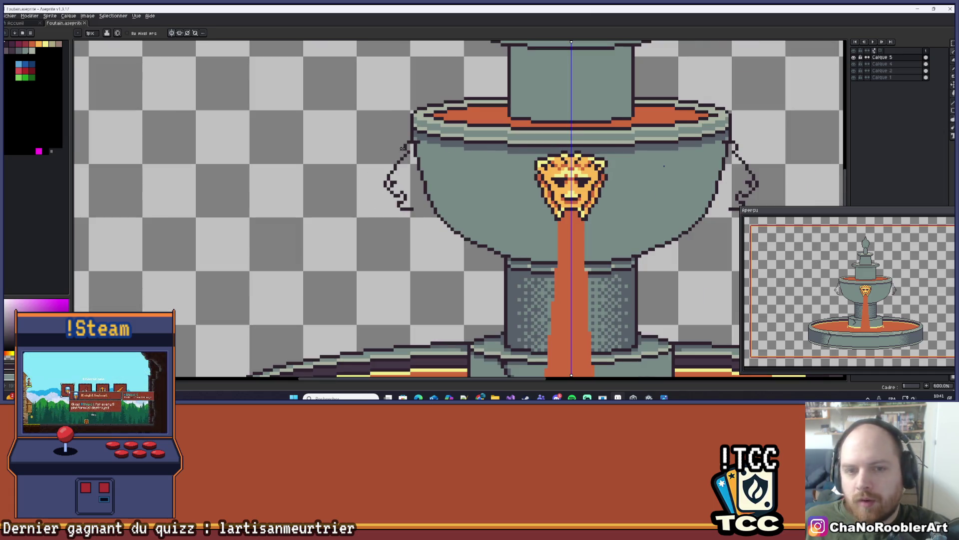
scroll(403, 148, up, 4)
click(408, 169)
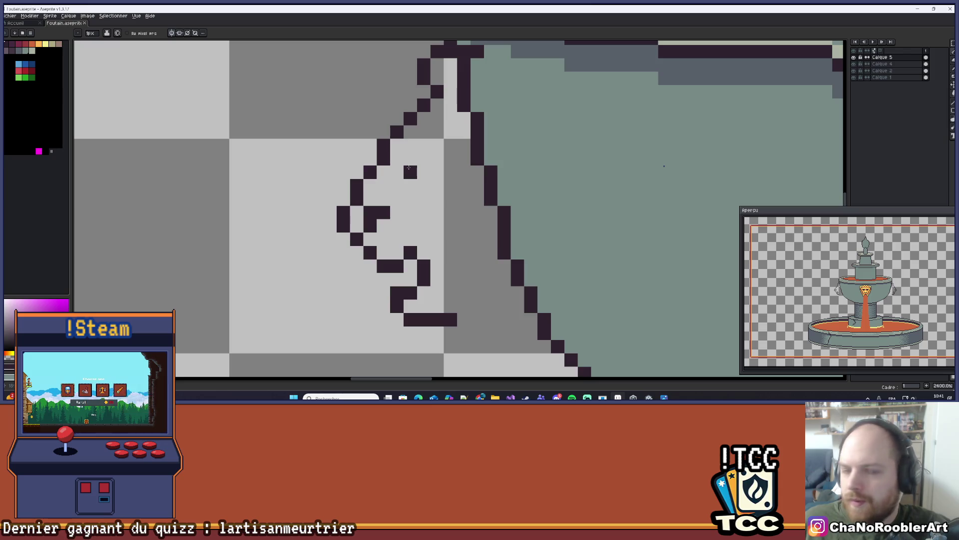
click(410, 158)
mouse_move(414, 170)
mouse_down()
mouse_move(424, 145)
mouse_move(449, 142)
mouse_move(431, 145)
mouse_move(424, 158)
mouse_move(433, 158)
mouse_up()
key(ctrl+z)
- Paint dark pixels into the handle's upper loop, forming an inner stroke joining the bowl outline
click(450, 132)
scroll(449, 144, down, 4)
scroll(449, 145, up, 4)
click(425, 175)
scroll(448, 145, down, 4)
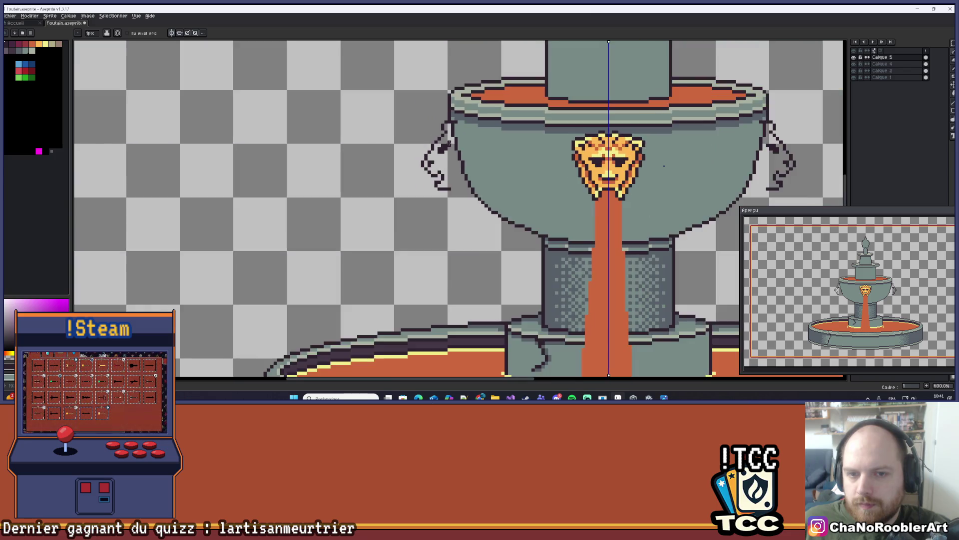
scroll(461, 137, down, 3)
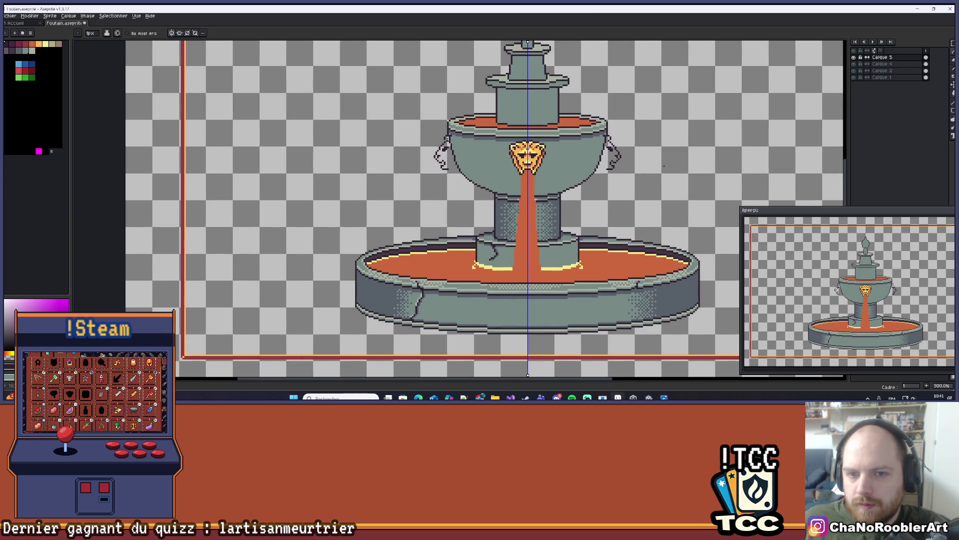
scroll(448, 137, up, 5)
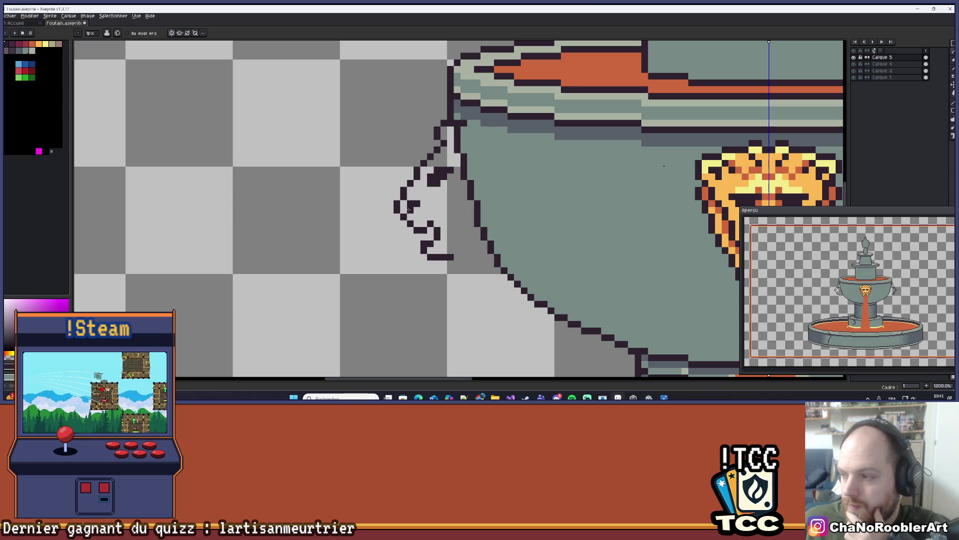
scroll(409, 209, down, 4)
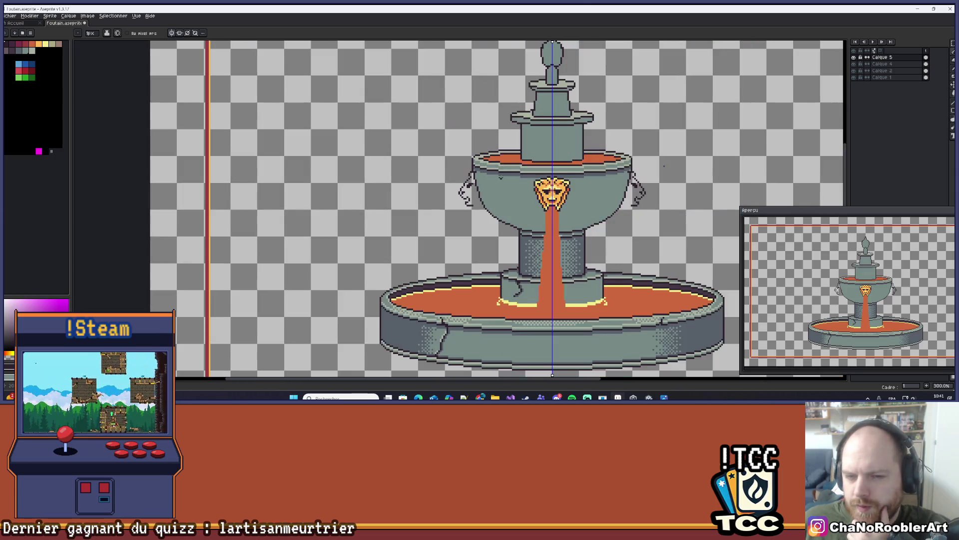
drag(501, 177, 451, 175)
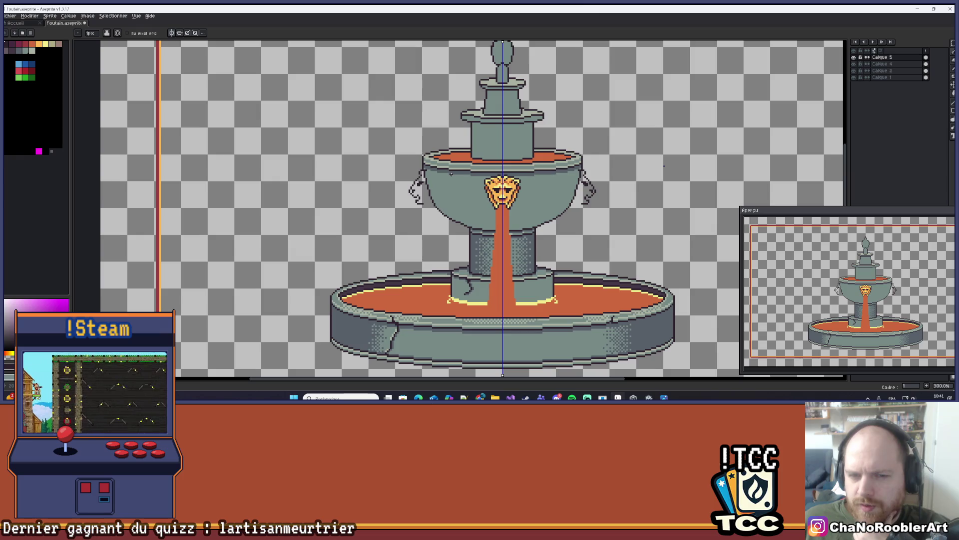
scroll(449, 175, down, 1)
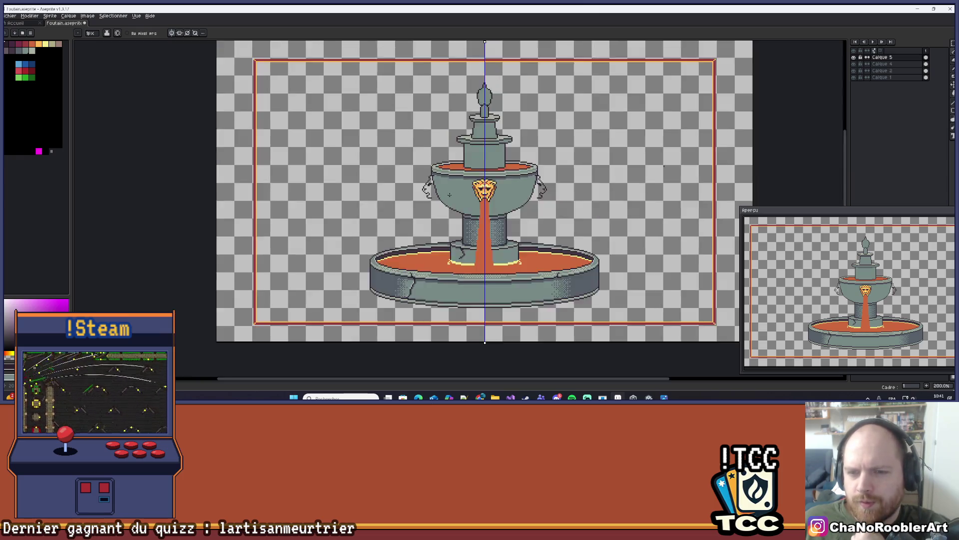
scroll(449, 175, up, 5)
drag(448, 199, 490, 209)
scroll(491, 209, up, 2)
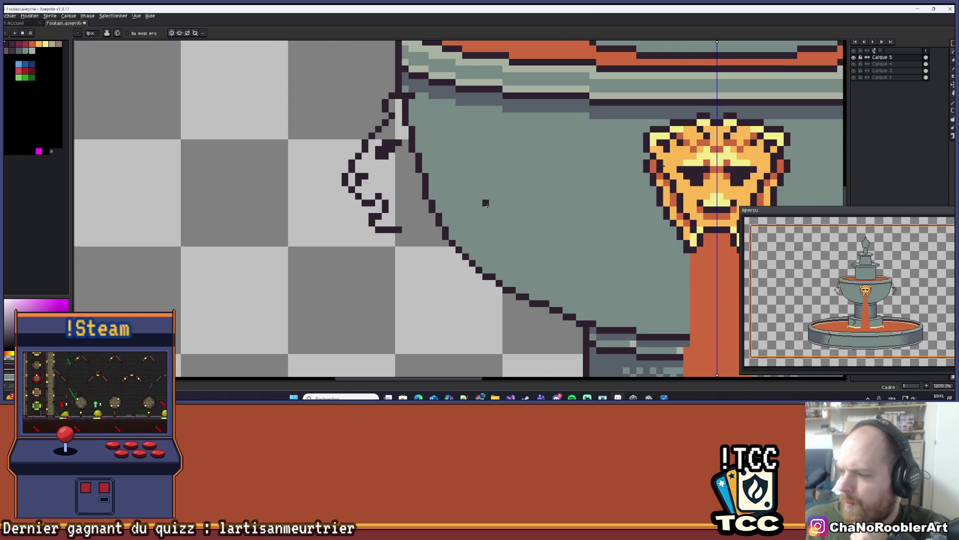
scroll(486, 203, down, 7)
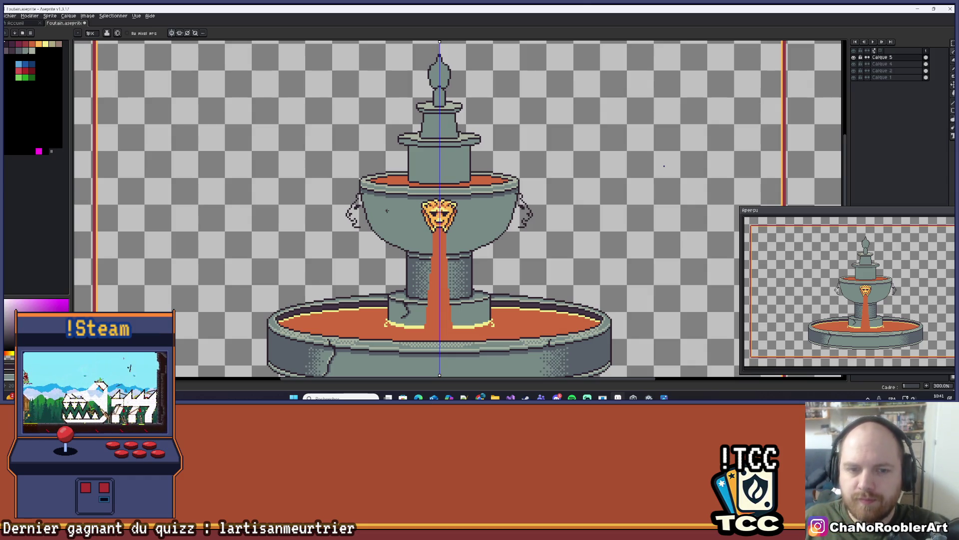
scroll(446, 237, up, 4)
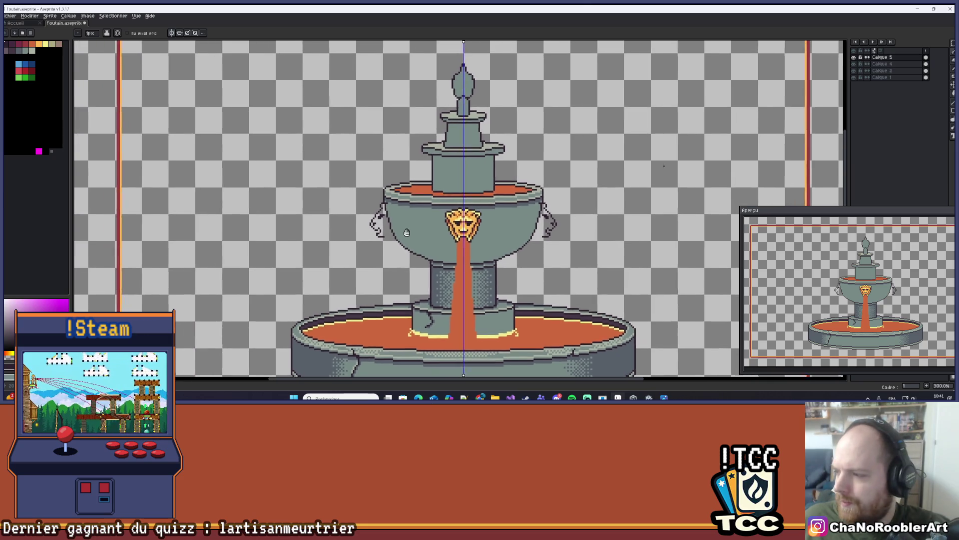
scroll(457, 225, up, 3)
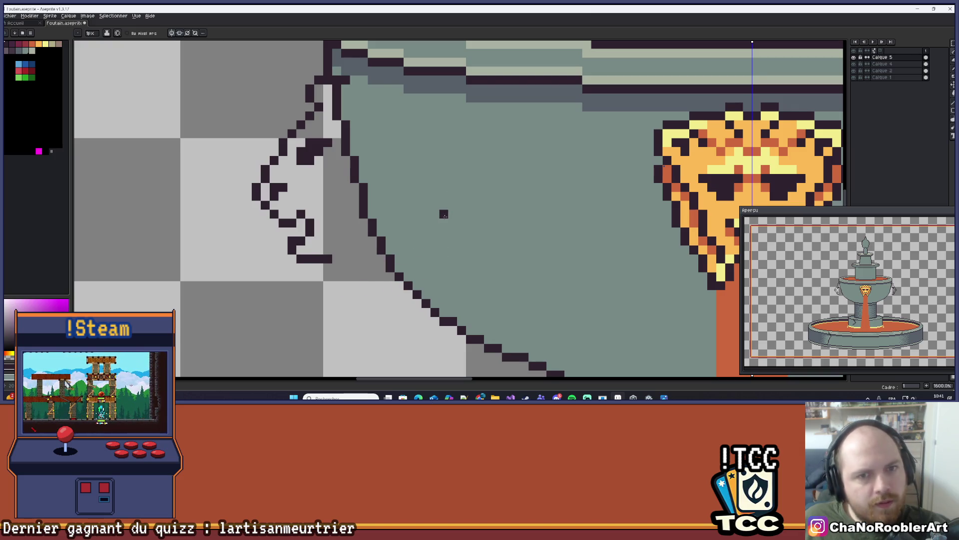
- Add two dark pixels inside the handle curl, removing one misplaced pixel, then recentre on the bowl
scroll(454, 220, up, 2)
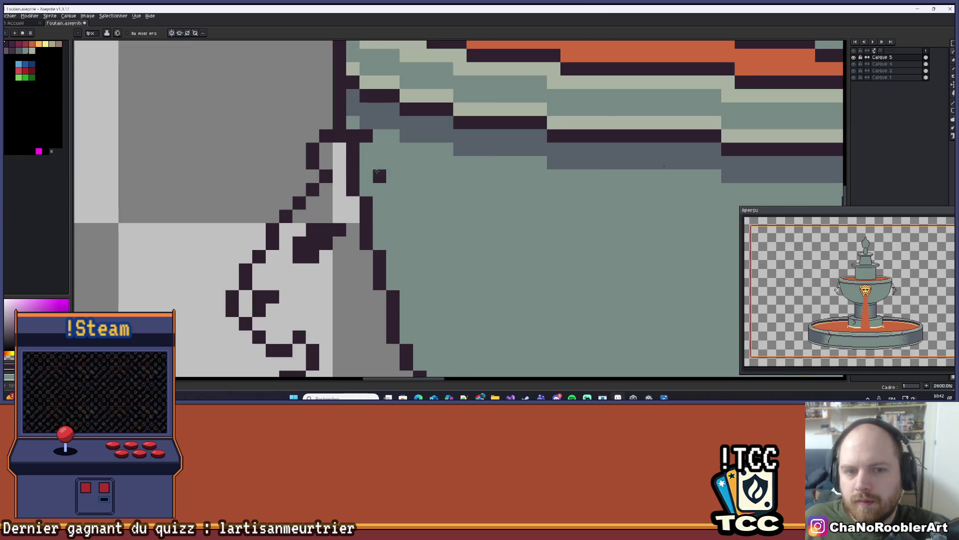
click(411, 180)
key(ctrl+z)
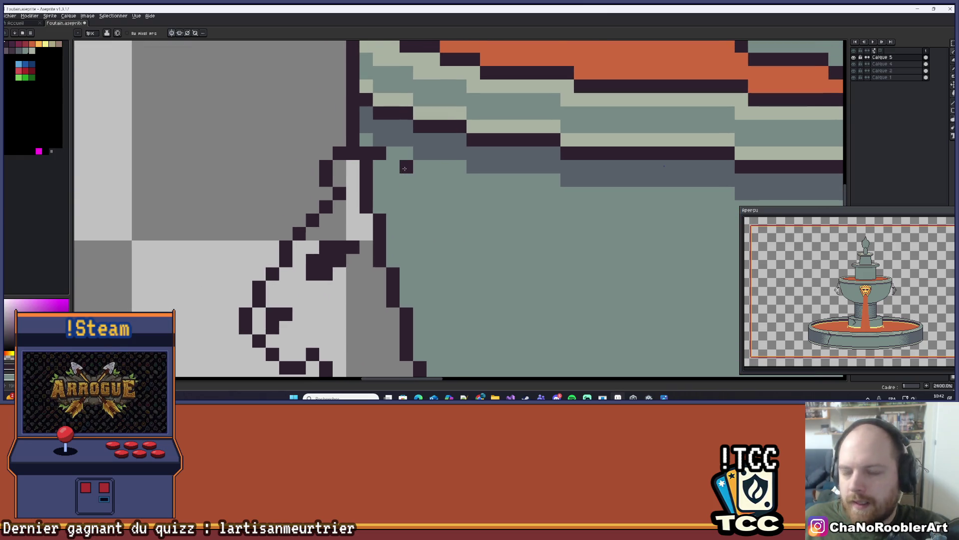
drag(404, 171, 403, 177)
click(402, 162)
scroll(394, 164, down, 5)
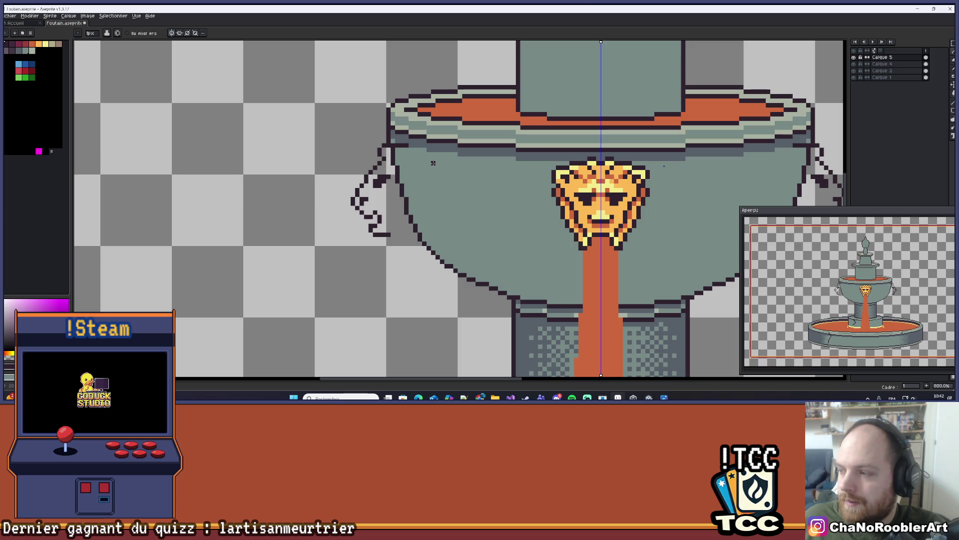
scroll(433, 163, down, 2)
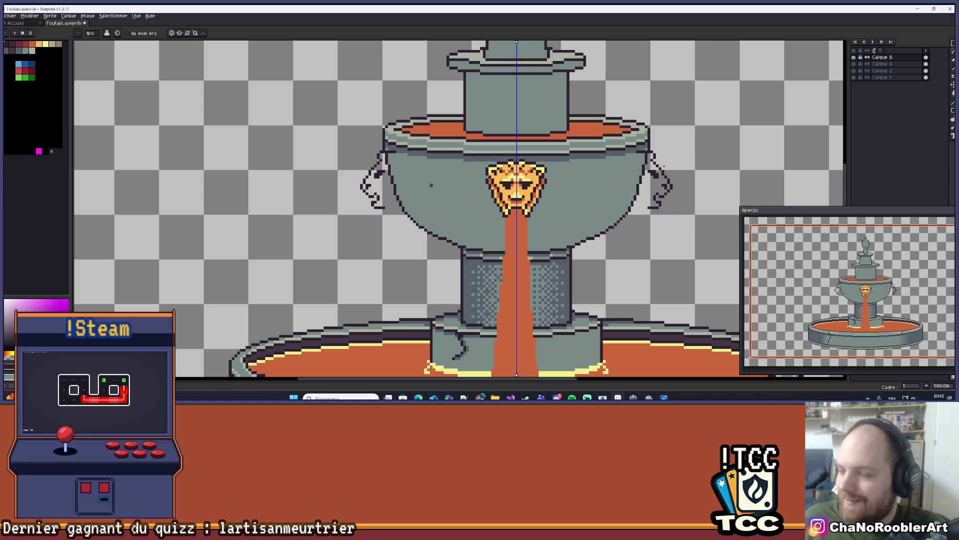
scroll(431, 185, up, 7)
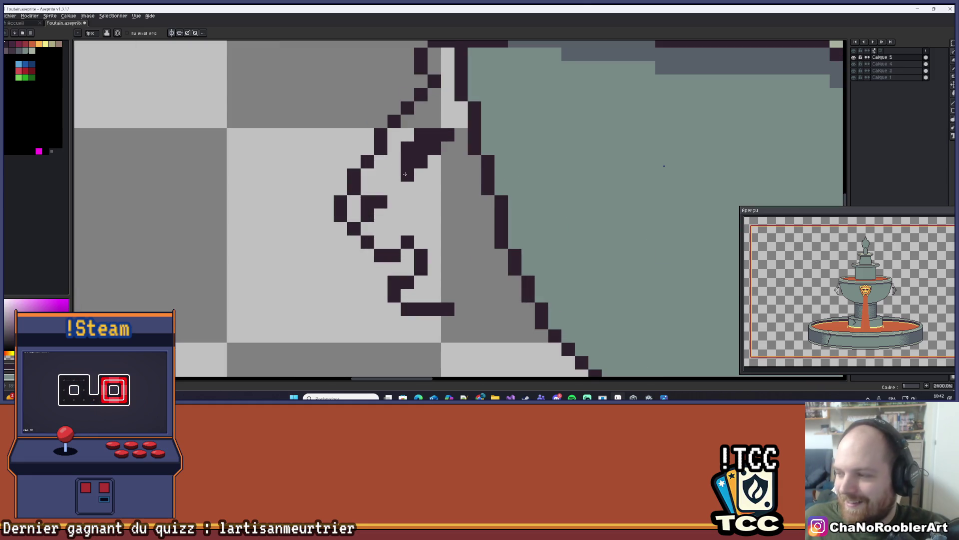
click(415, 172)
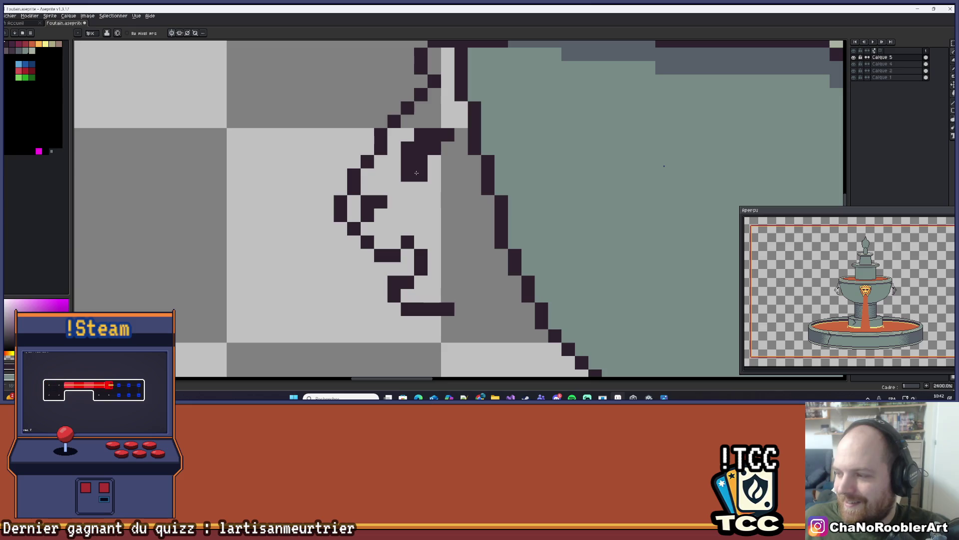
scroll(443, 142, down, 7)
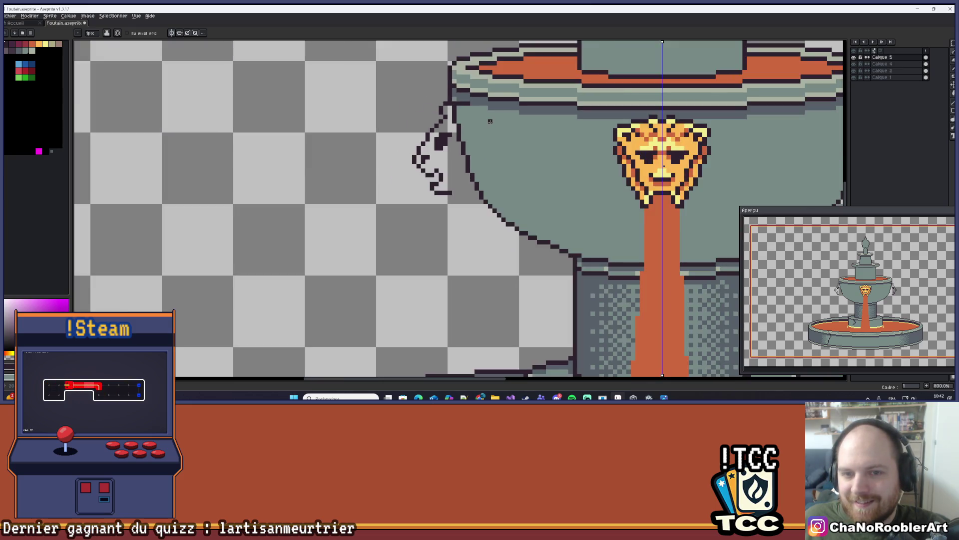
scroll(405, 153, down, 2)
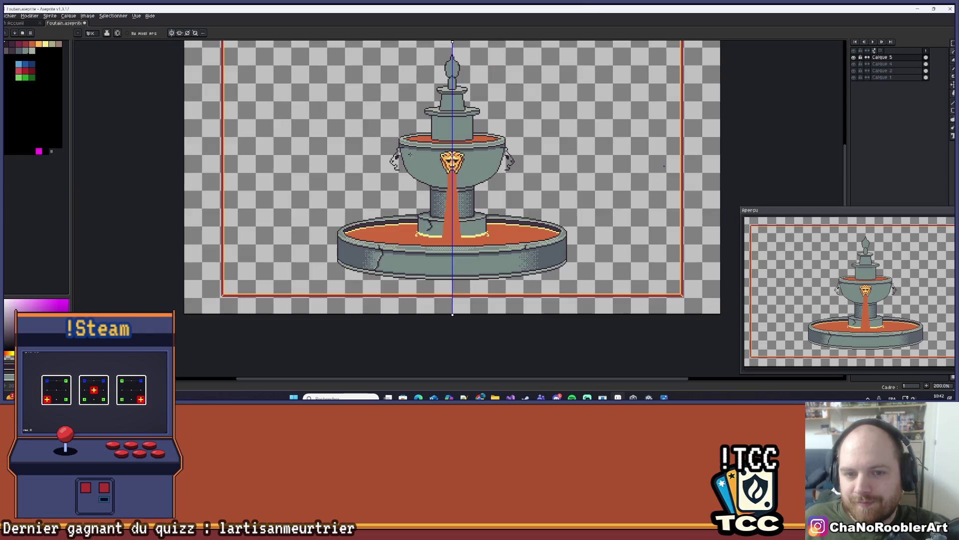
scroll(429, 147, up, 2)
mouse_move(406, 152)
mouse_down()
mouse_move(322, 163)
mouse_move(317, 150)
mouse_move(331, 134)
mouse_move(369, 145)
mouse_up()
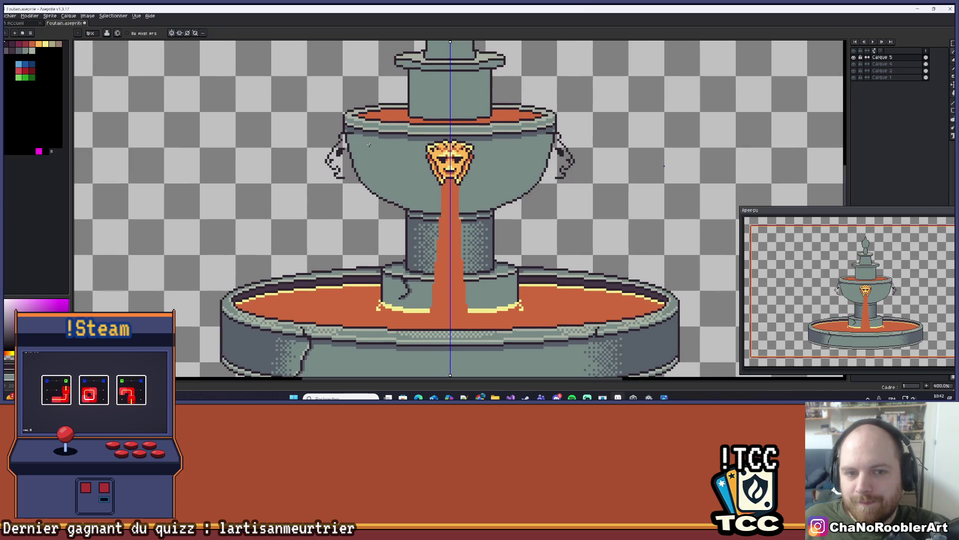
scroll(378, 150, up, 5)
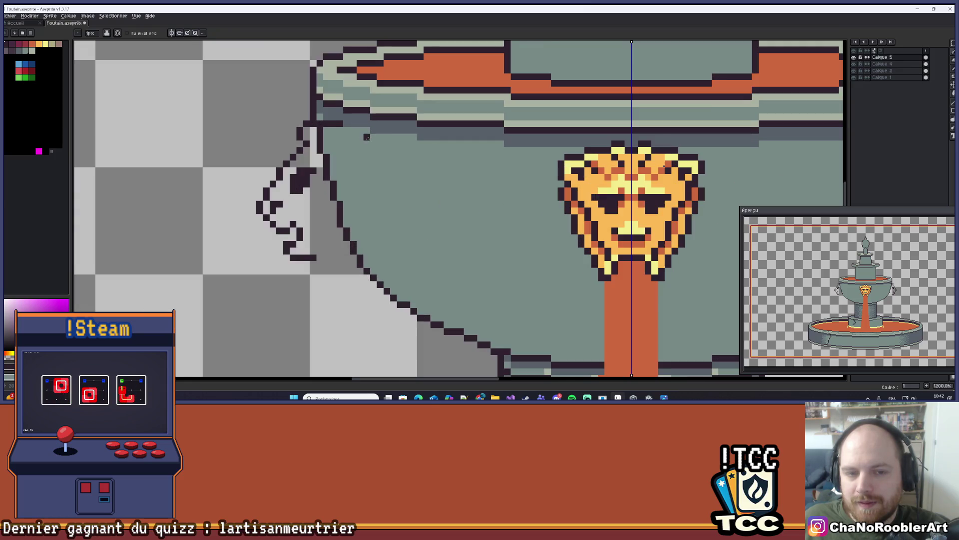
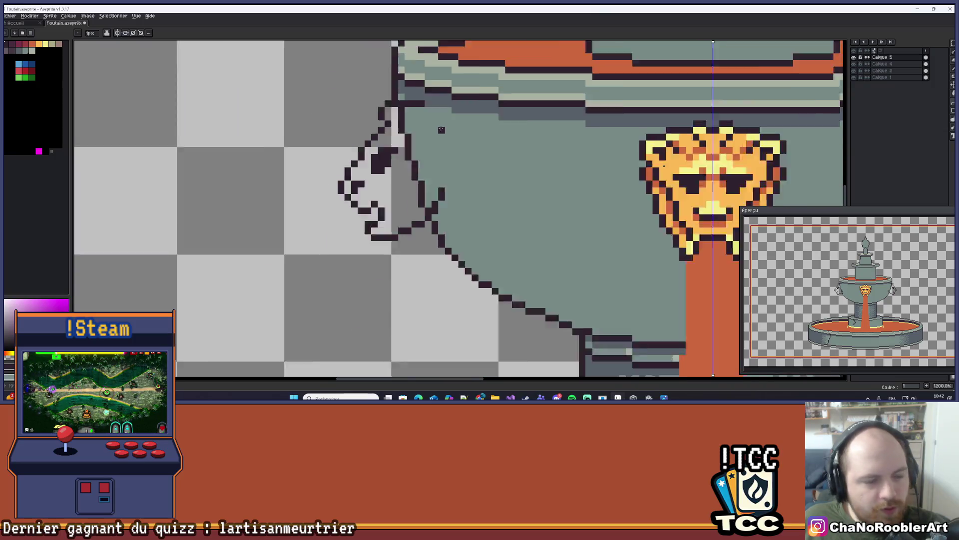
- Extend the left lion-head handle's dark mane outline with pencil strokes and a diagonal line
mouse_move(447, 174)
mouse_down()
mouse_move(436, 180)
mouse_move(520, 184)
mouse_up()
scroll(519, 184, down, 3)
scroll(499, 175, up, 6)
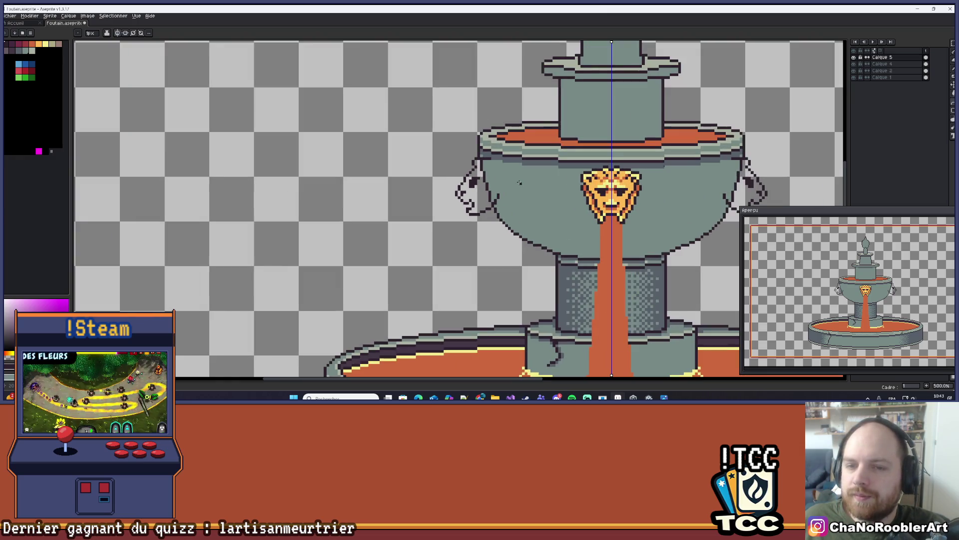
scroll(482, 121, up, 2)
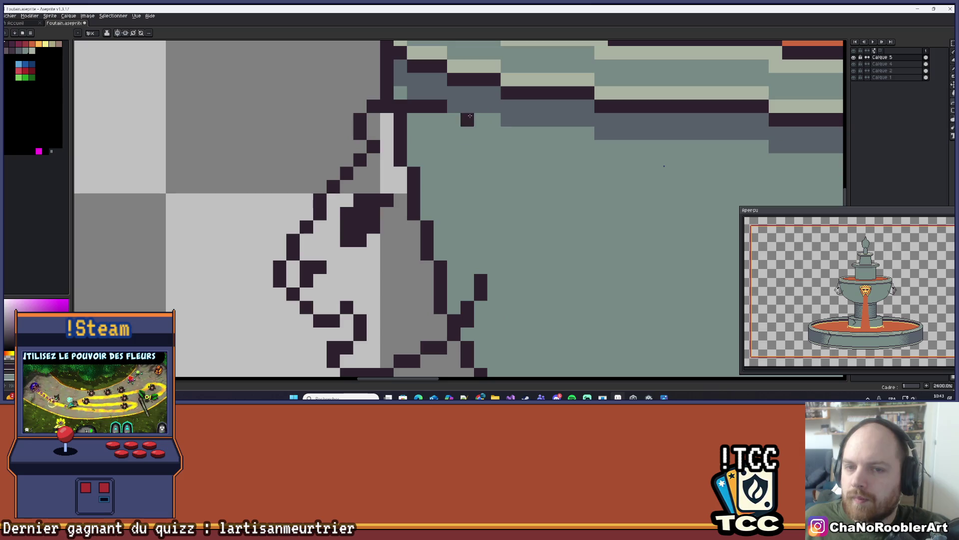
scroll(473, 127, down, 4)
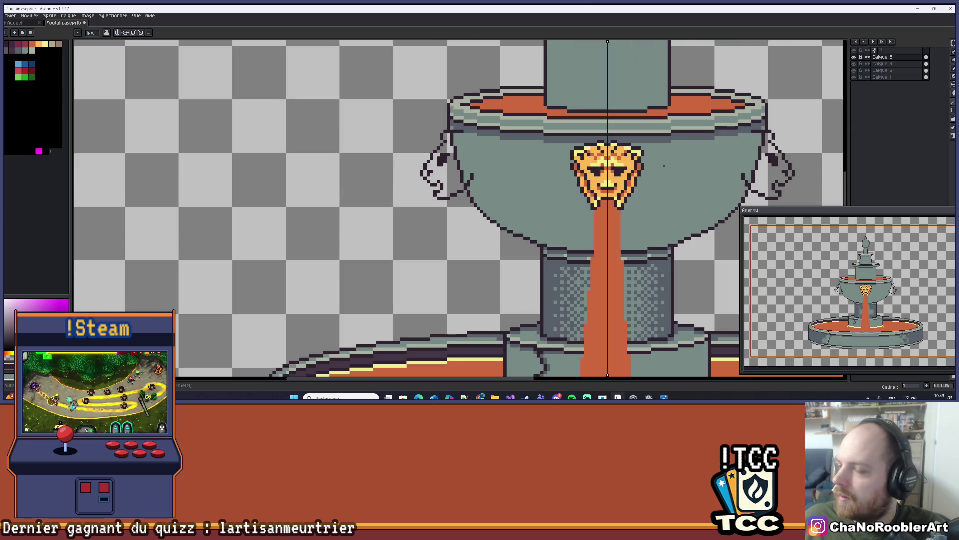
scroll(731, 155, down, 2)
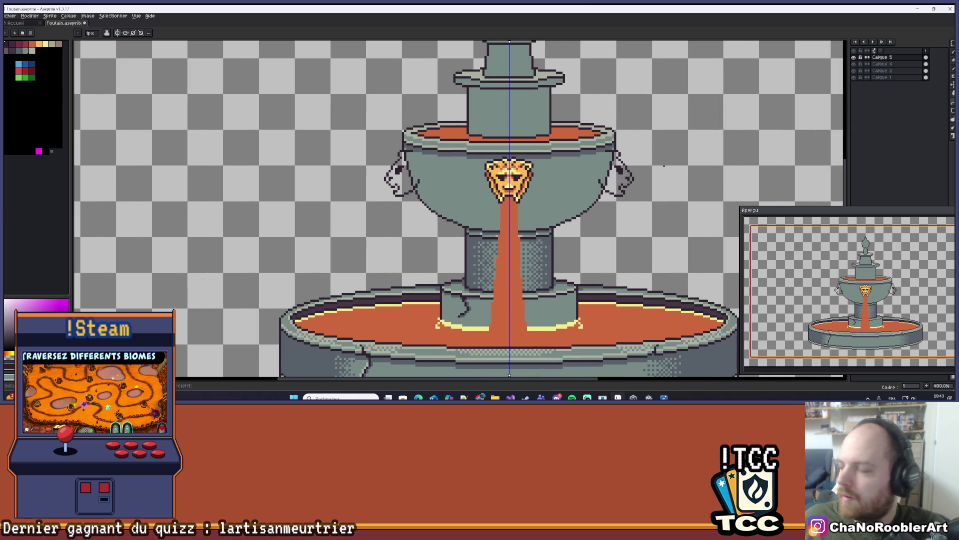
scroll(399, 186, up, 6)
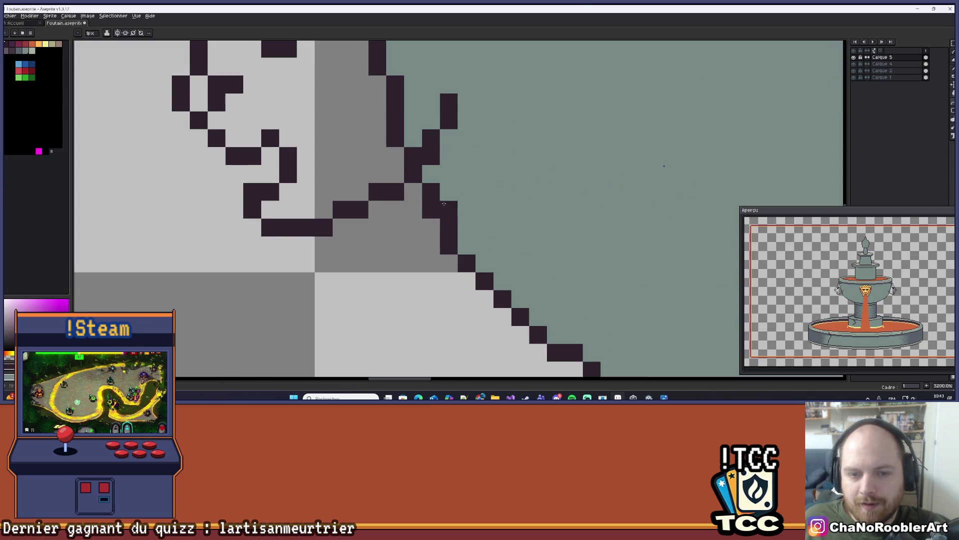
mouse_move(395, 210)
mouse_down()
mouse_move(482, 172)
mouse_move(413, 210)
mouse_move(379, 210)
mouse_move(409, 220)
mouse_move(441, 251)
mouse_move(437, 276)
mouse_up()
drag(535, 260, 530, 235)
click(405, 255)
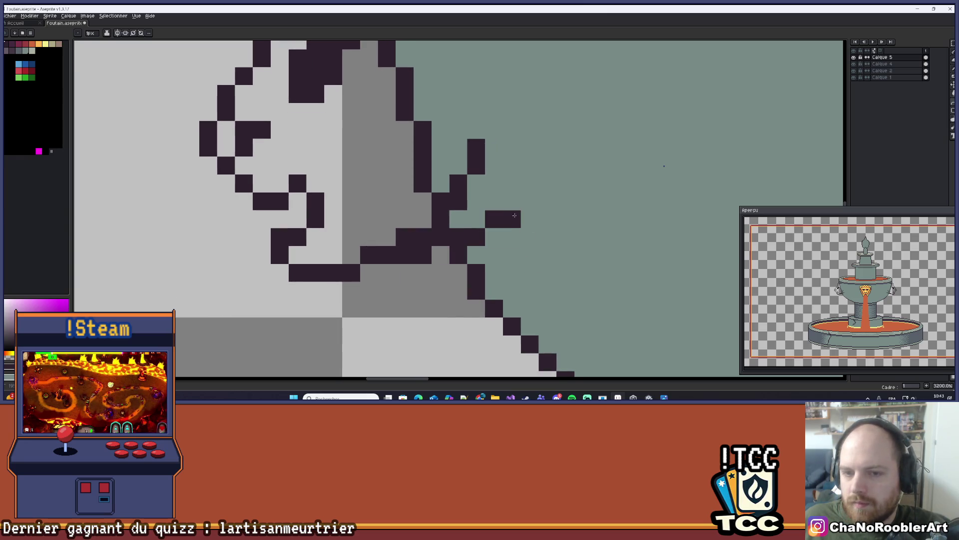
shift+click(476, 198)
drag(476, 198, 510, 219)
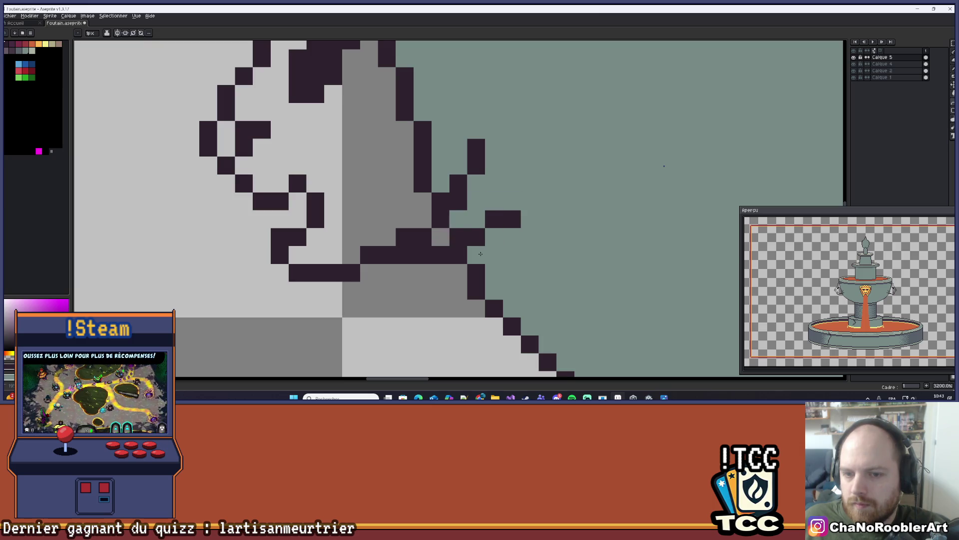
click(532, 203)
- Erase stray and trial dark pixels around the left lion head's outline and face
scroll(533, 204, down, 5)
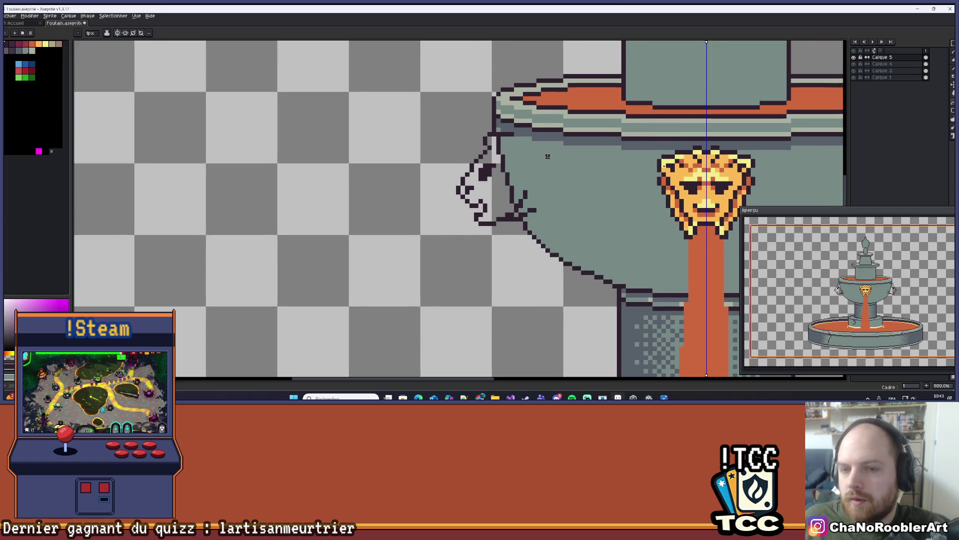
scroll(551, 160, up, 3)
scroll(534, 142, up, 2)
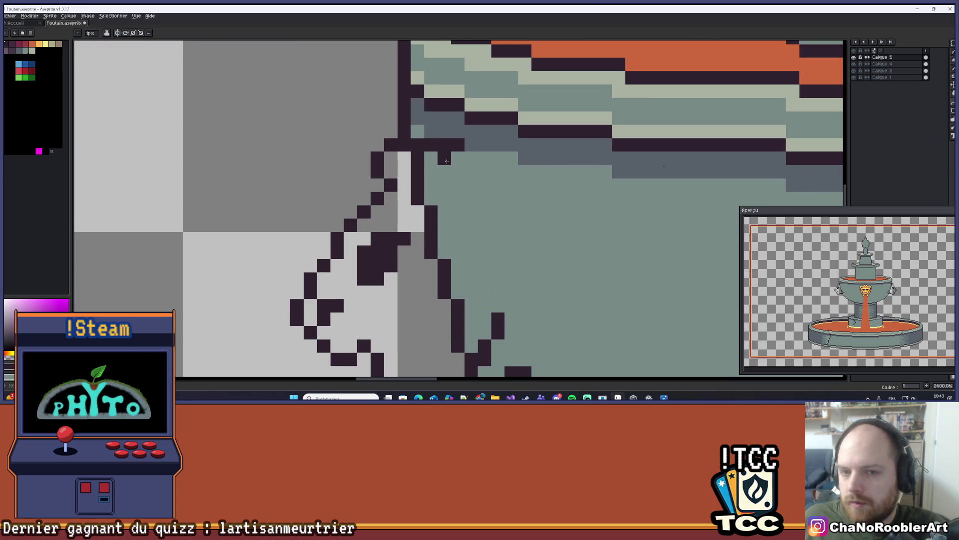
drag(487, 151, 478, 156)
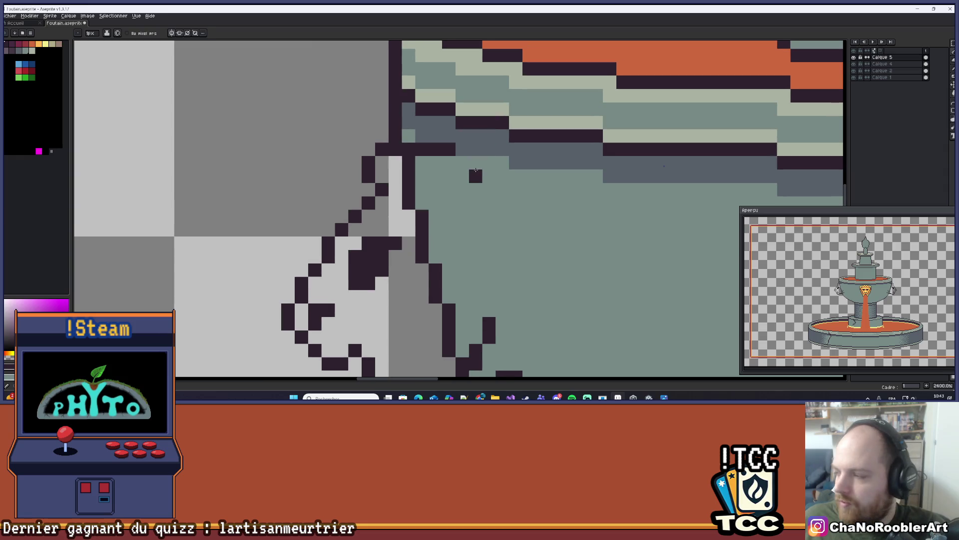
scroll(479, 175, down, 3)
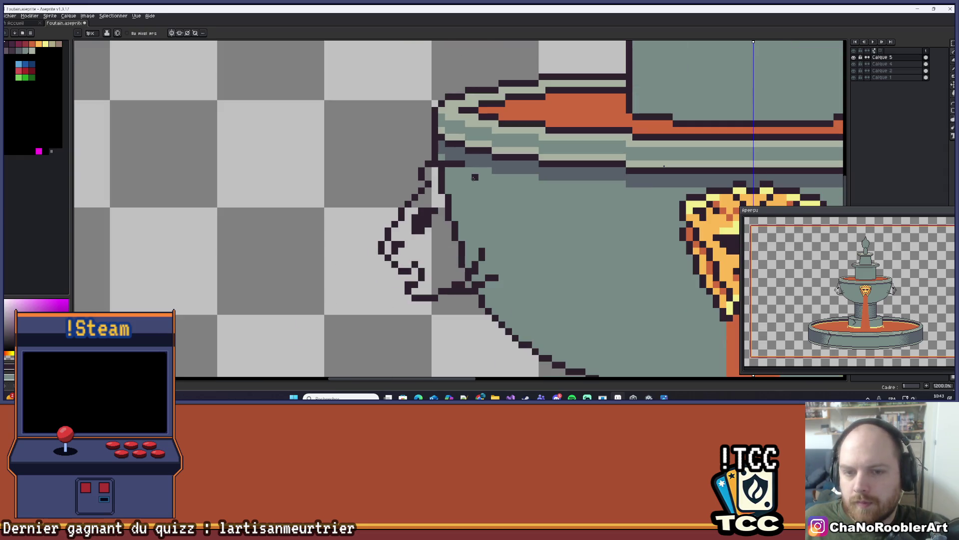
scroll(468, 203, down, 5)
scroll(468, 209, up, 3)
mouse_move(465, 215)
mouse_down()
mouse_move(492, 185)
mouse_move(494, 143)
mouse_up()
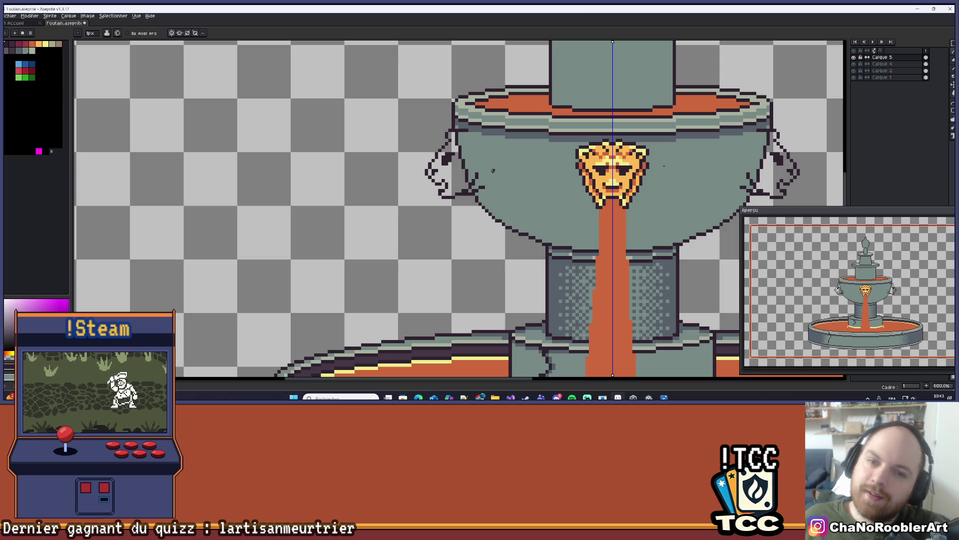
scroll(439, 156, up, 4)
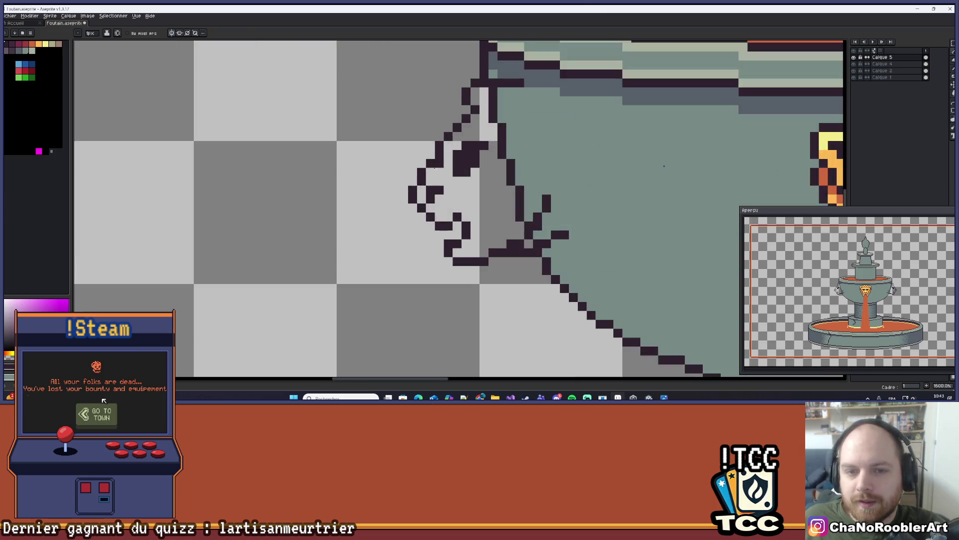
drag(453, 183, 462, 194)
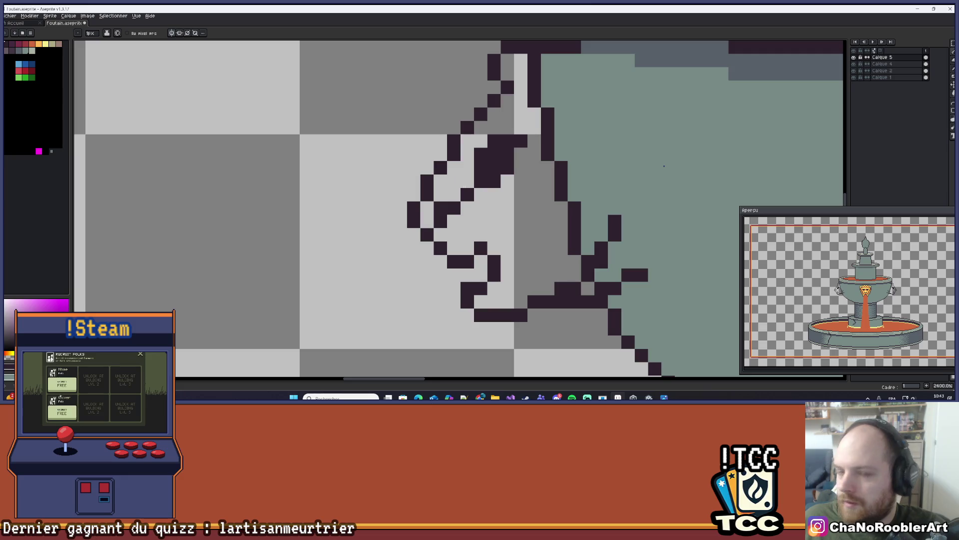
right_click(463, 190)
scroll(462, 191, down, 2)
scroll(470, 188, up, 2)
click(471, 185)
right_click(472, 185)
click(471, 170)
right_click(471, 169)
scroll(480, 170, up, 1)
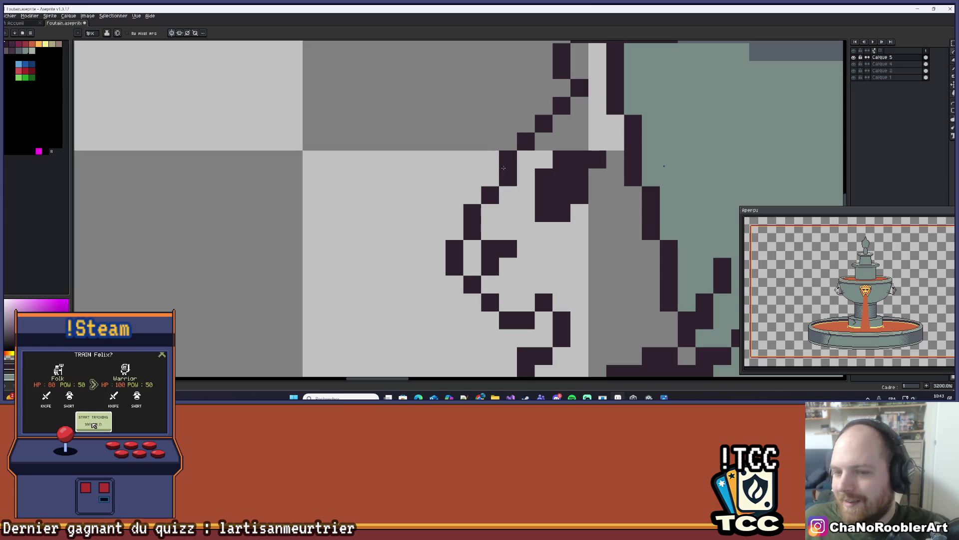
click(447, 234)
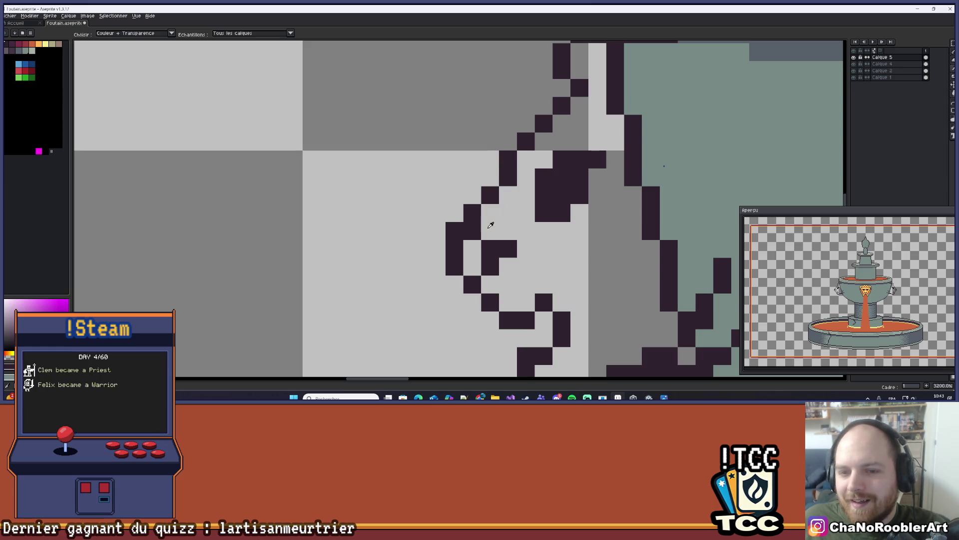
right_click(472, 231)
scroll(520, 210, down, 3)
scroll(521, 210, down, 3)
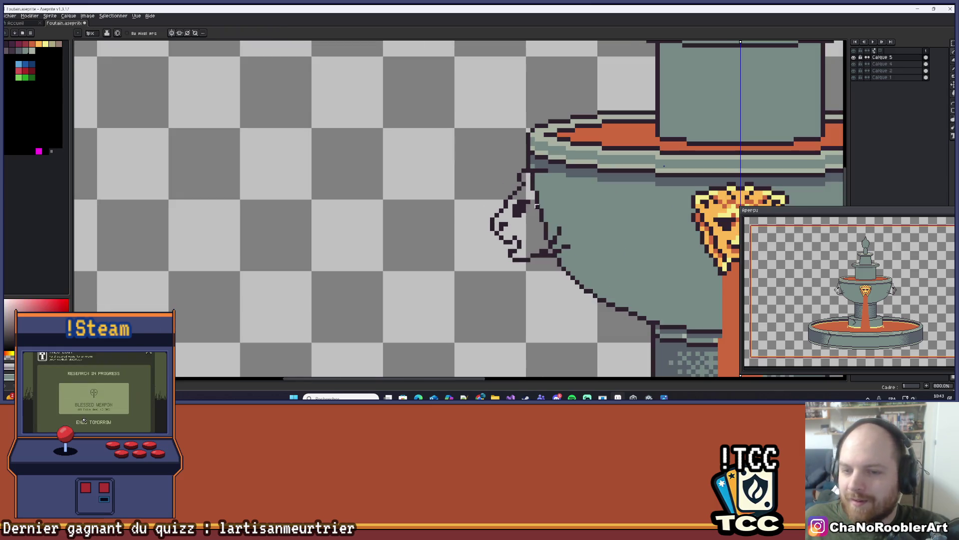
mouse_move(542, 197)
mouse_down()
mouse_move(504, 222)
mouse_move(514, 182)
mouse_up()
- Sample the dark outline colour and add one more dark pixel to the lion head
scroll(575, 183, down, 3)
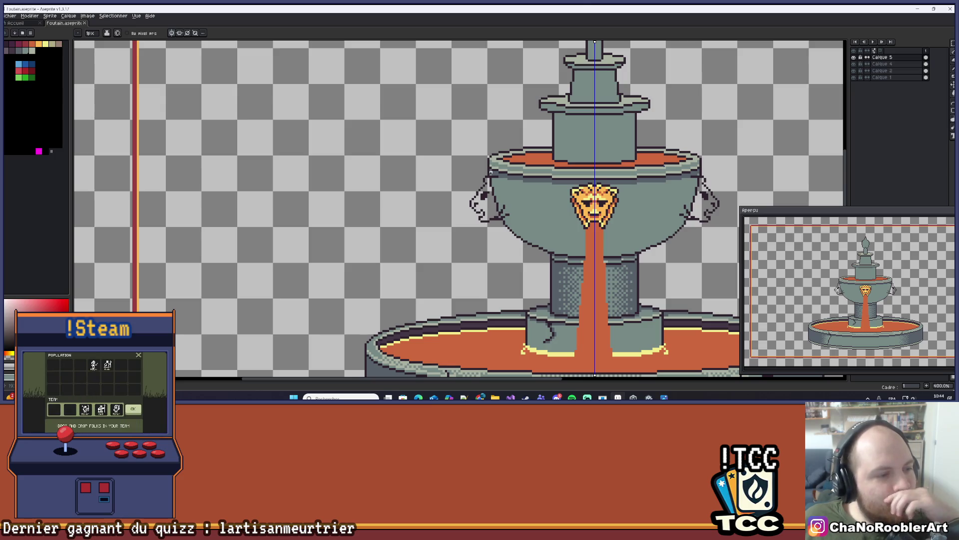
scroll(491, 172, down, 1)
drag(522, 204, 462, 190)
scroll(444, 175, up, 9)
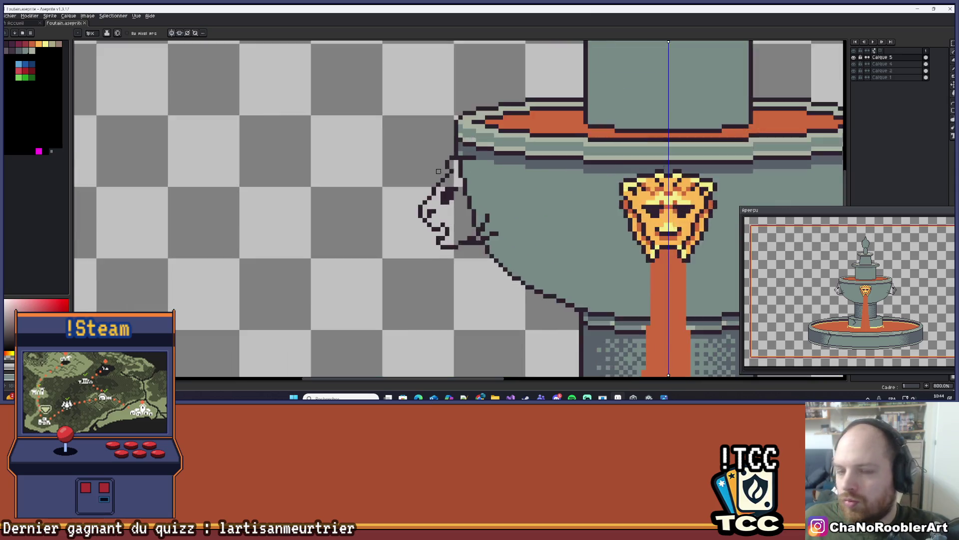
key(alt)
alt+click(455, 160)
click(465, 166)
- Zoom and pan to review the whole fountain, ending framed on the upper bowl
scroll(451, 204, down, 5)
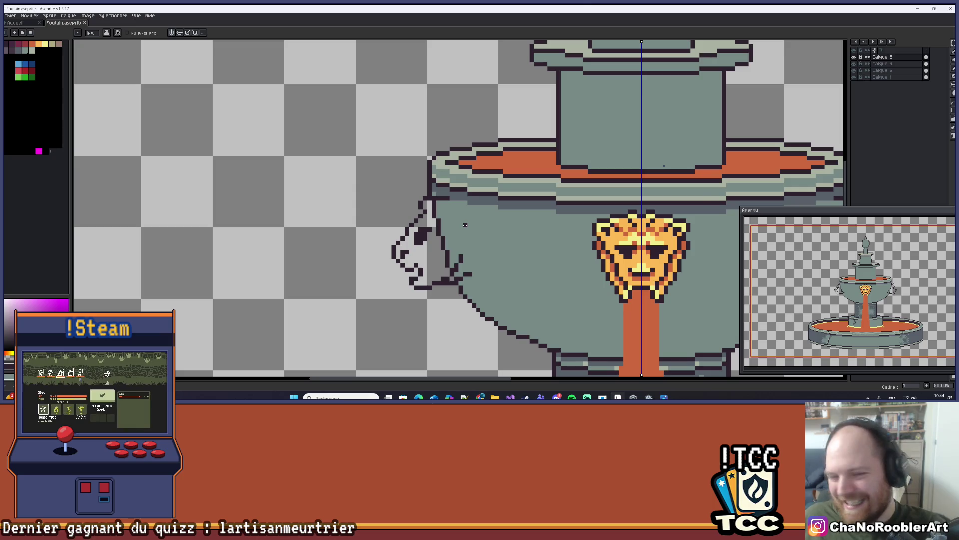
scroll(465, 225, down, 2)
mouse_move(469, 224)
mouse_down()
mouse_move(452, 188)
mouse_move(419, 166)
mouse_move(381, 176)
mouse_move(455, 185)
mouse_up()
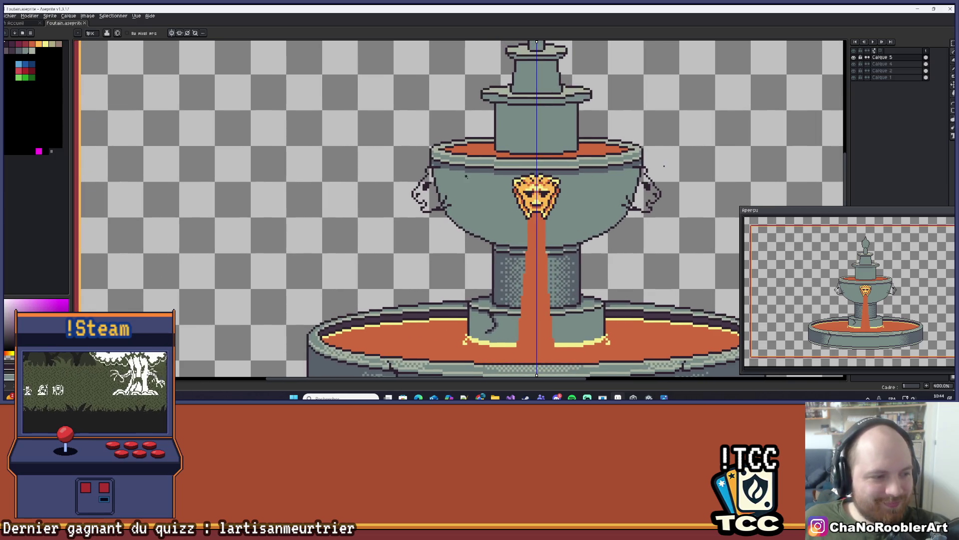
scroll(470, 176, down, 2)
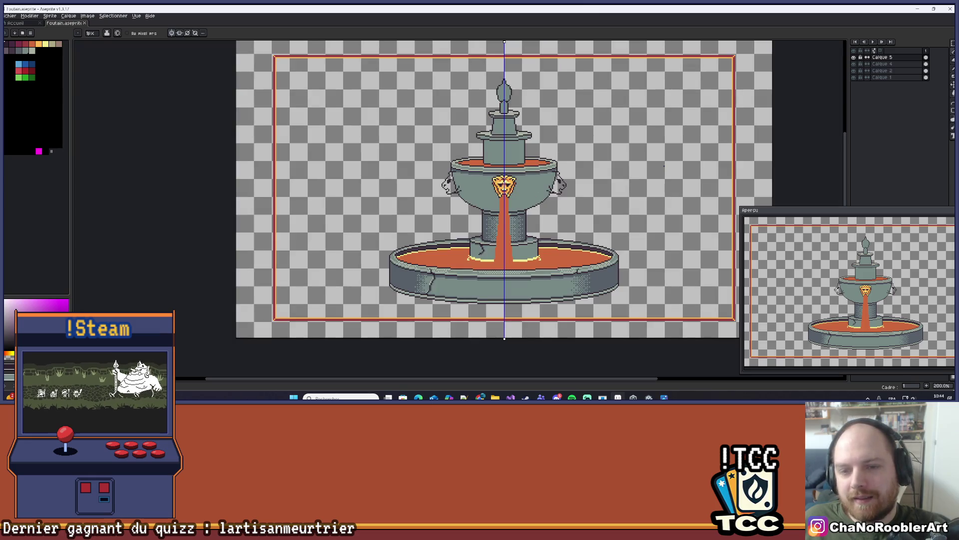
scroll(495, 195, up, 5)
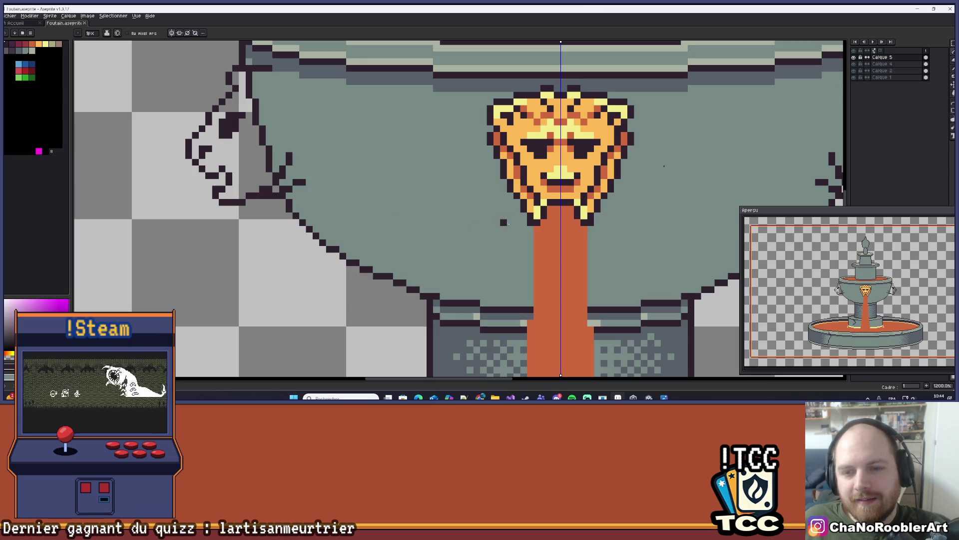
scroll(504, 223, down, 5)
scroll(528, 198, up, 1)
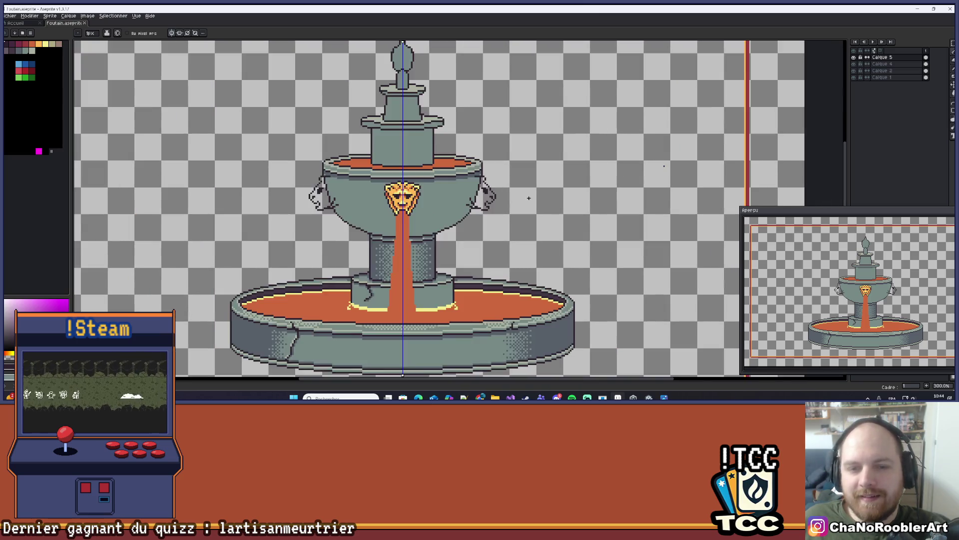
scroll(525, 220, down, 1)
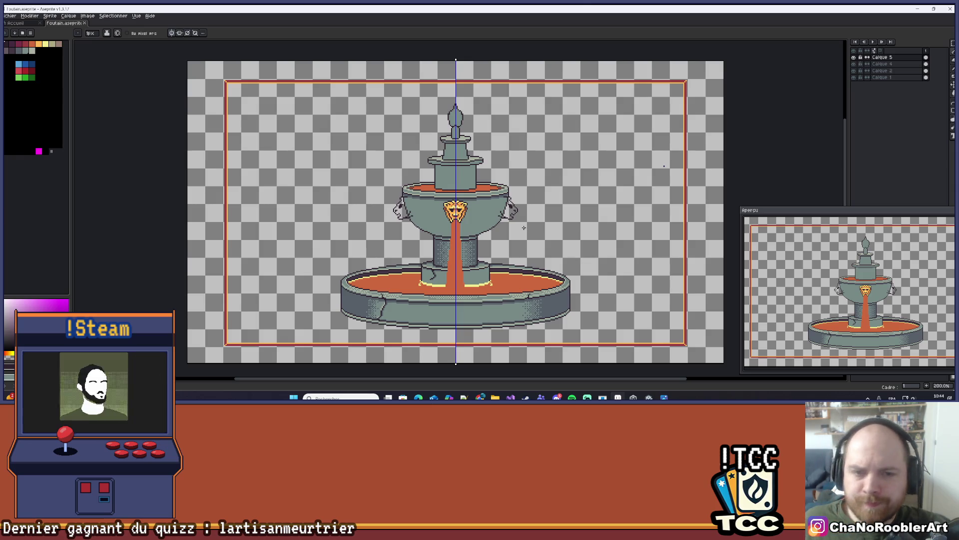
scroll(417, 251, down, 1)
scroll(418, 251, up, 5)
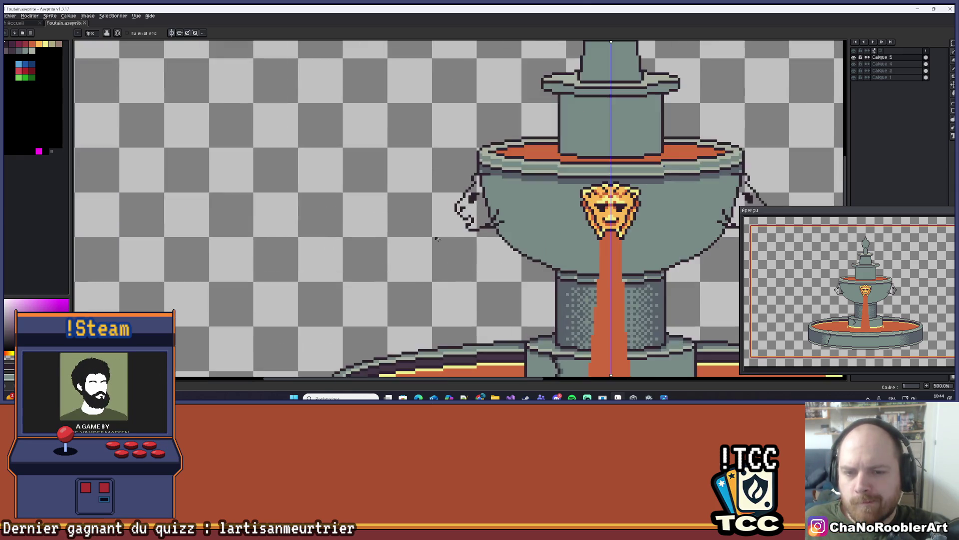
mouse_move(482, 249)
mouse_down()
mouse_move(403, 183)
mouse_move(411, 202)
mouse_up()
- Tidy the left lion's outline: remove a stray pixel, undo another, and add mane pixels
scroll(452, 227, down, 1)
scroll(453, 227, down, 2)
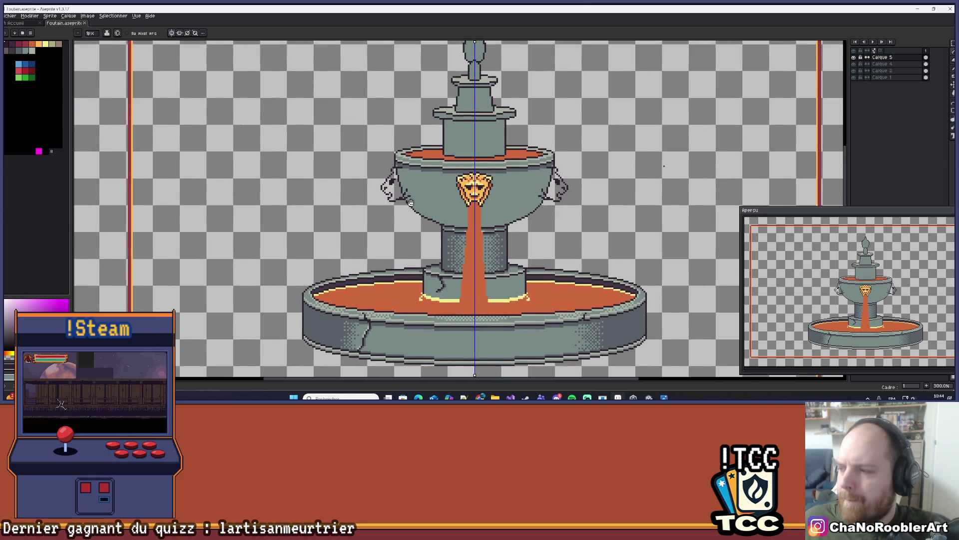
scroll(412, 195, up, 5)
scroll(412, 189, up, 3)
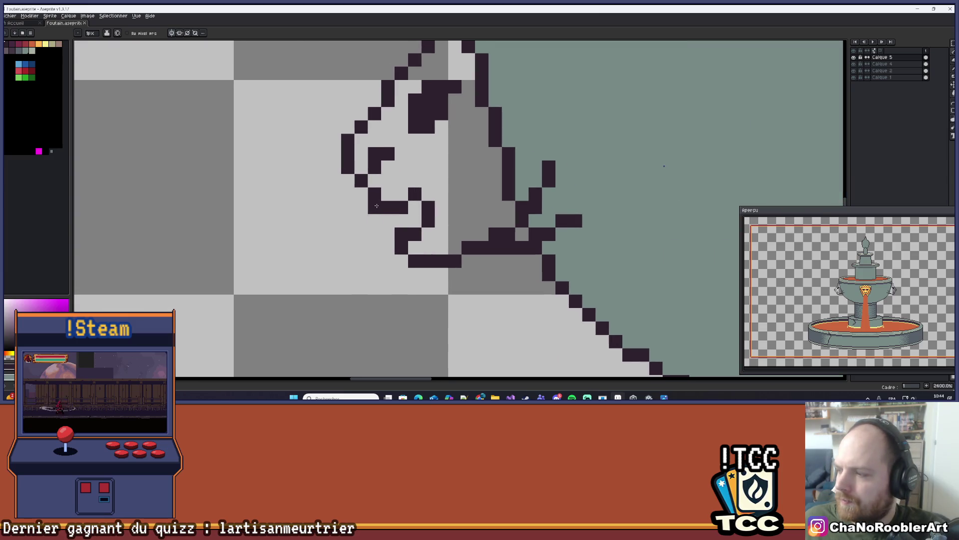
right_click(377, 206)
click(388, 194)
click(401, 194)
scroll(430, 195, down, 5)
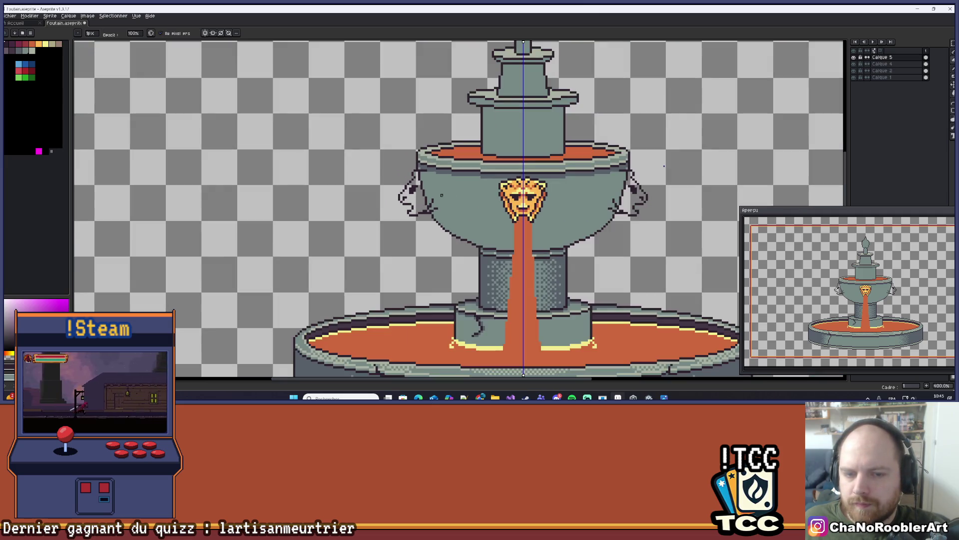
scroll(407, 207, up, 3)
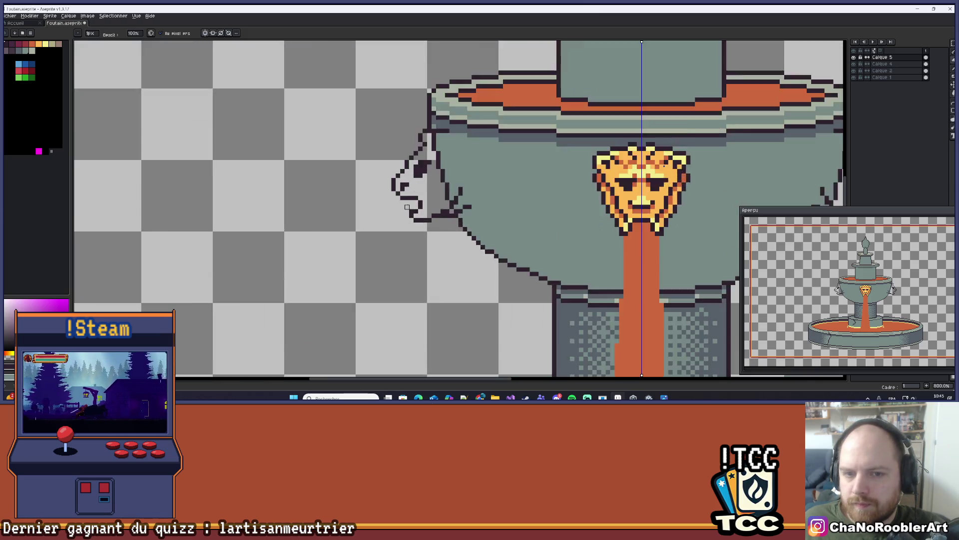
scroll(407, 207, up, 3)
scroll(420, 186, up, 2)
key(ctrl+z)
click(439, 174)
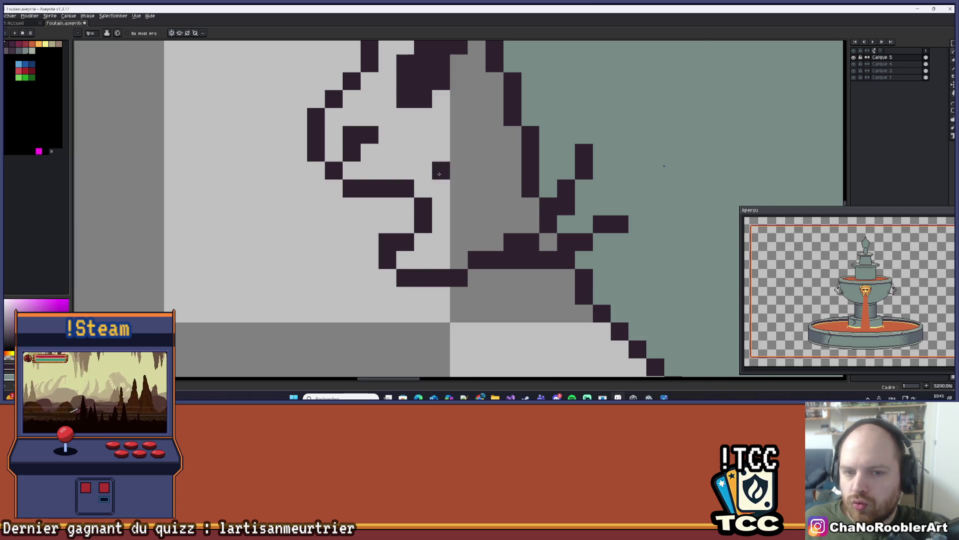
scroll(440, 174, down, 5)
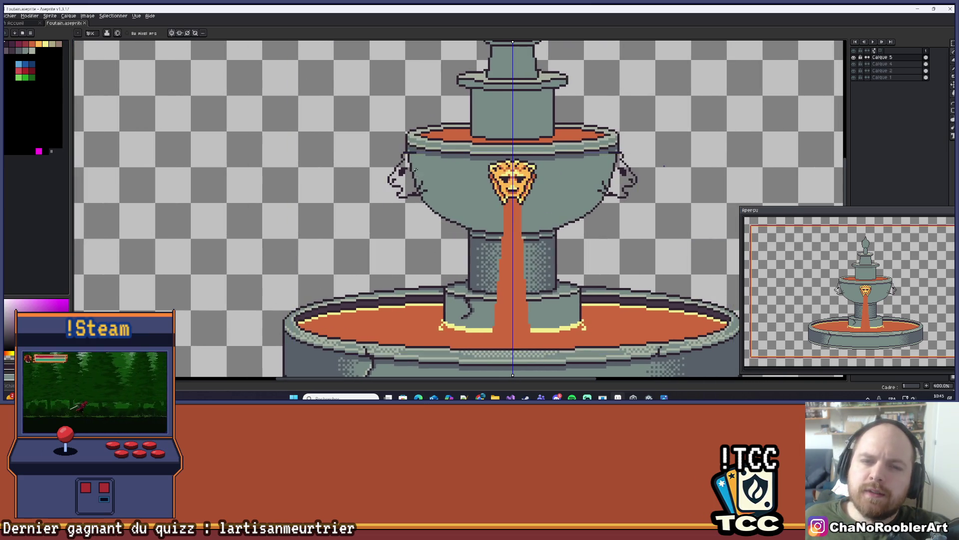
scroll(440, 173, down, 4)
scroll(417, 189, up, 7)
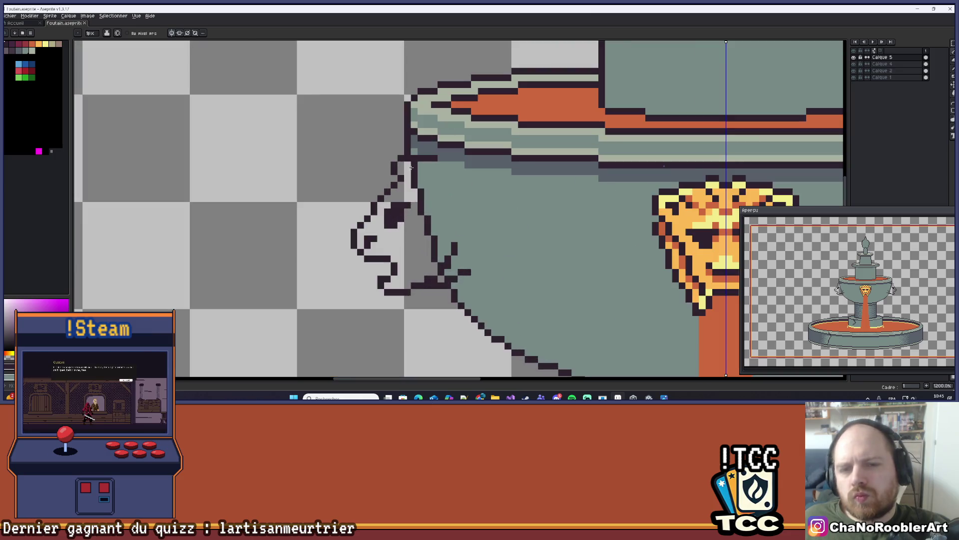
drag(412, 185, 456, 184)
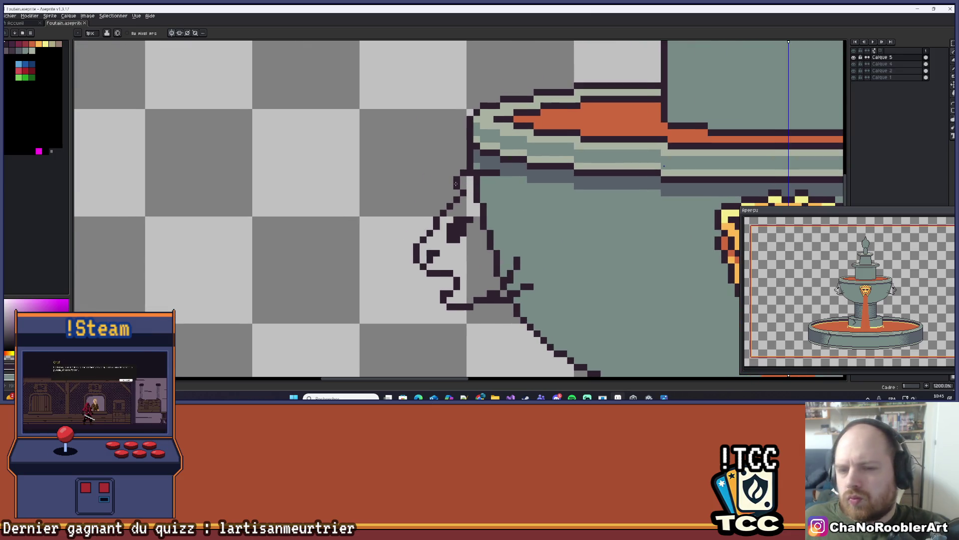
scroll(459, 192, down, 4)
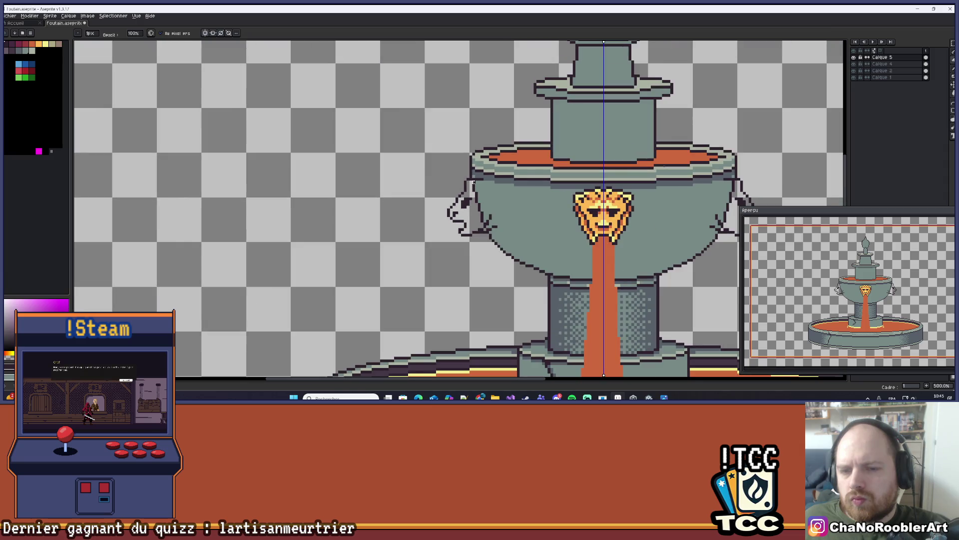
- Save the fountain file, pick the orange liquid colour, and return to the Pencil
key(ctrl+s)
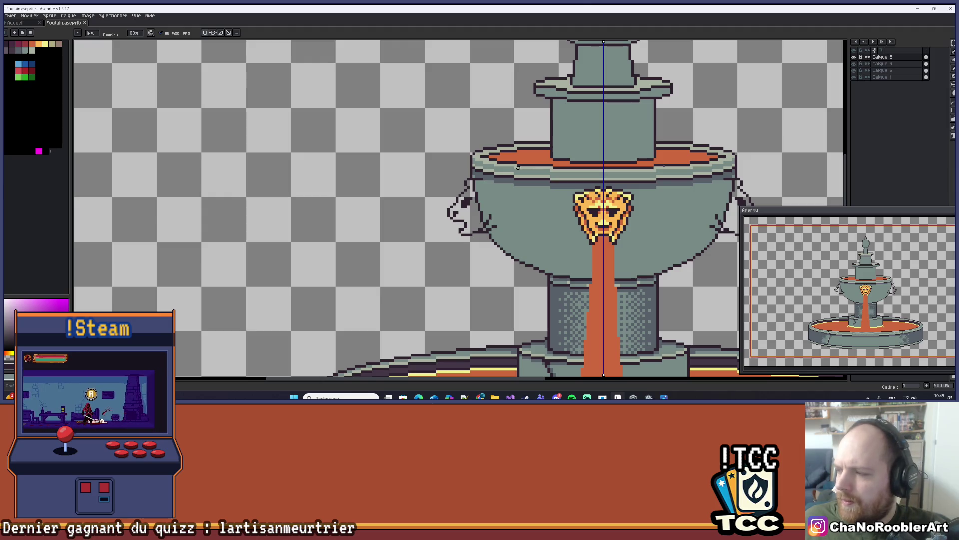
scroll(482, 196, up, 5)
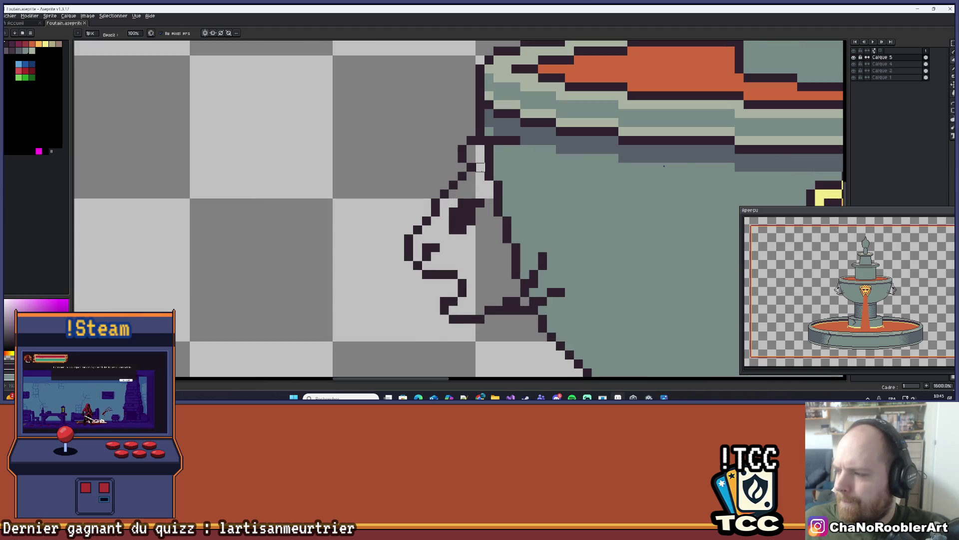
scroll(480, 167, up, 2)
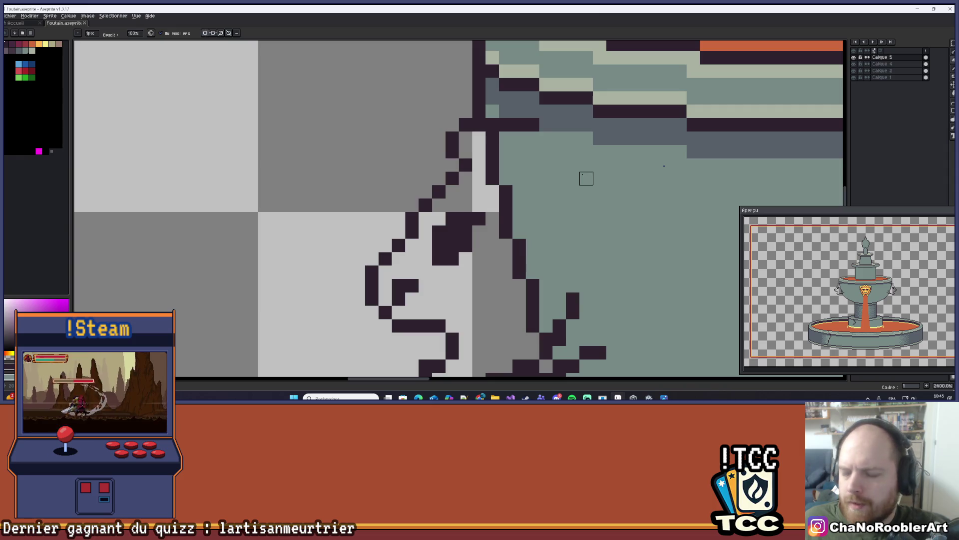
scroll(573, 178, down, 8)
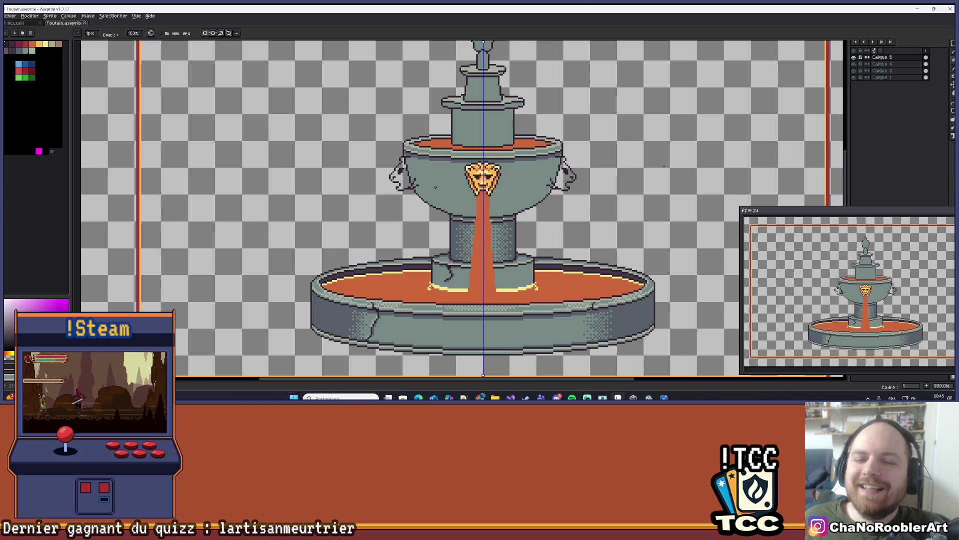
drag(436, 187, 494, 163)
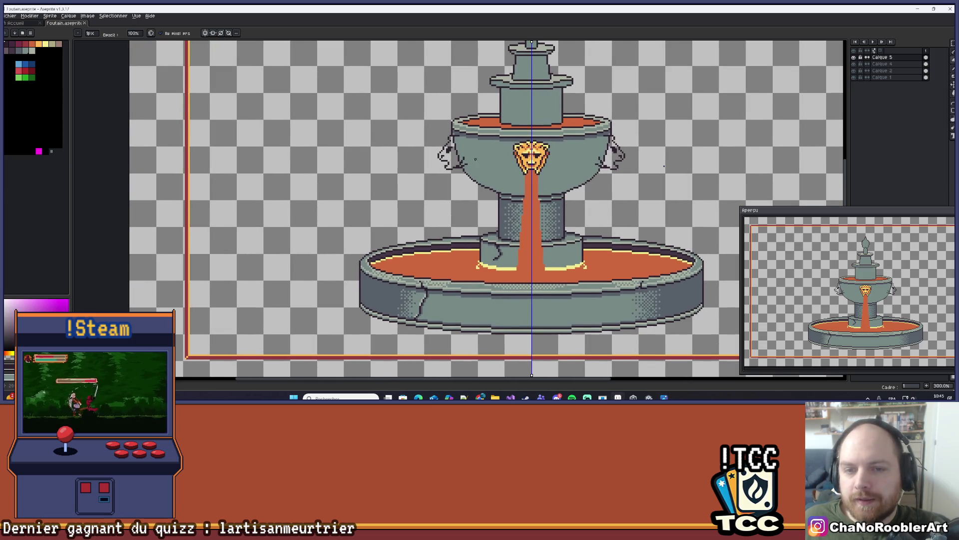
scroll(570, 160, up, 2)
key(i)
key(b)
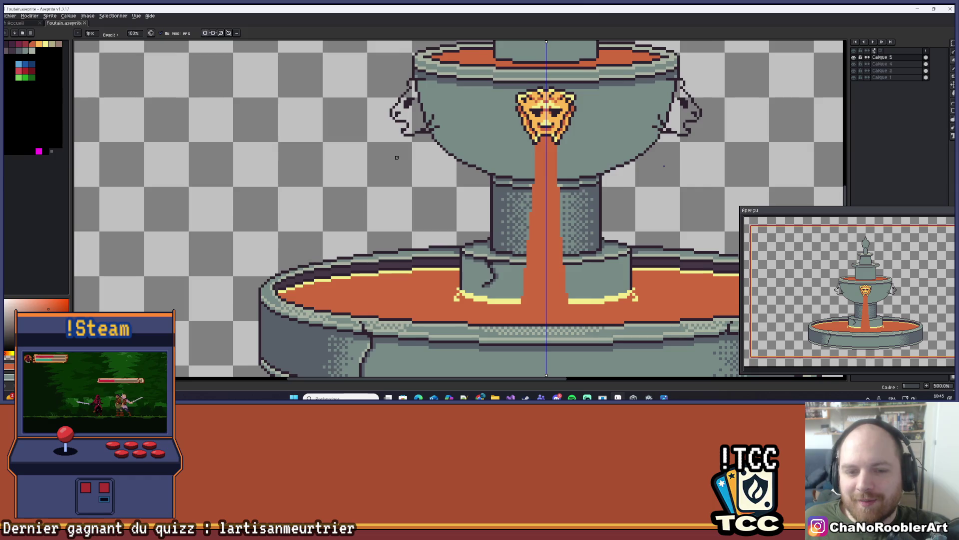
drag(387, 159, 432, 159)
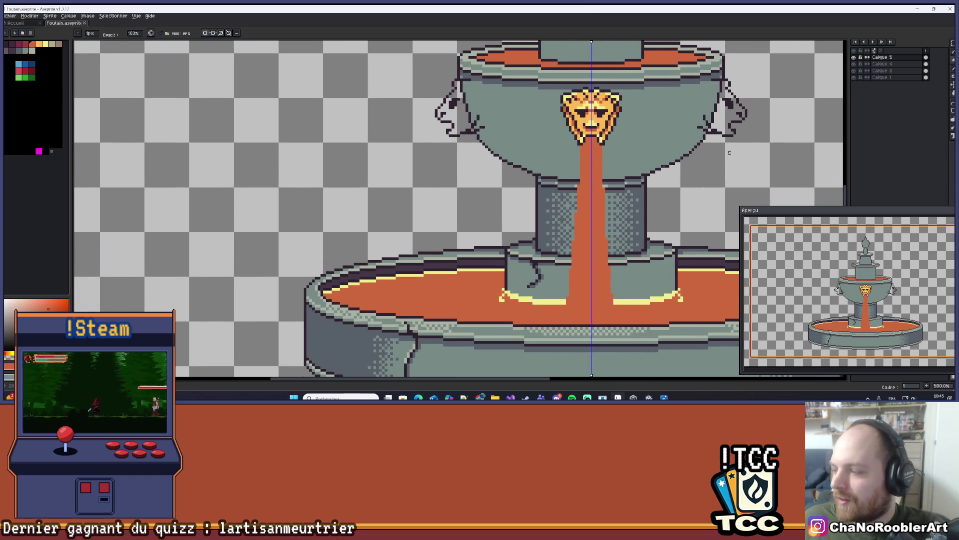
drag(729, 153, 734, 156)
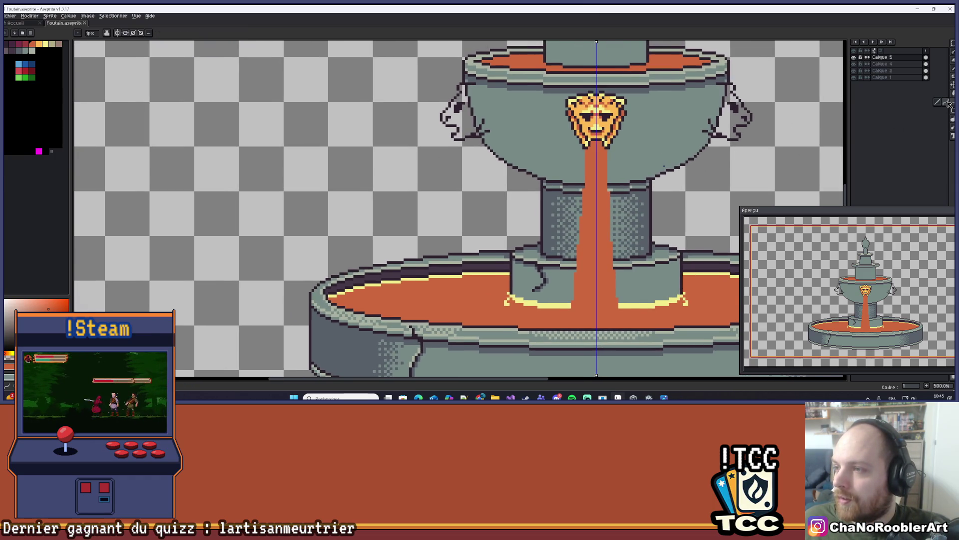
- Draw a second orange stream beside the left arc from the lion spout
scroll(447, 141, up, 1)
mouse_move(446, 141)
mouse_down()
mouse_move(485, 129)
mouse_move(489, 106)
mouse_move(392, 186)
mouse_move(394, 270)
mouse_move(403, 196)
mouse_up()
scroll(481, 120, up, 1)
scroll(405, 184, down, 1)
scroll(392, 186, down, 1)
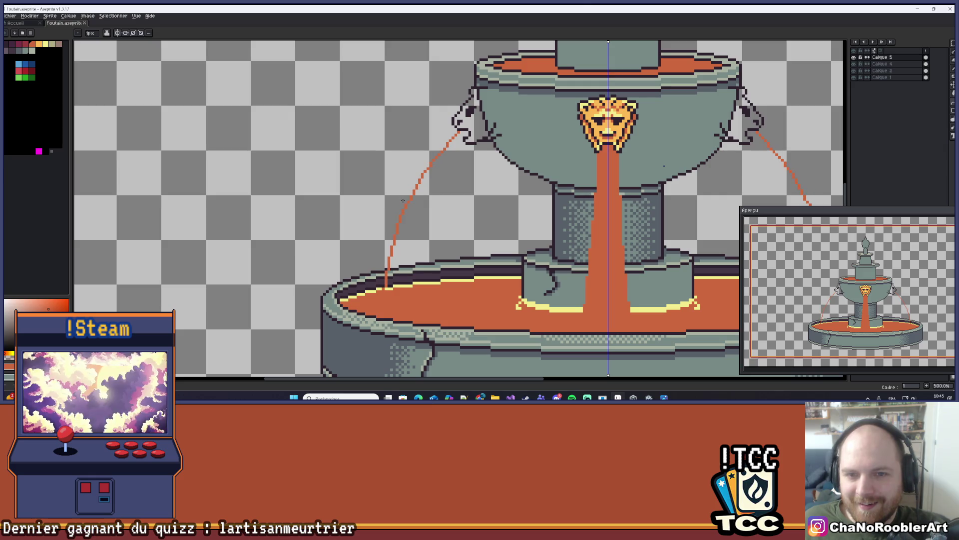
scroll(403, 200, down, 2)
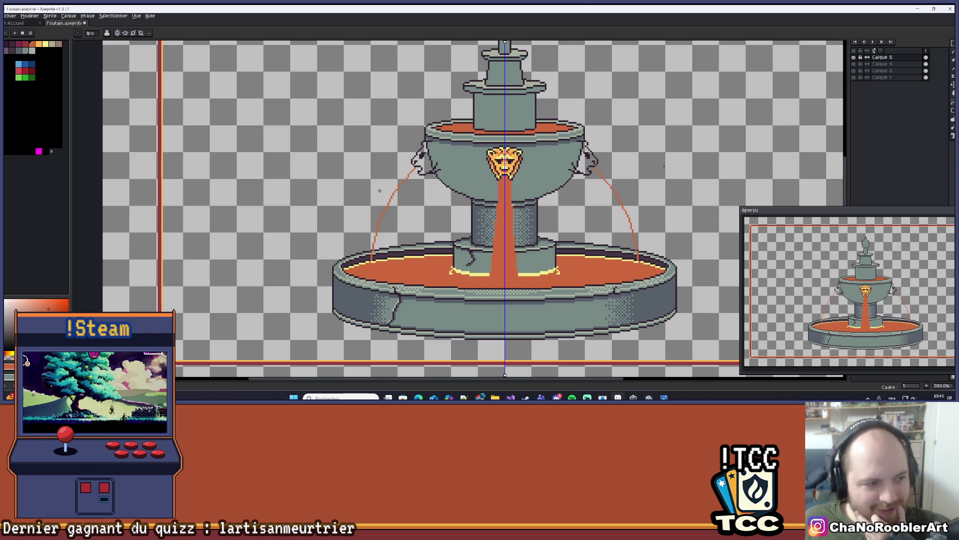
scroll(383, 184, down, 1)
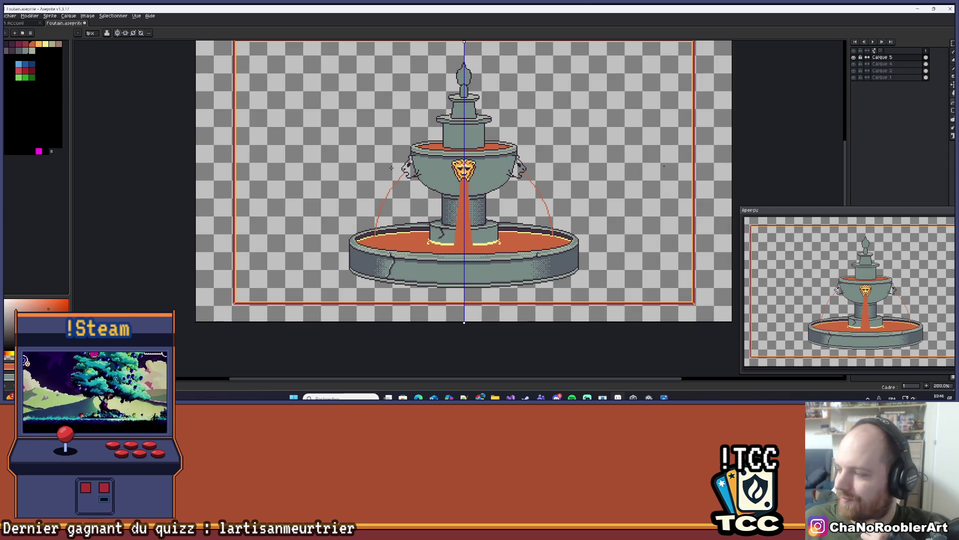
scroll(392, 168, up, 2)
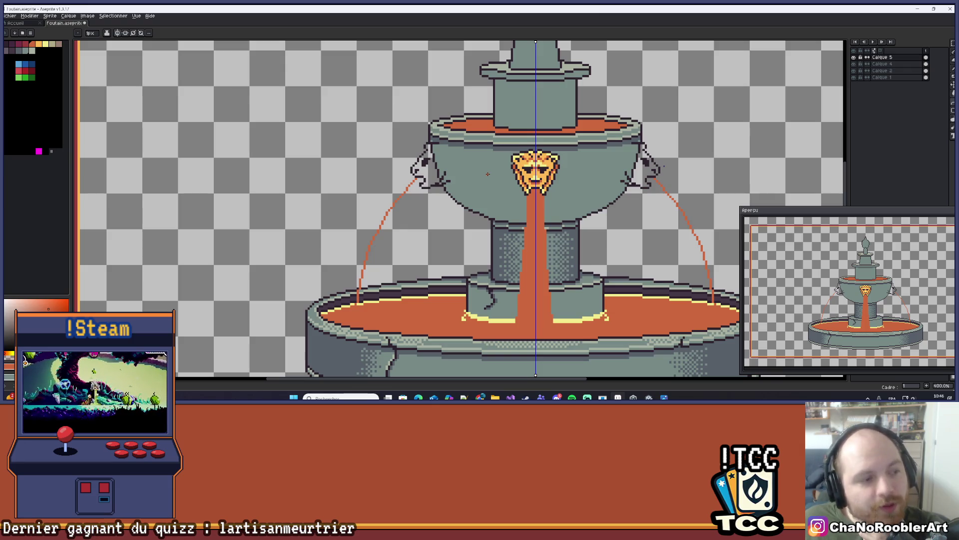
scroll(414, 171, up, 3)
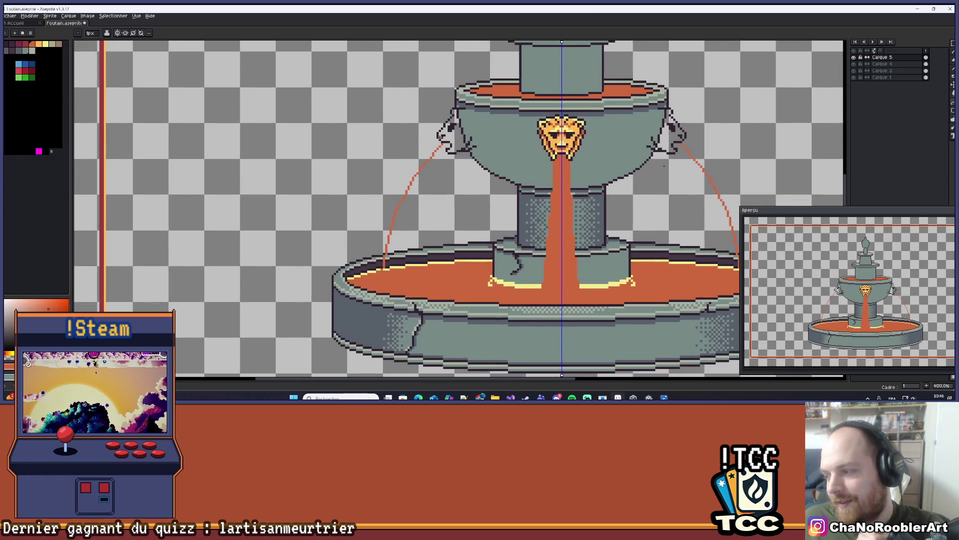
scroll(441, 174, down, 2)
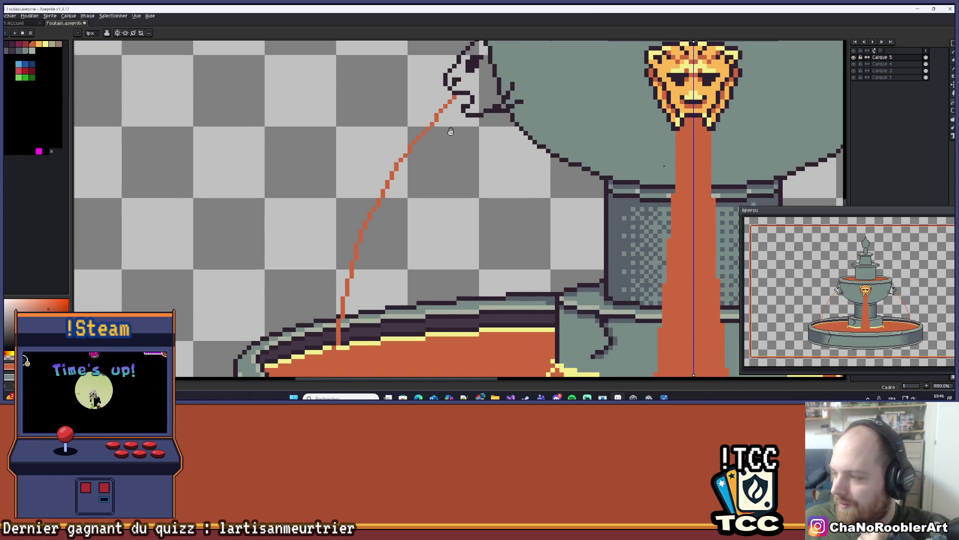
scroll(450, 128, up, 4)
scroll(463, 92, down, 1)
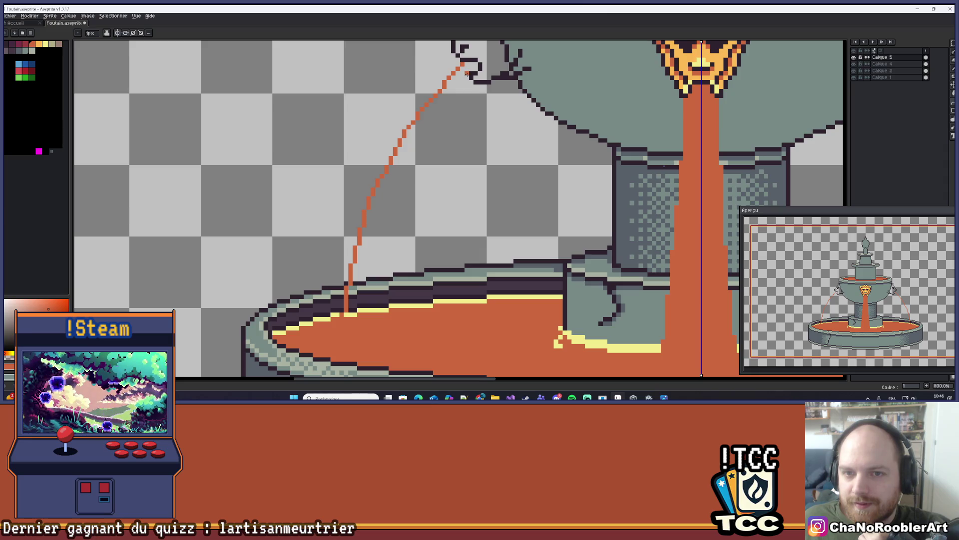
mouse_move(471, 74)
mouse_down()
mouse_move(370, 307)
mouse_move(408, 269)
mouse_move(401, 184)
mouse_up()
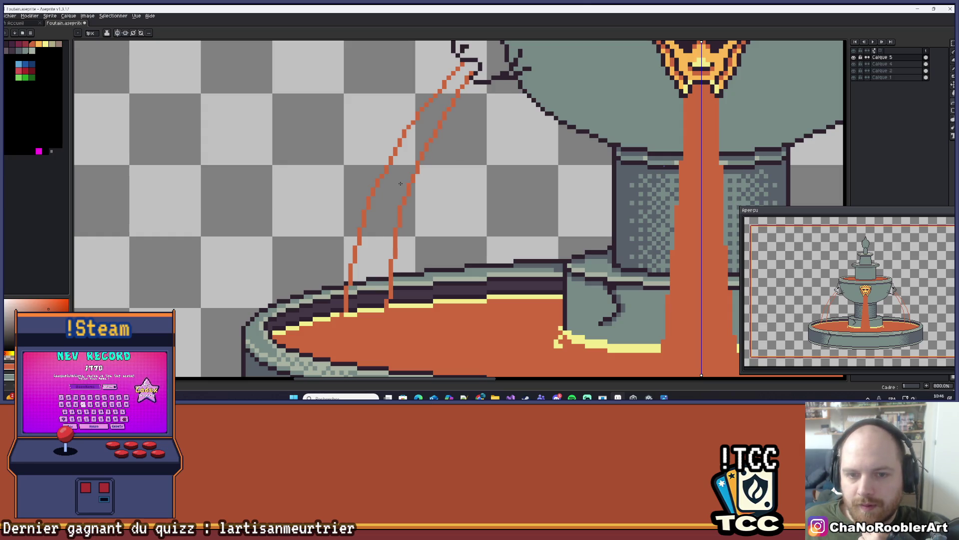
- Add mirrored inner orange jet arcs under both lion spouts, undoing the last stroke
scroll(400, 184, down, 4)
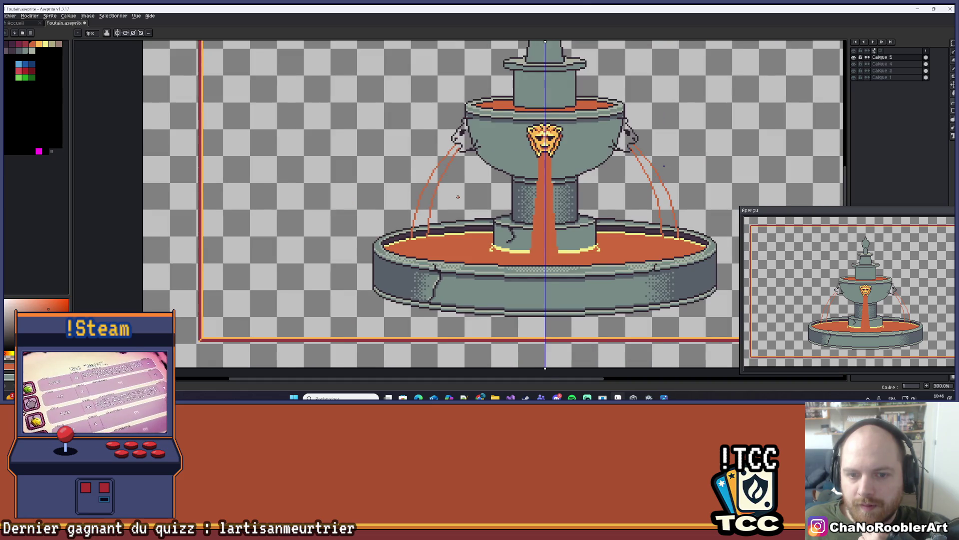
drag(458, 197, 464, 207)
drag(432, 258, 452, 200)
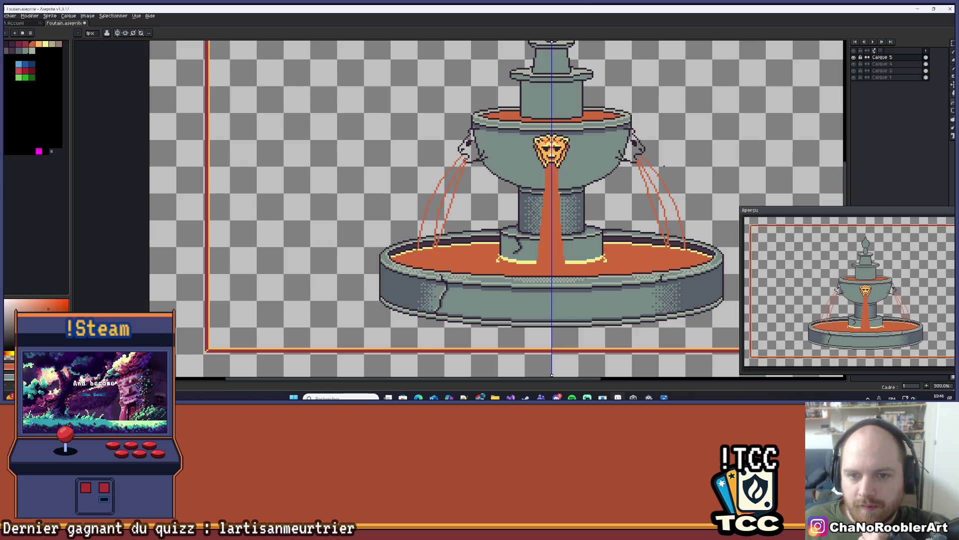
drag(462, 167, 435, 220)
drag(458, 173, 437, 213)
drag(458, 173, 440, 214)
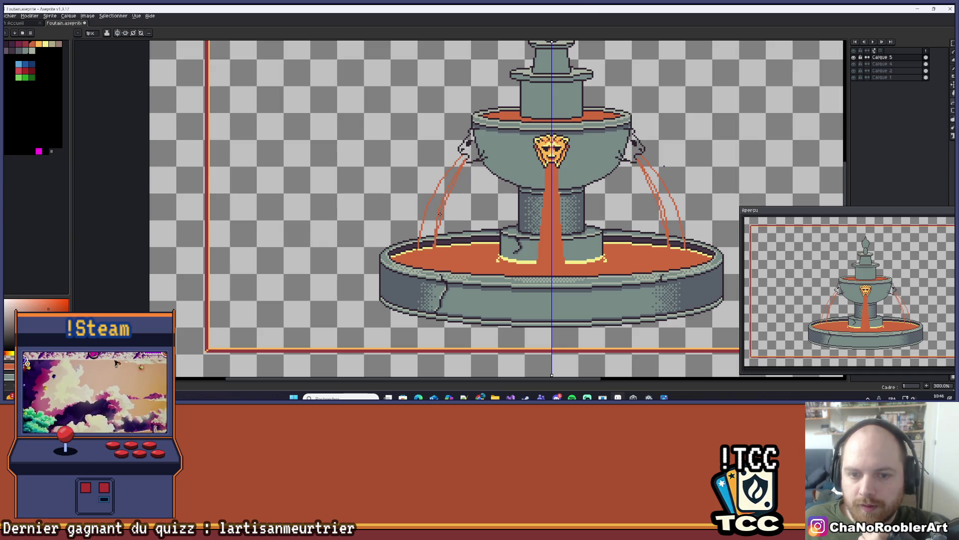
key(ctrl+z)
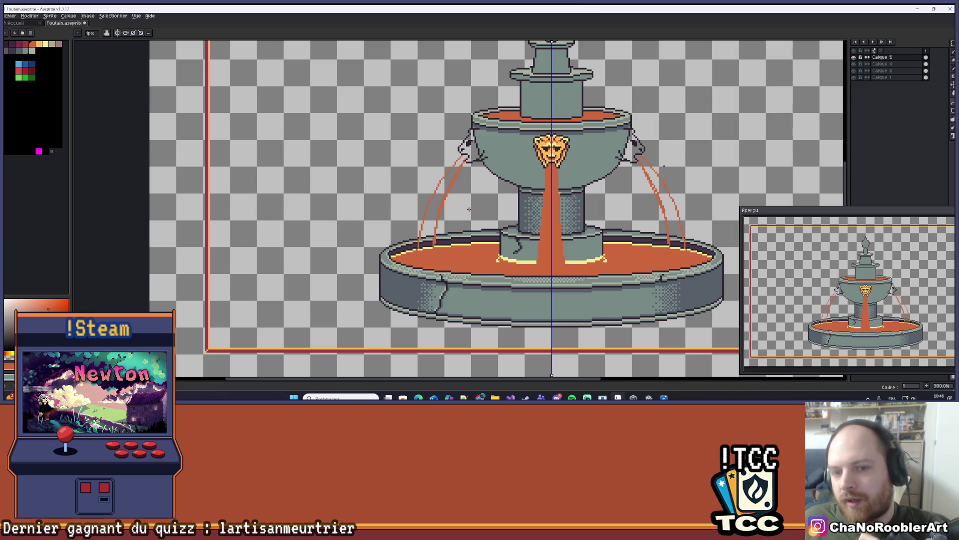
- Try repainting where the right stream meets the basin rim, then undo it
drag(474, 210, 498, 203)
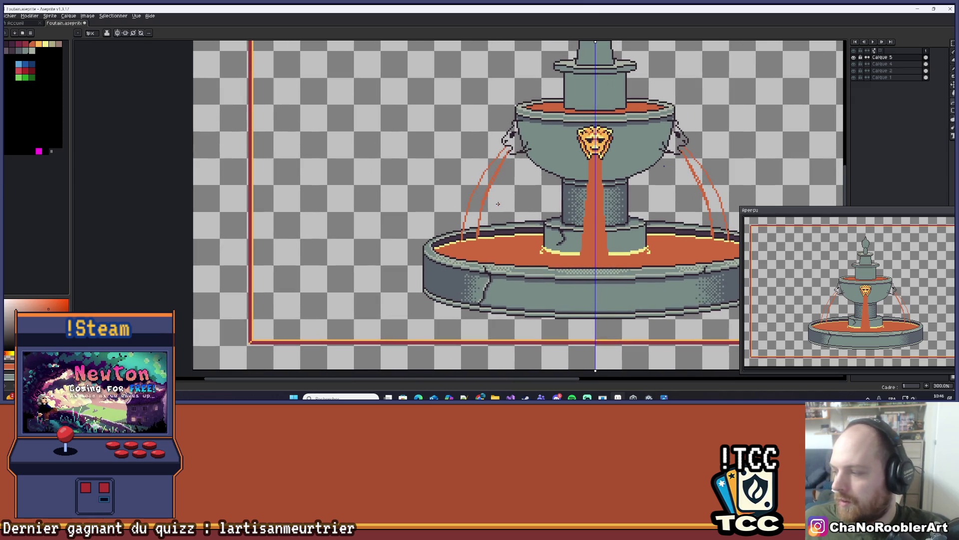
scroll(498, 203, down, 1)
scroll(602, 203, up, 2)
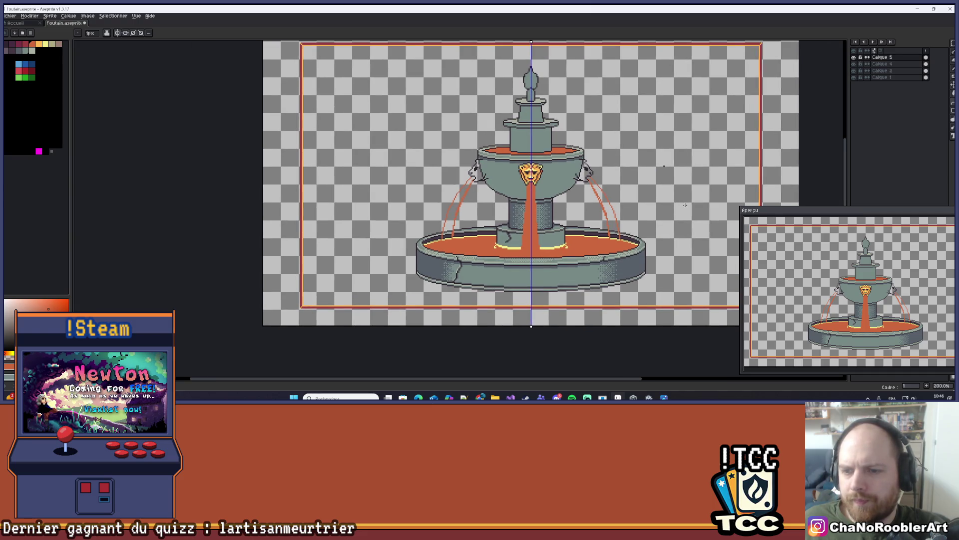
scroll(528, 306, up, 5)
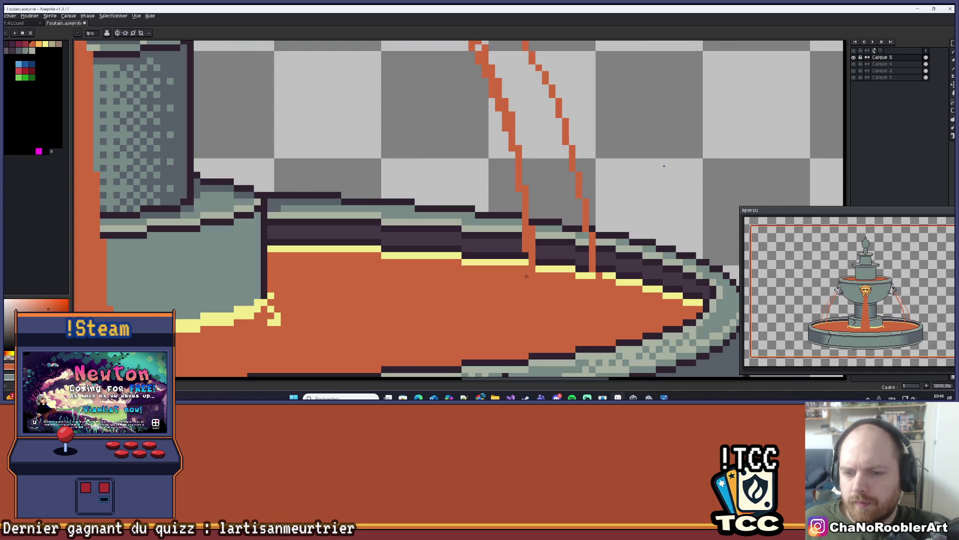
mouse_move(535, 274)
mouse_down()
mouse_move(587, 275)
mouse_move(560, 255)
mouse_up()
key(ctrl+z)
key(ctrl+z)
- Switch to the Paint Bucket (G) and zoom out to see the whole fountain
key(g)
scroll(555, 186, down, 4)
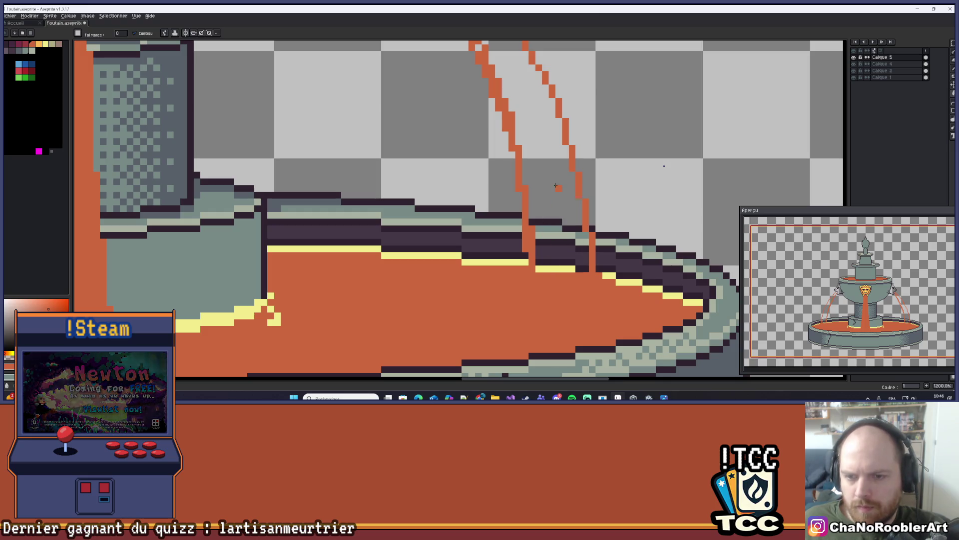
scroll(522, 146, up, 4)
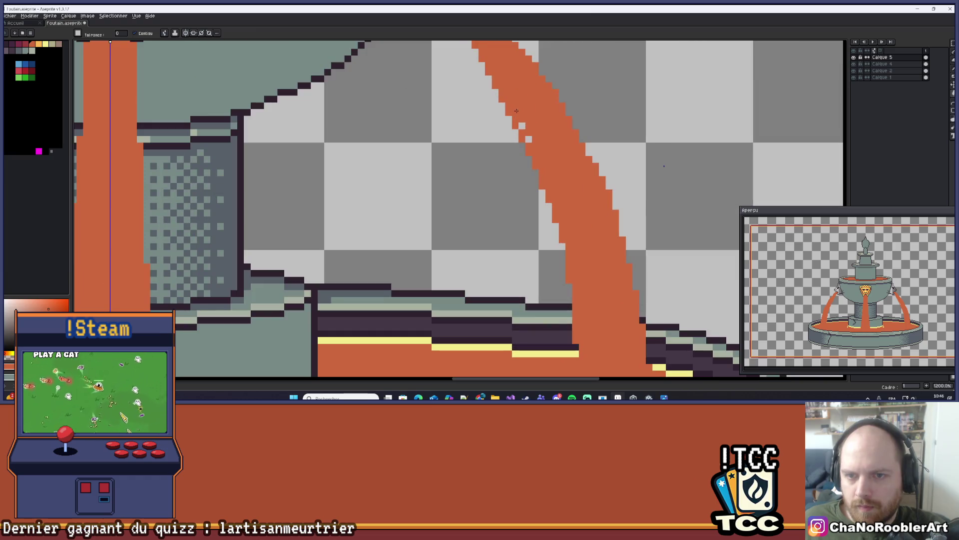
scroll(613, 158, down, 6)
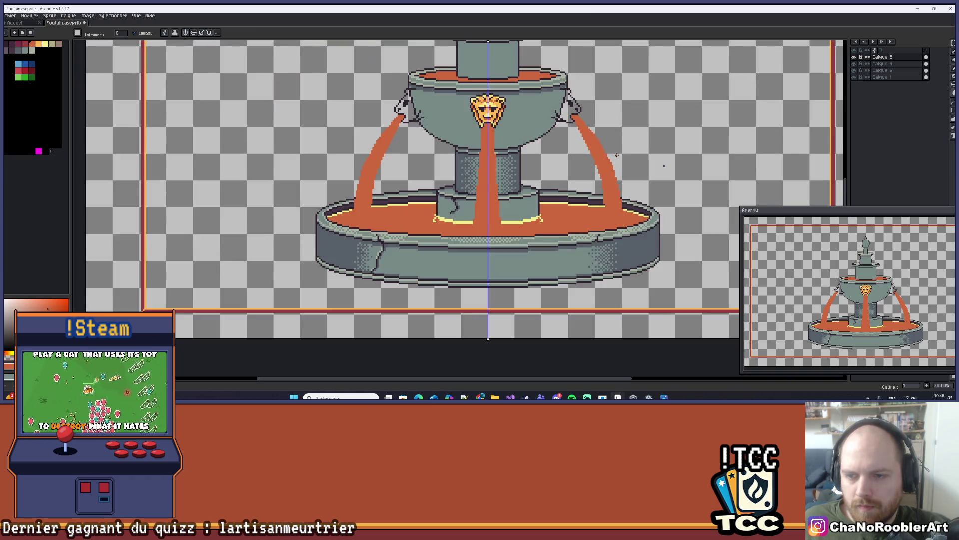
scroll(606, 171, up, 2)
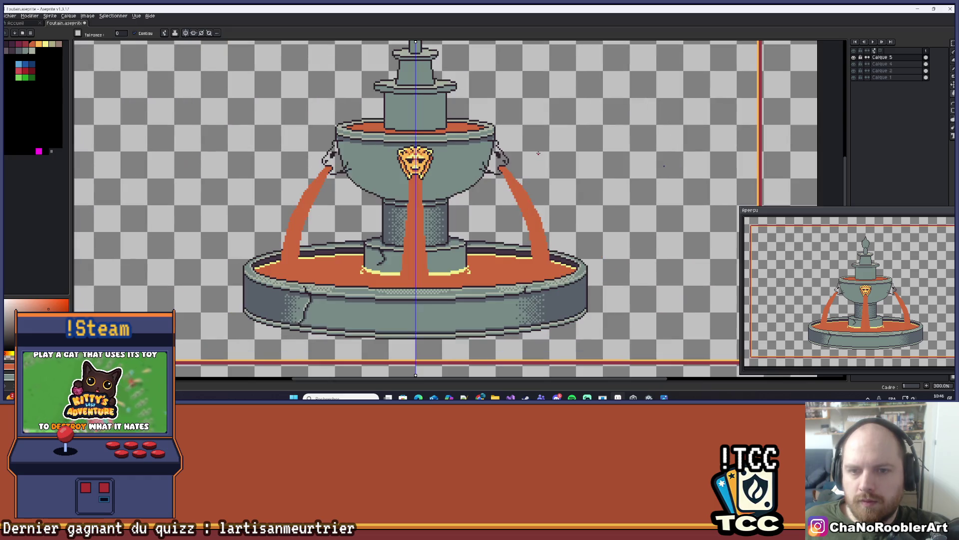
scroll(557, 162, down, 1)
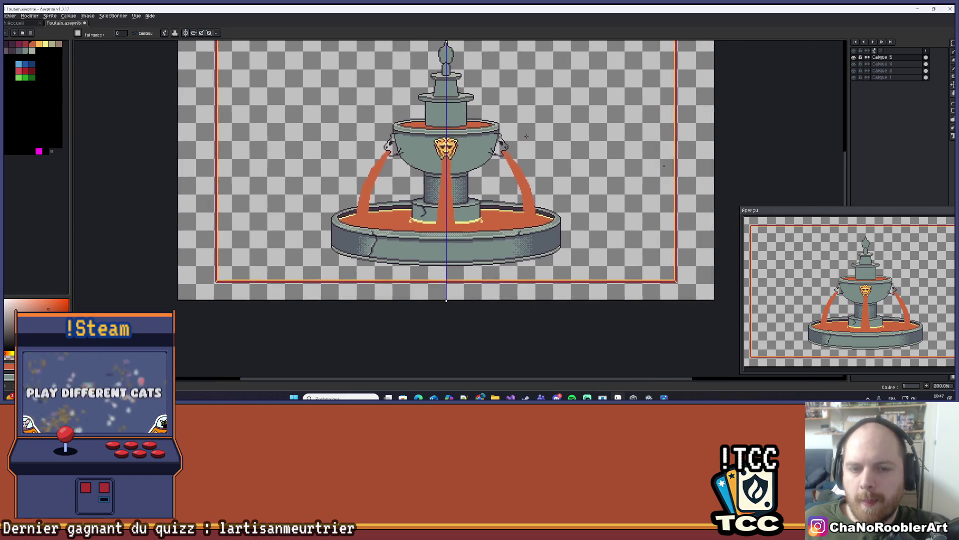
scroll(526, 137, up, 1)
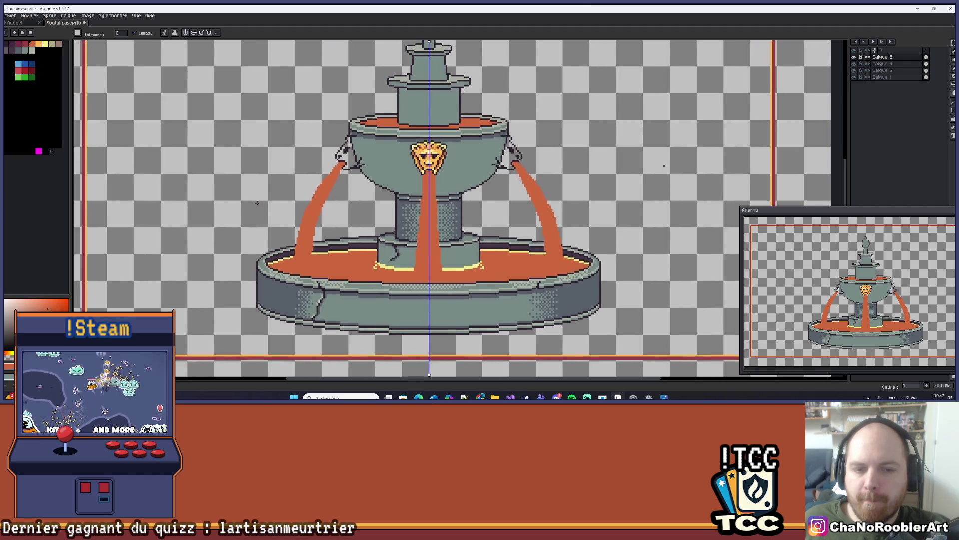
scroll(445, 198, down, 1)
- Save Foutain.aseprite, then switch over to the 'lineage 2' search results
key(ctrl+s)
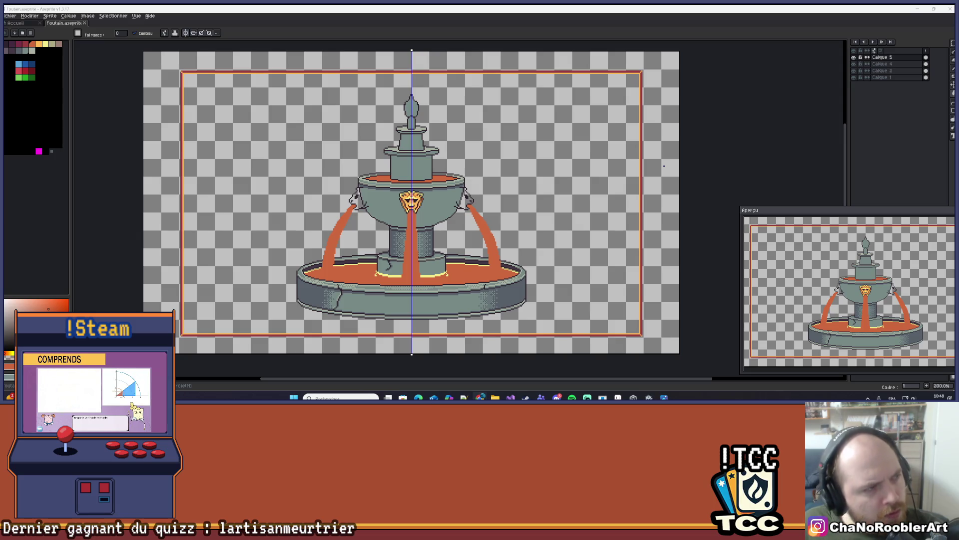
key(alt+Tab)
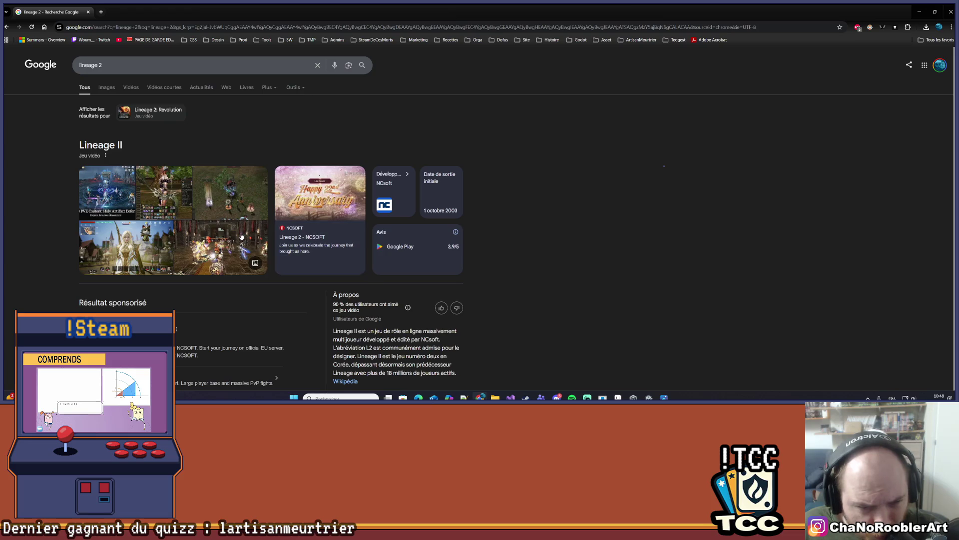
- Preview a larger Lineage II image from the results, then close the search tab
scroll(265, 229, down, 2)
scroll(193, 271, up, 2)
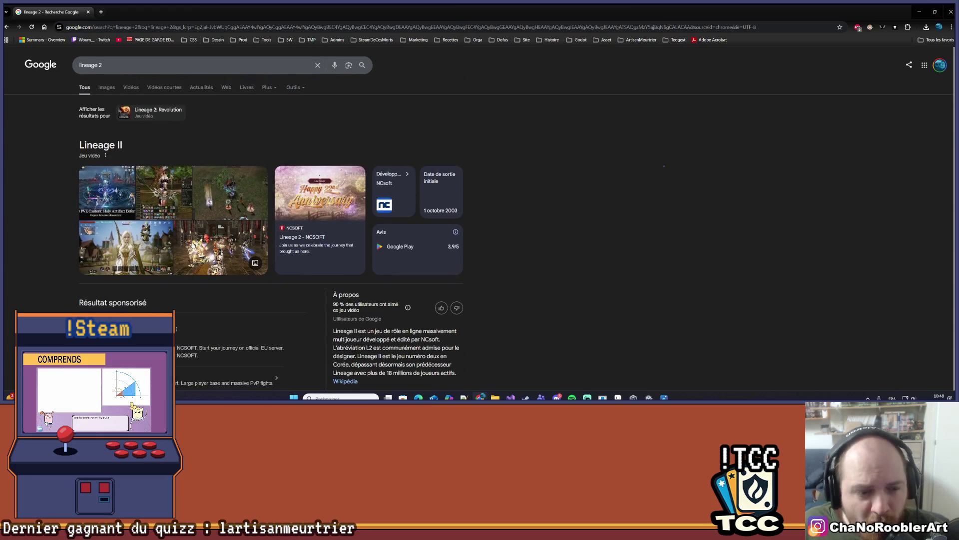
click(125, 247)
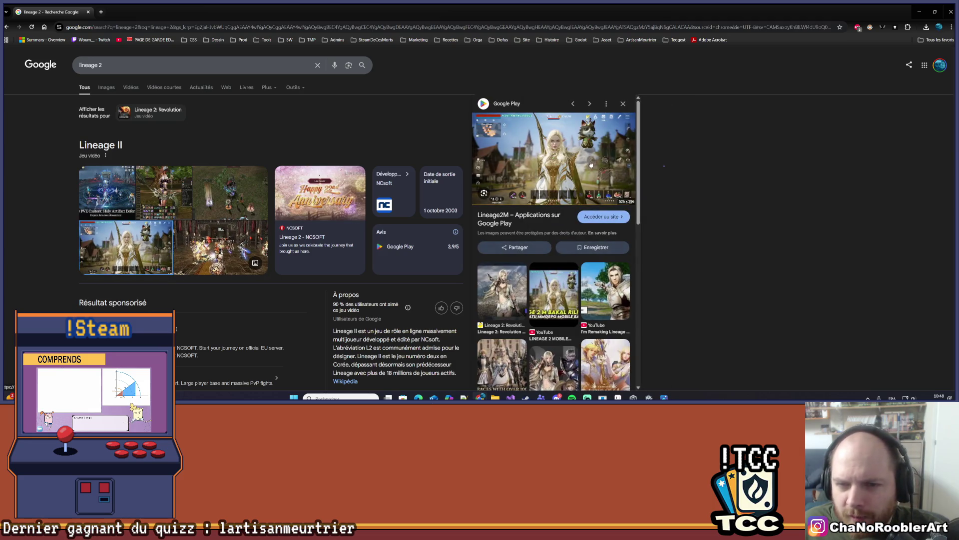
click(89, 12)
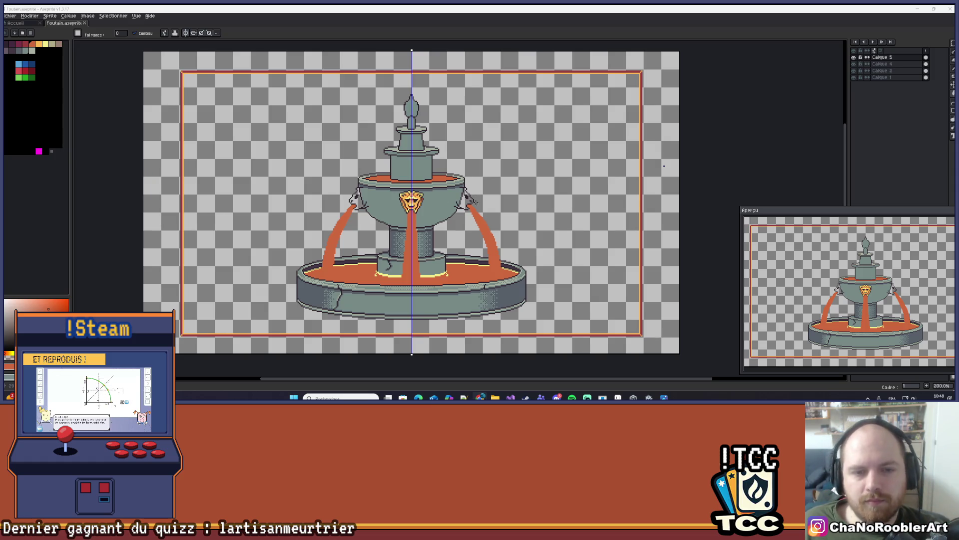
- Pick the dark outline colour and try placing outline pixels on the left handle
scroll(358, 201, up, 5)
scroll(405, 204, up, 2)
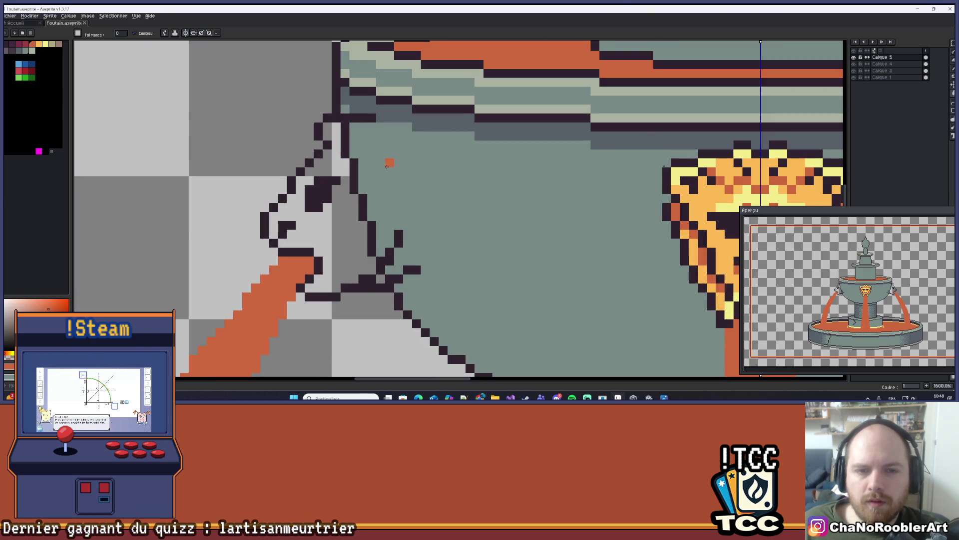
alt+click(374, 117)
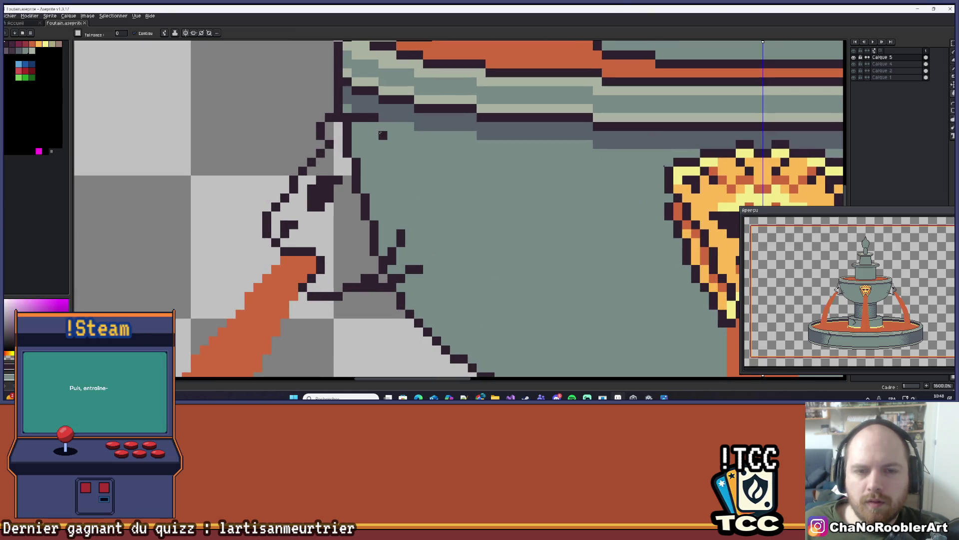
click(428, 269)
key(ctrl+z)
click(380, 125)
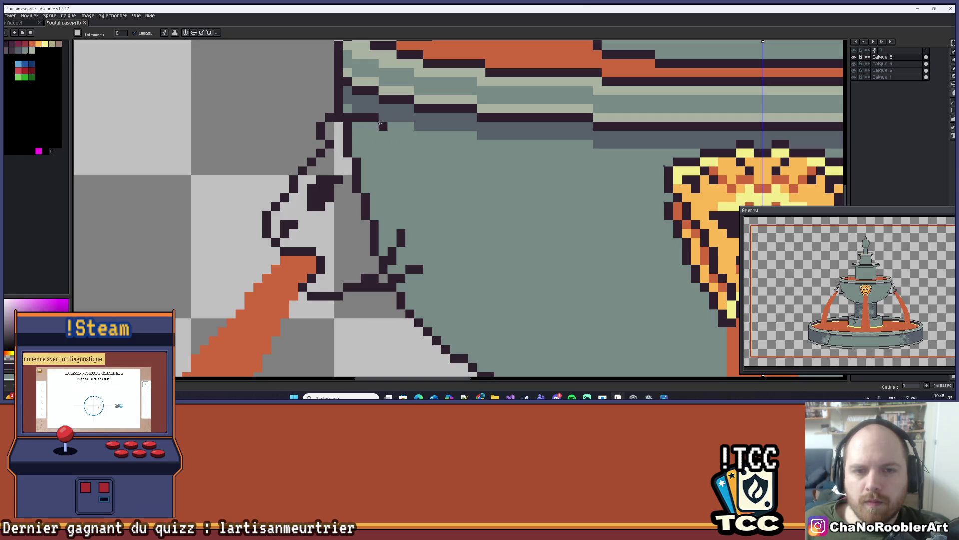
key(ctrl+z)
- With the Pencil (B), draw a dark outline line along the handle to shape the lion head
key(b)
drag(379, 127, 409, 246)
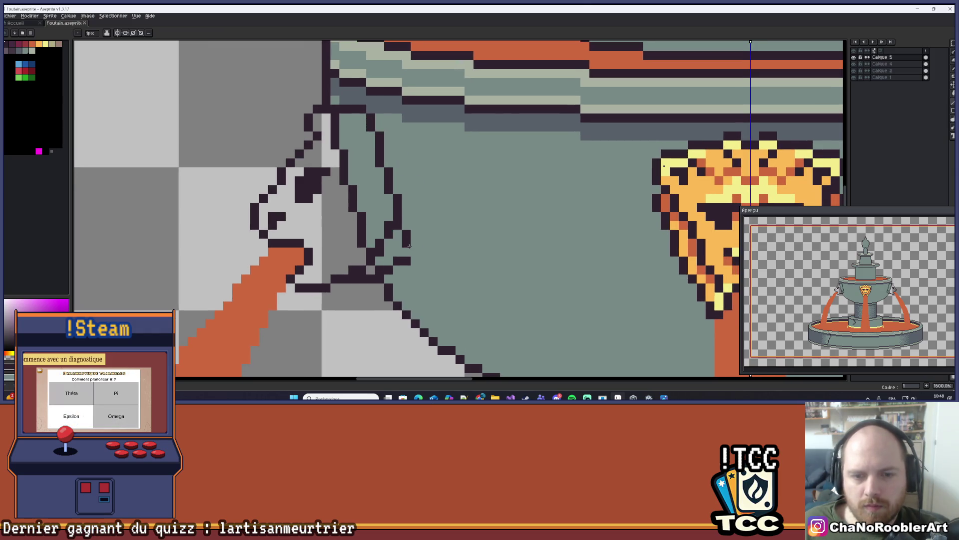
key(ctrl+z)
scroll(429, 177, down, 1)
scroll(429, 177, down, 1)
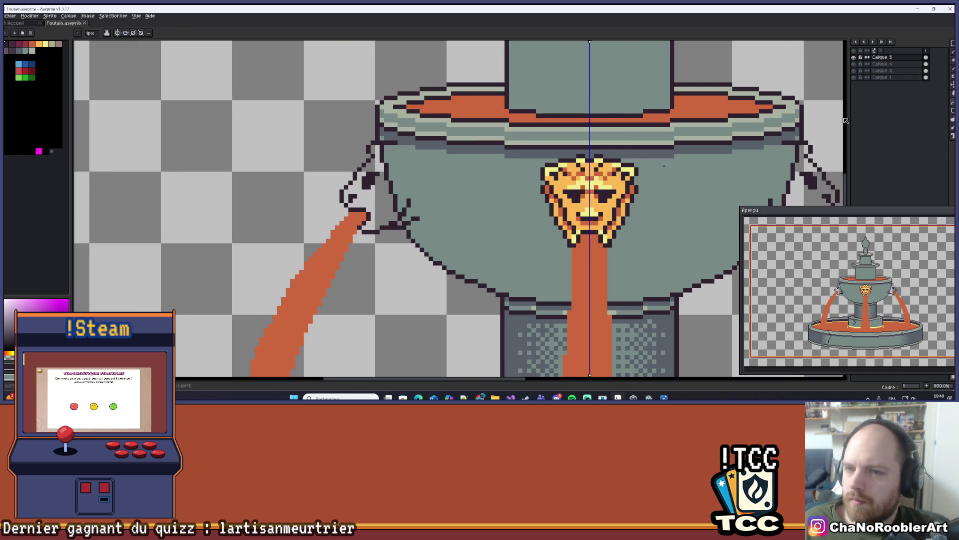
scroll(492, 125, up, 2)
mouse_move(308, 171)
mouse_down()
mouse_move(349, 312)
mouse_move(355, 250)
mouse_up()
scroll(355, 251, down, 3)
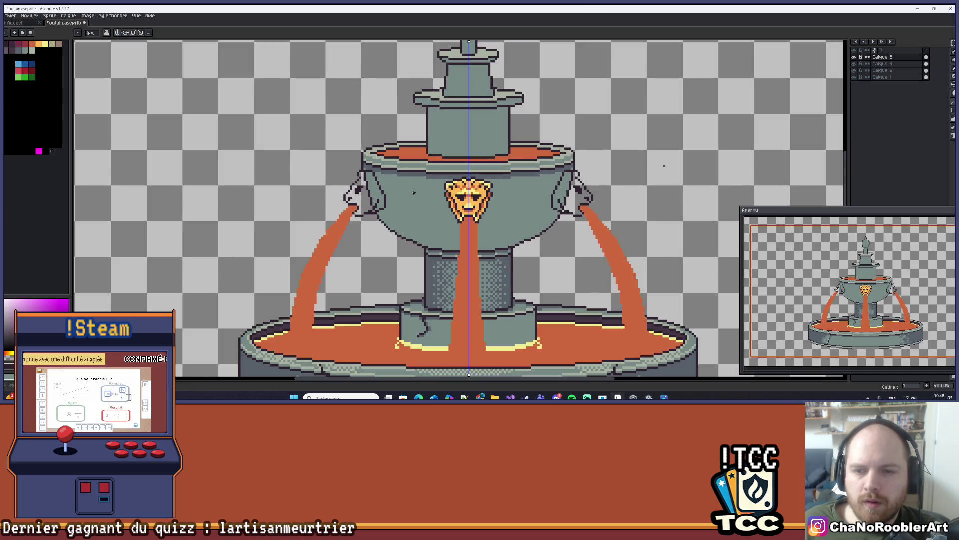
scroll(413, 192, up, 2)
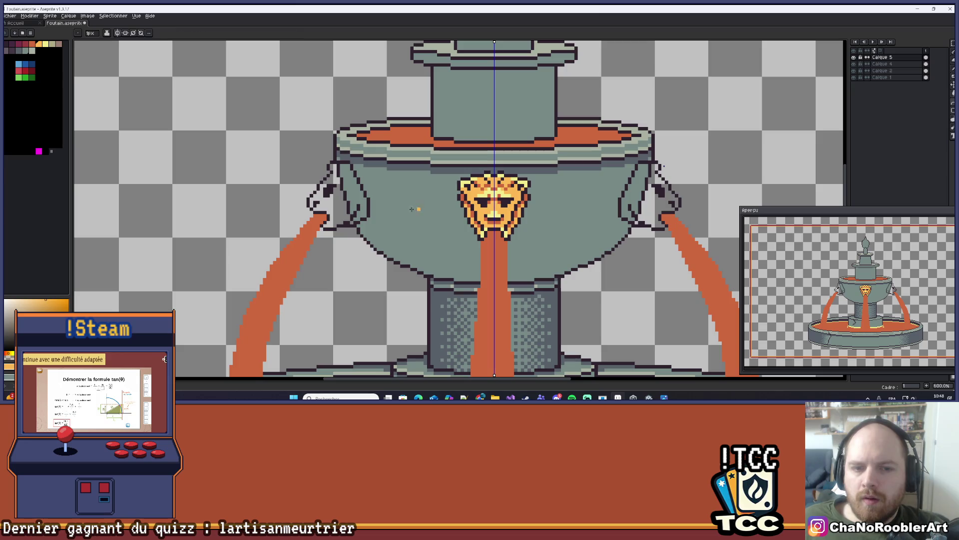
- Fill both lion-head handles golden with the Paint Bucket (G)
key(g)
key(ctrl+z)
scroll(422, 199, down, 2)
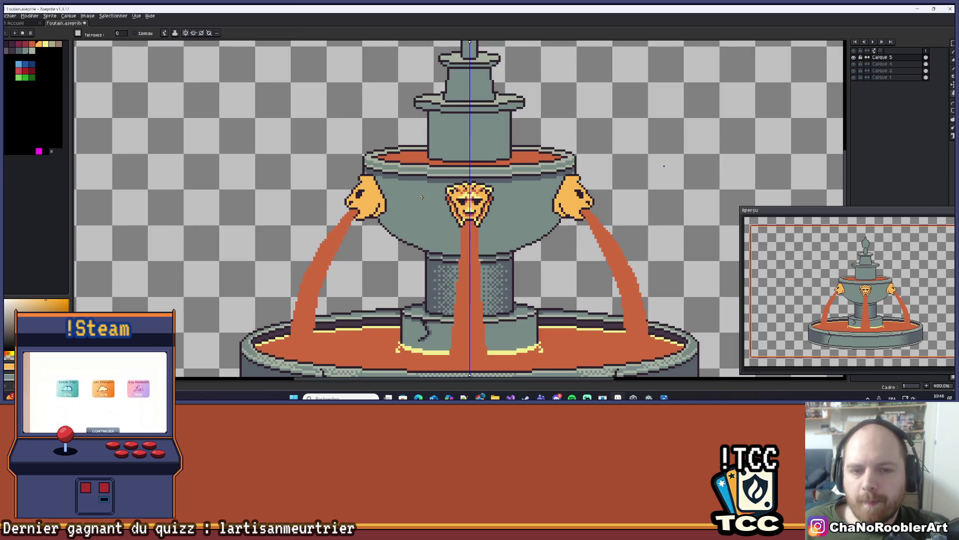
scroll(422, 198, down, 1)
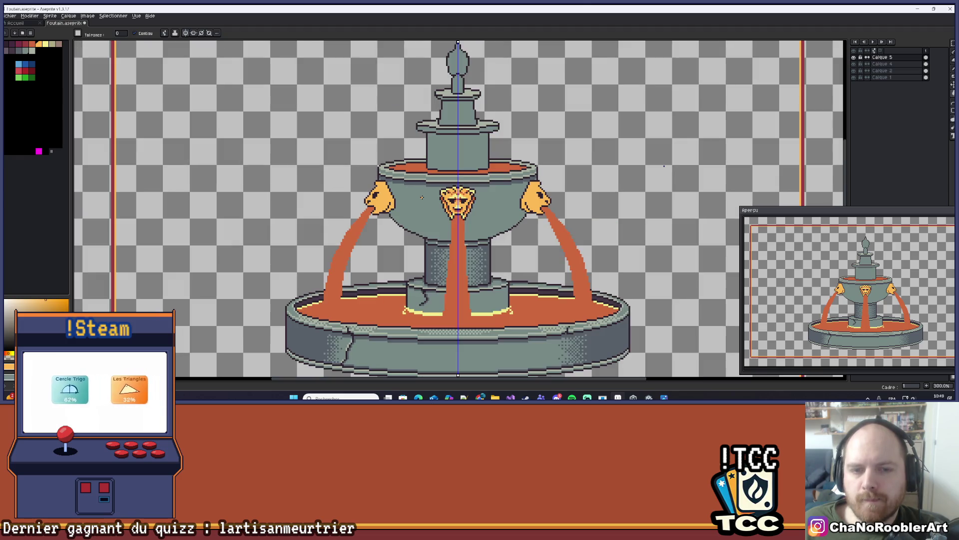
scroll(422, 197, down, 1)
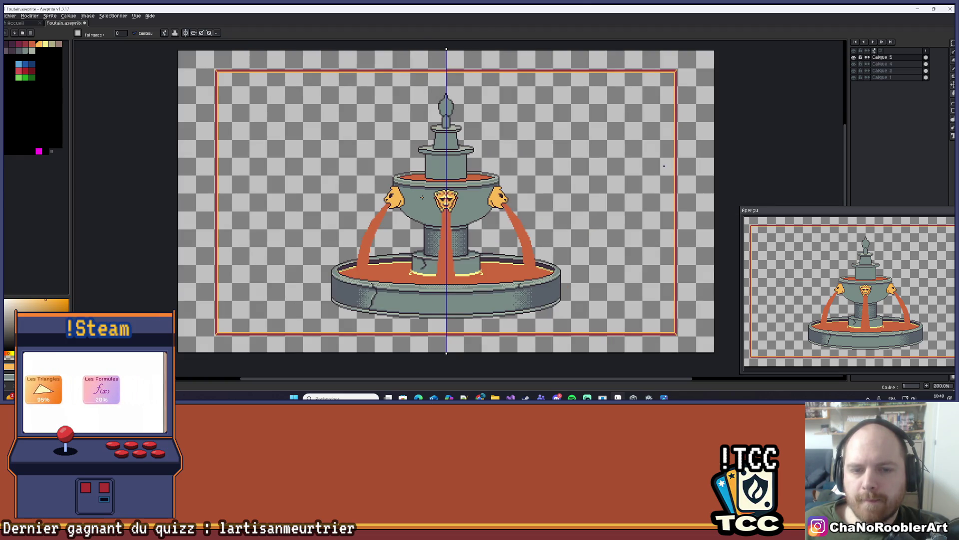
scroll(419, 197, up, 7)
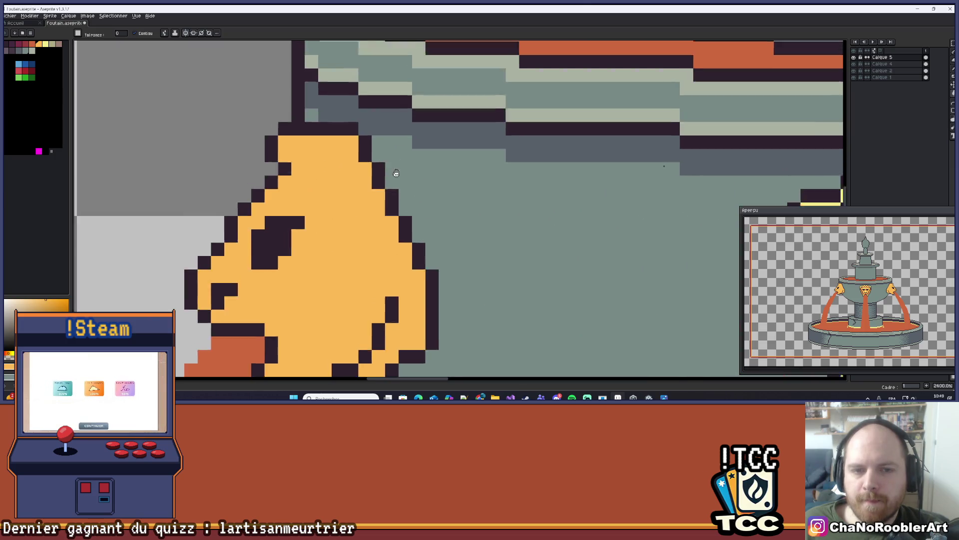
click(370, 180)
key(b)
key(ctrl+z)
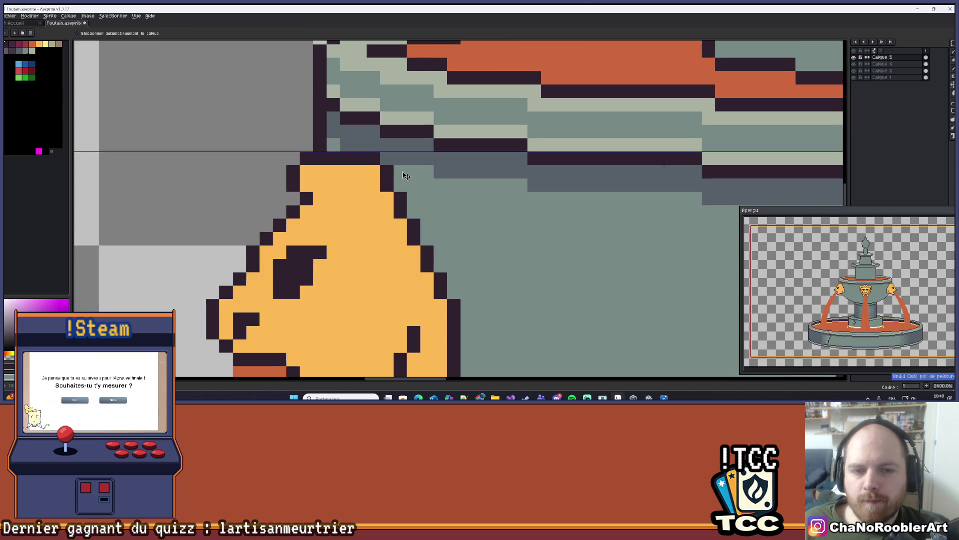
scroll(374, 158, down, 7)
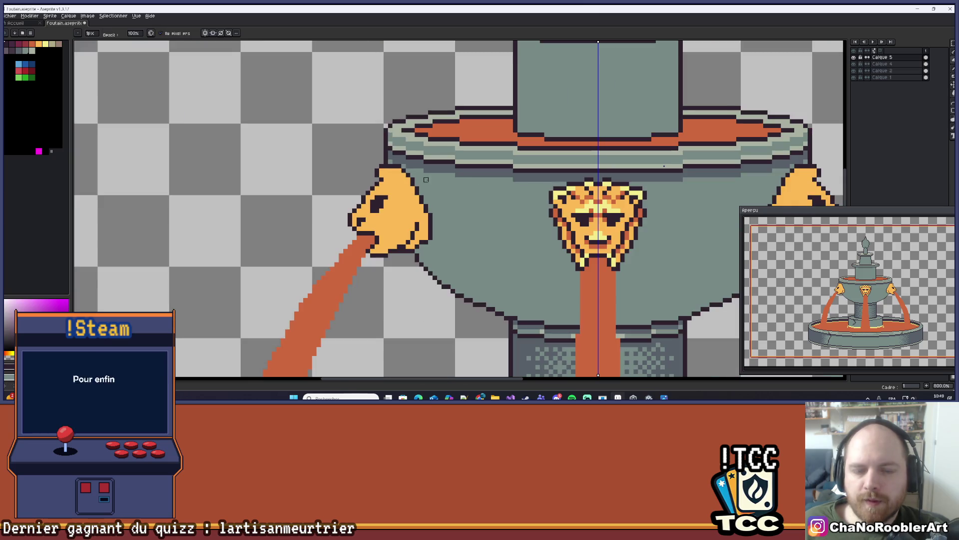
scroll(425, 200, down, 2)
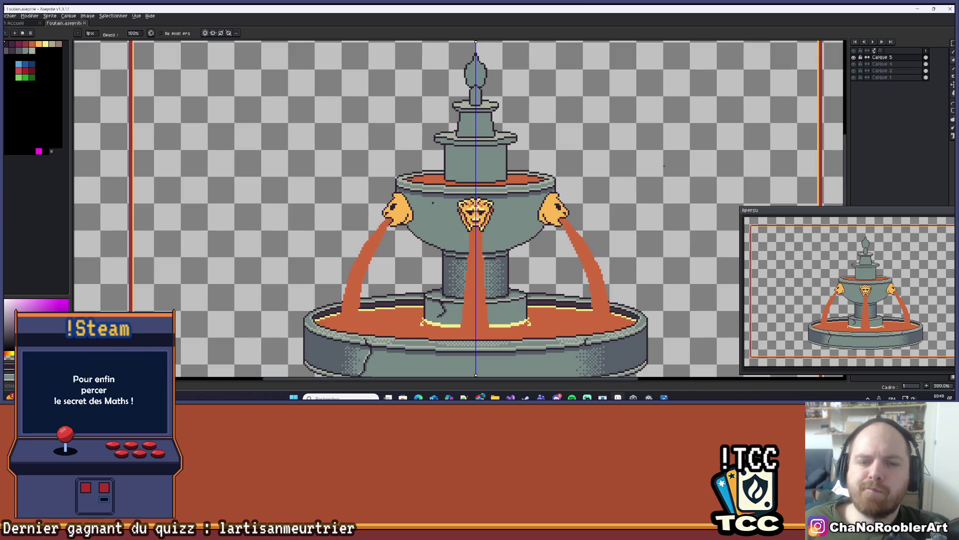
scroll(491, 212, up, 2)
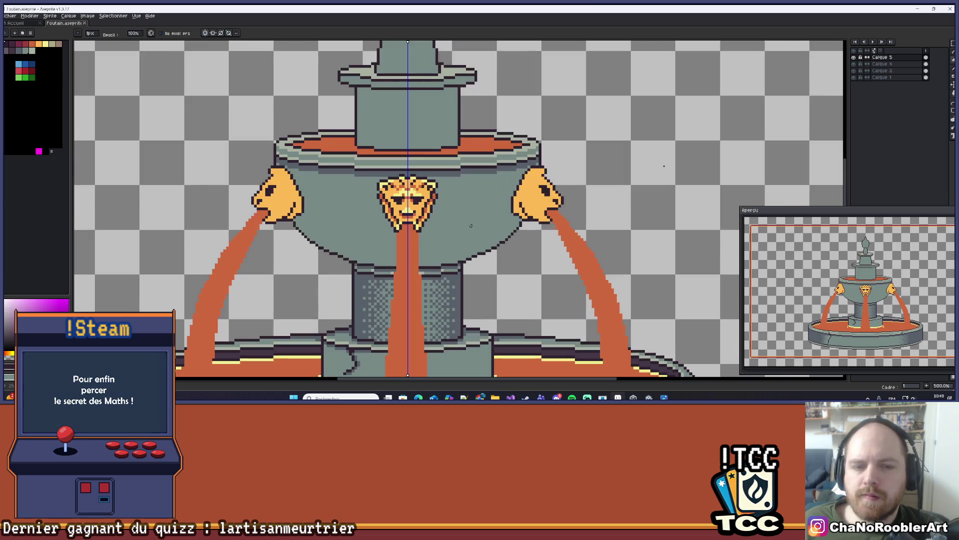
scroll(399, 250, up, 2)
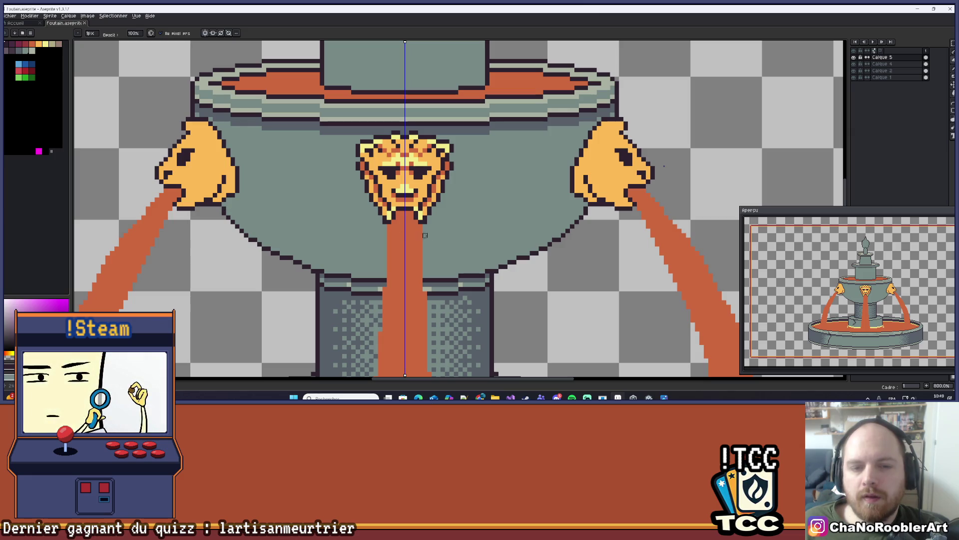
scroll(574, 212, down, 1)
scroll(575, 212, down, 3)
scroll(447, 197, up, 1)
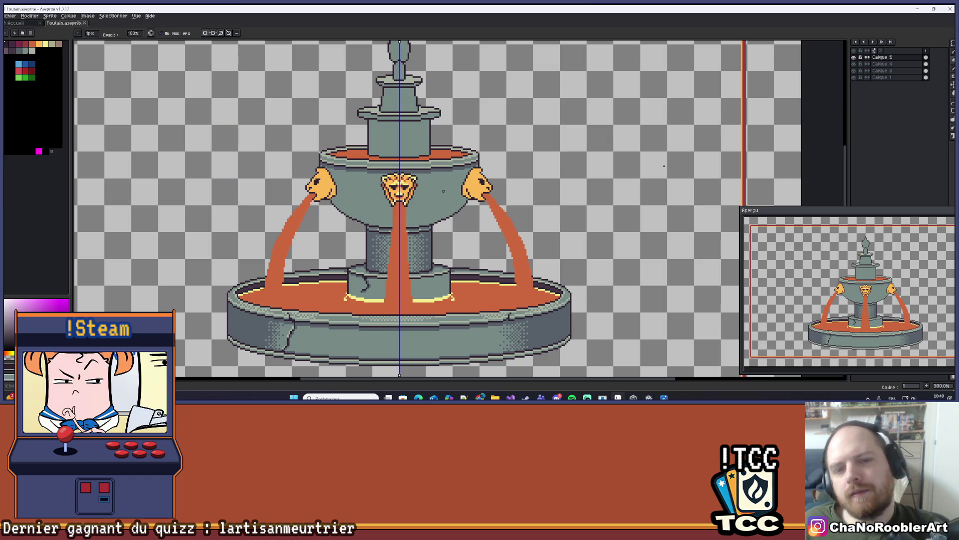
scroll(384, 196, down, 1)
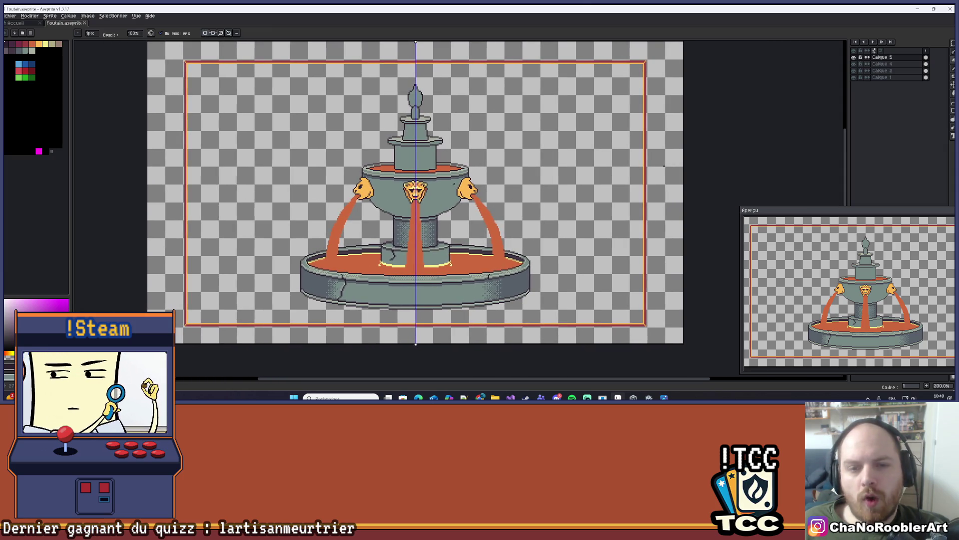
scroll(393, 210, up, 2)
drag(379, 171, 376, 183)
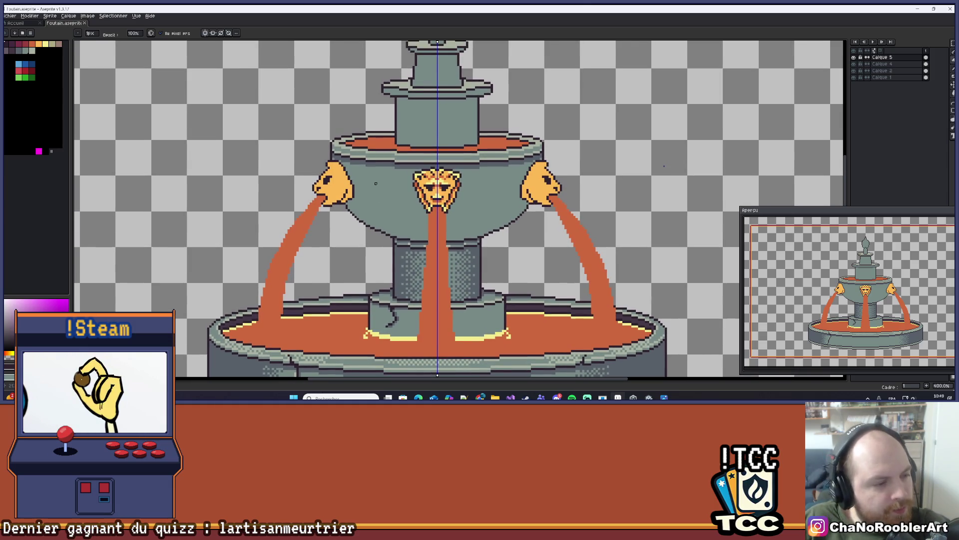
scroll(376, 183, down, 1)
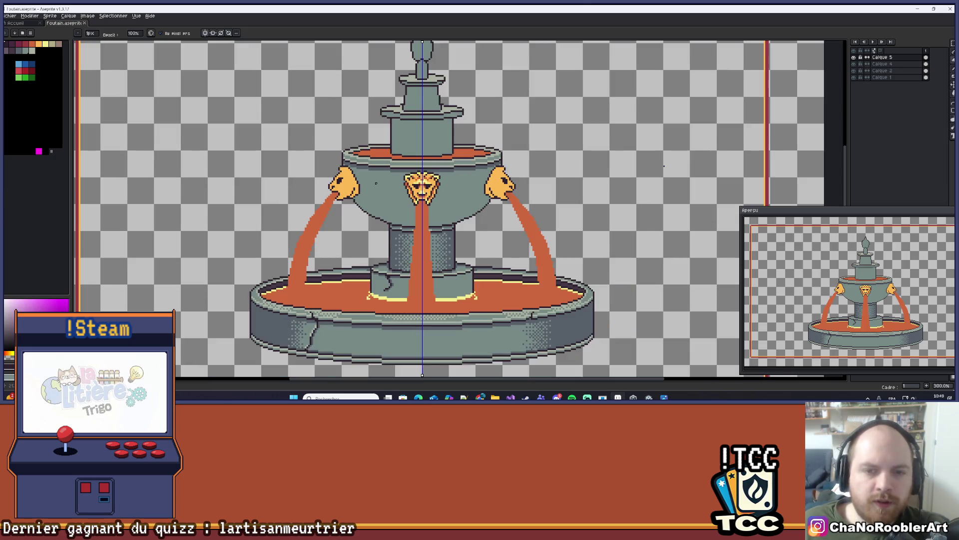
drag(529, 161, 539, 161)
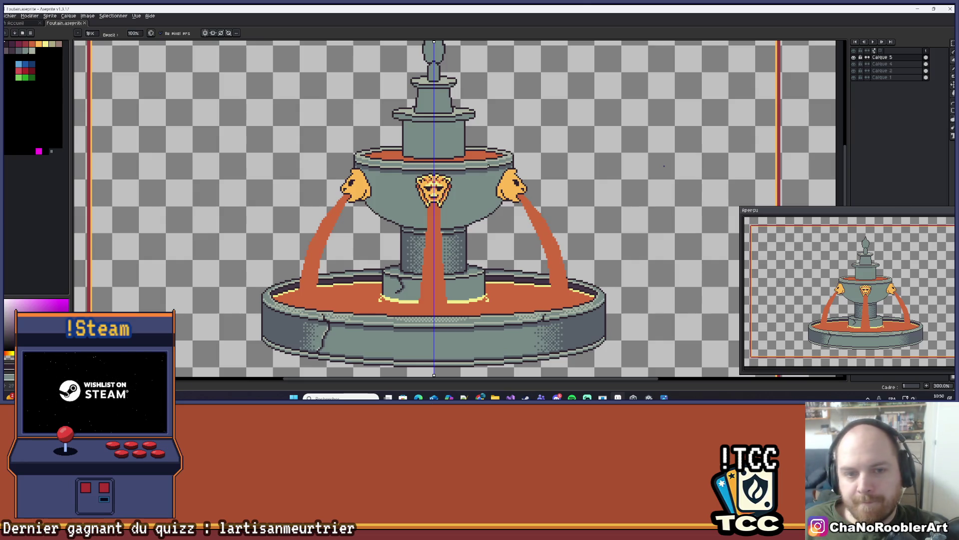
scroll(392, 176, up, 3)
scroll(392, 176, up, 2)
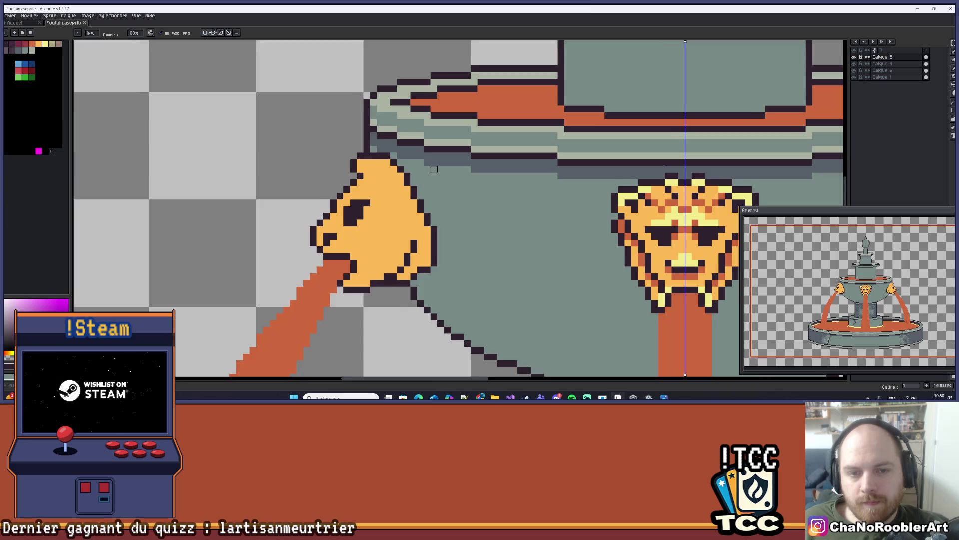
scroll(392, 176, down, 2)
mouse_move(406, 240)
mouse_down()
mouse_move(406, 166)
mouse_move(424, 192)
mouse_up()
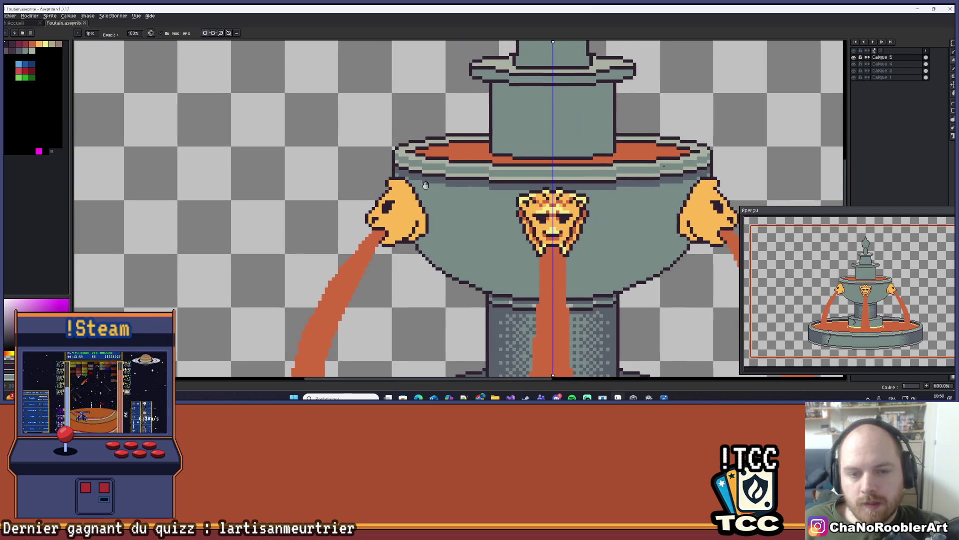
scroll(400, 210, down, 4)
scroll(400, 210, up, 1)
scroll(400, 209, up, 6)
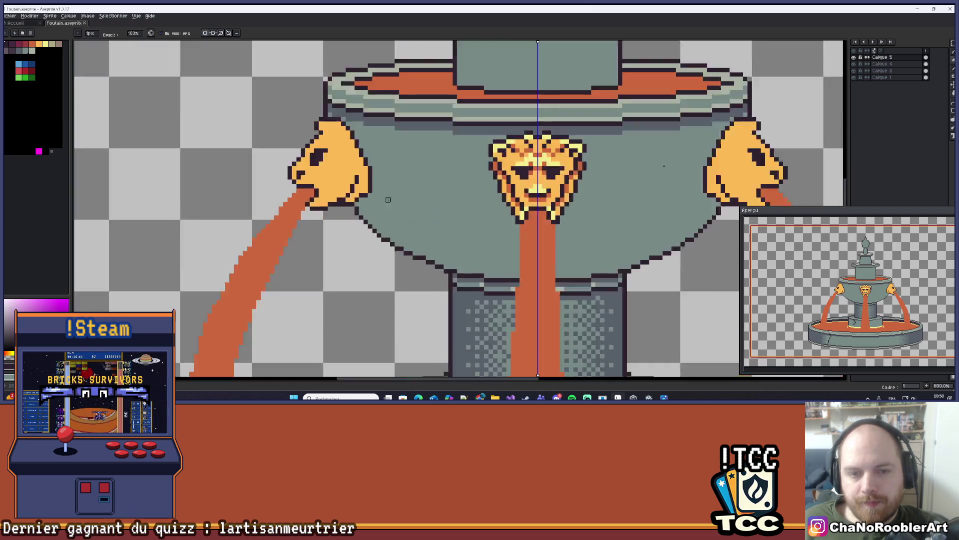
key(alt)
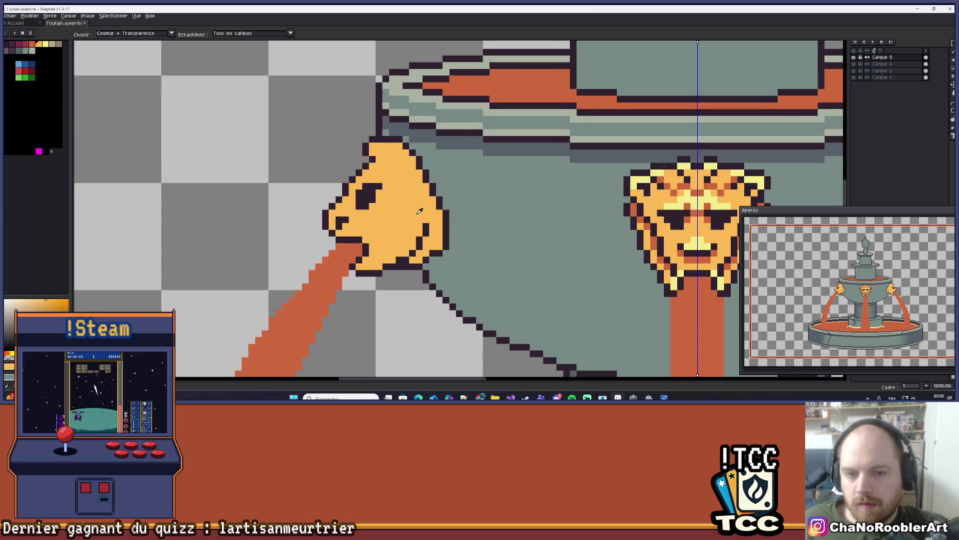
- Add a reddish-orange shading stroke along the left lion's jaw
scroll(410, 245, up, 3)
drag(477, 244, 459, 280)
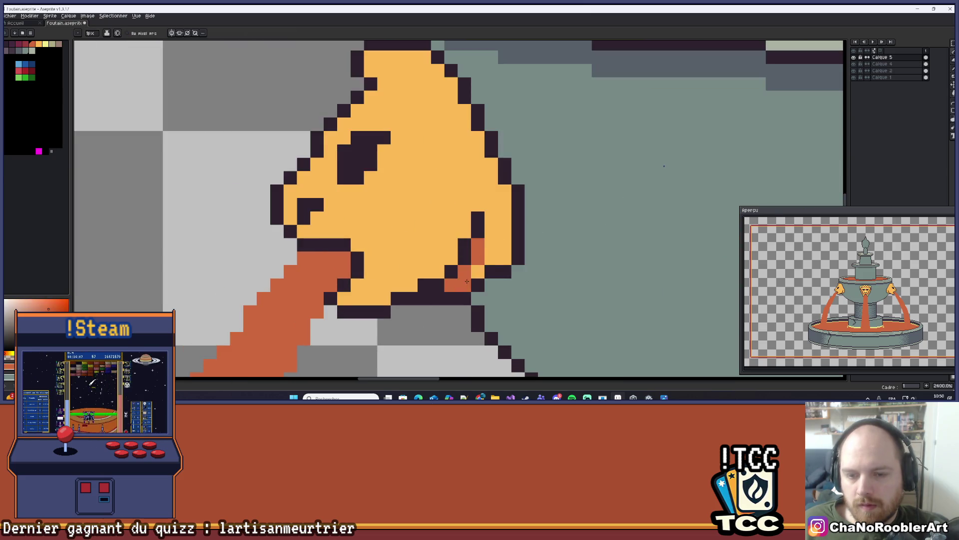
scroll(523, 240, down, 6)
scroll(457, 257, up, 3)
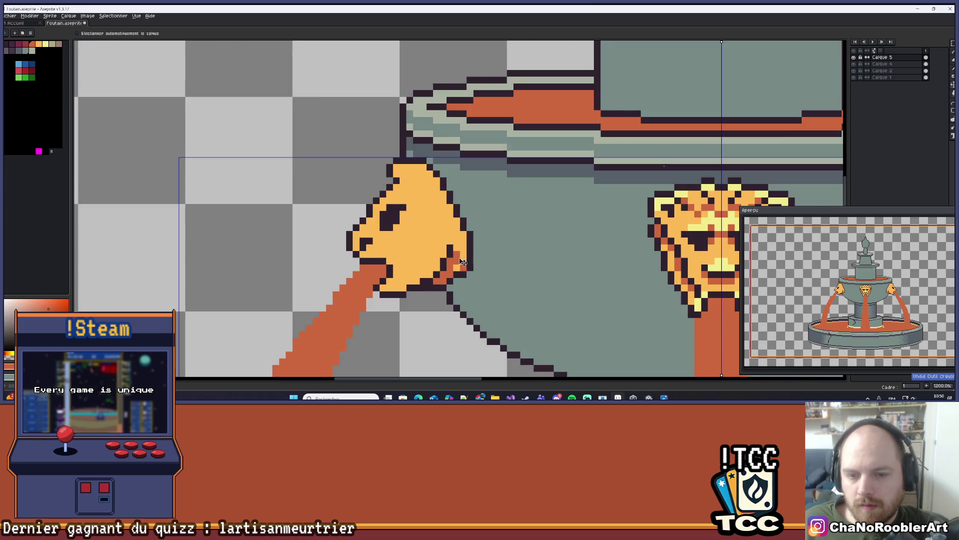
scroll(457, 244, down, 7)
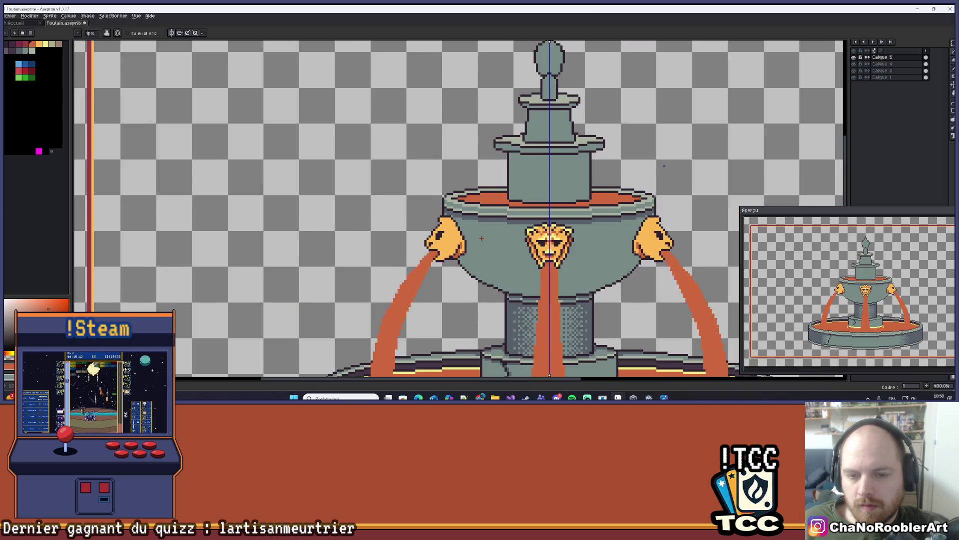
scroll(406, 246, up, 5)
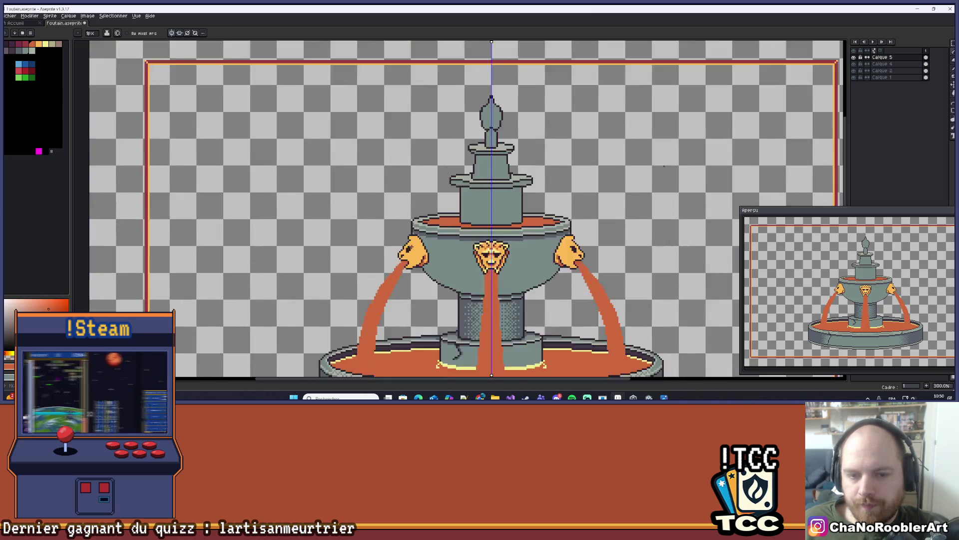
scroll(425, 247, up, 4)
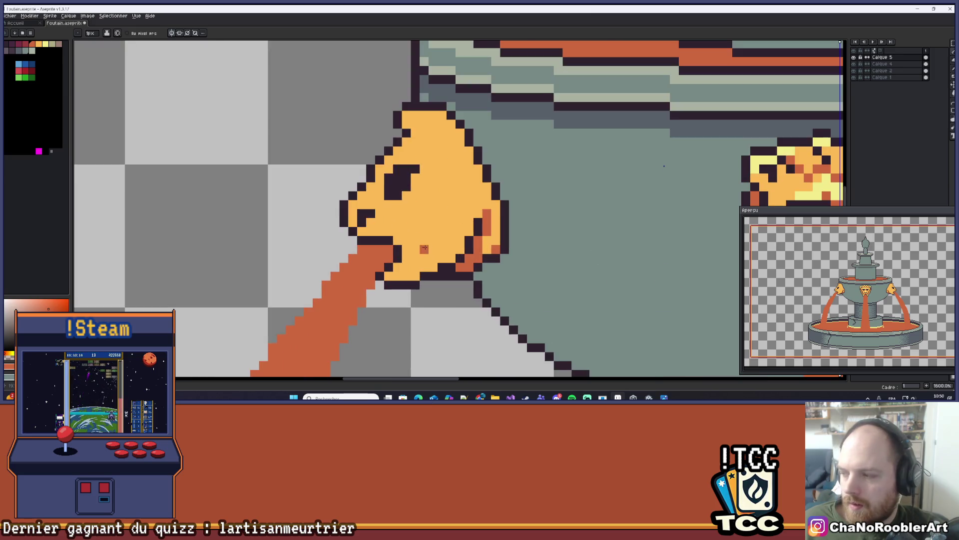
scroll(403, 254, down, 4)
scroll(402, 253, down, 1)
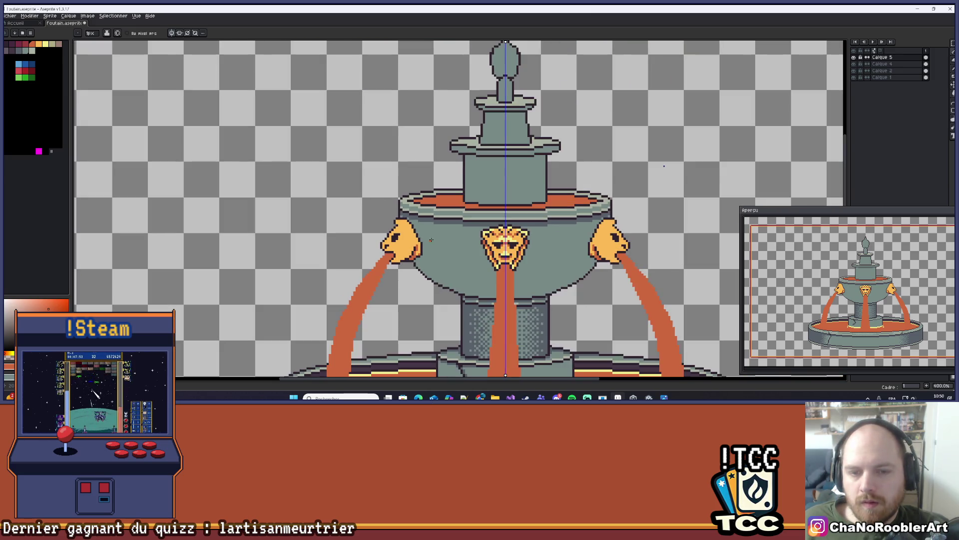
scroll(397, 244, right, 3)
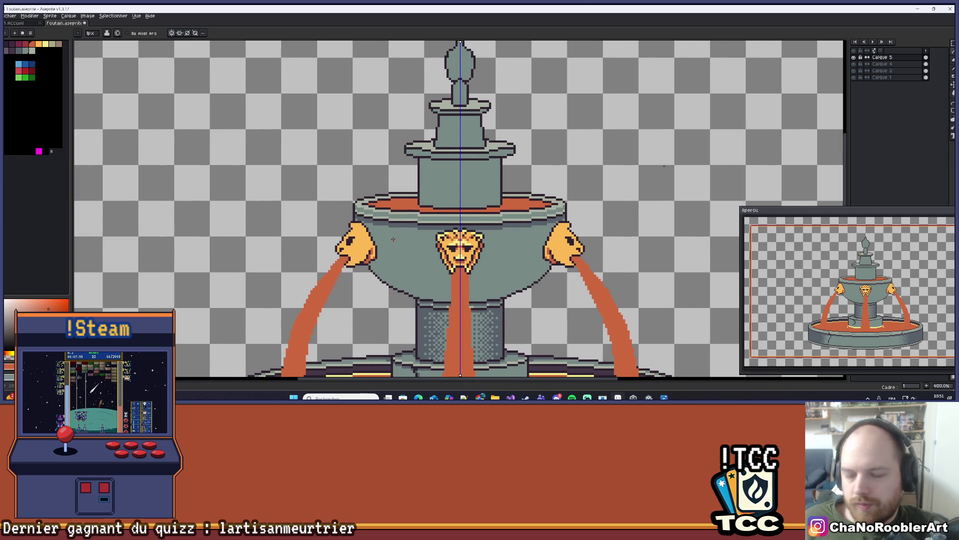
scroll(397, 242, up, 4)
- Add a dark pixel near the top of the left lion's head
drag(377, 220, 383, 234)
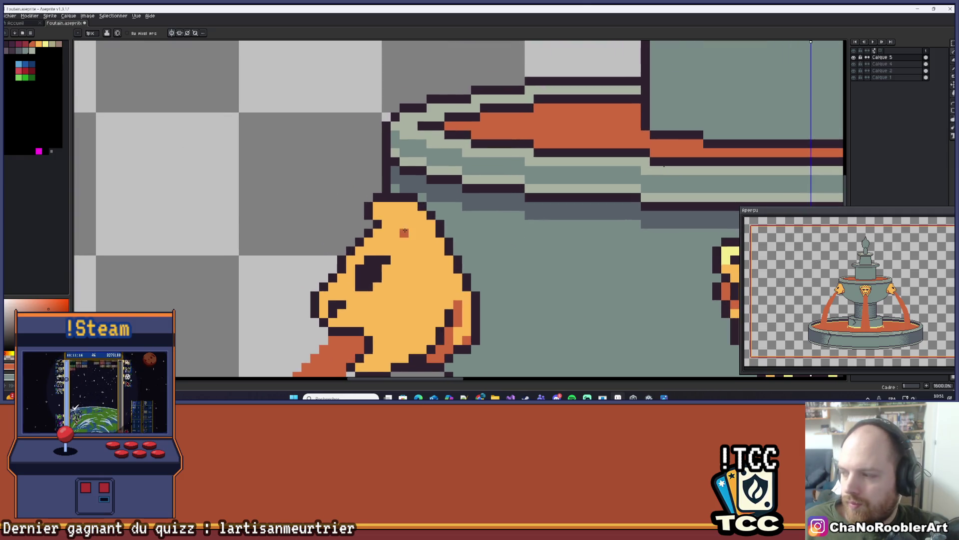
scroll(383, 235, up, 2)
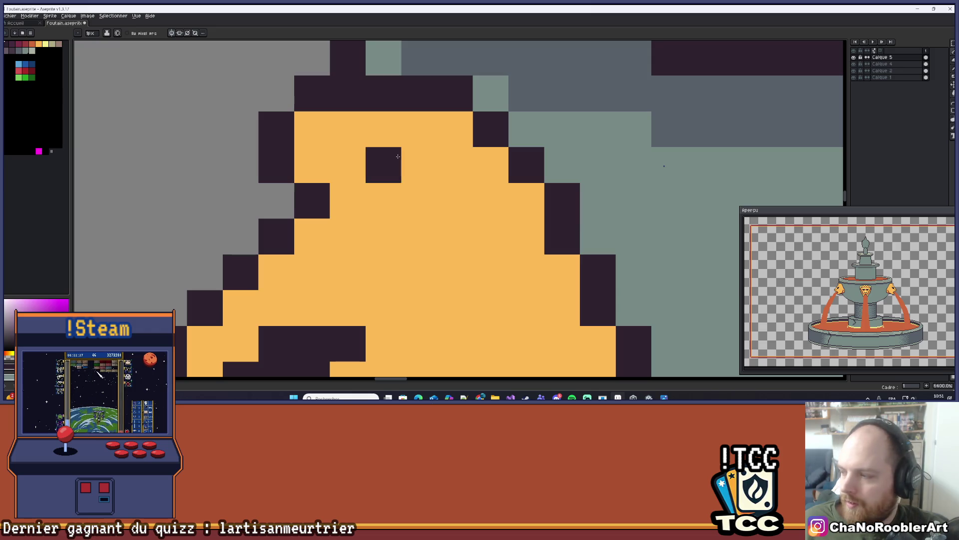
drag(399, 157, 420, 165)
- Extend the row of dark pixels across the top of the lion's head
scroll(453, 215, down, 2)
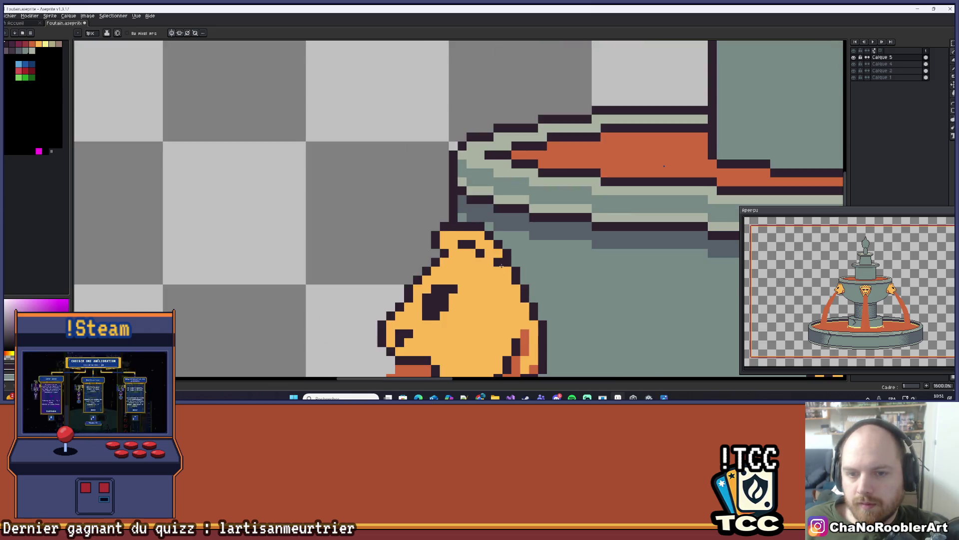
scroll(454, 195, down, 2)
scroll(419, 170, up, 3)
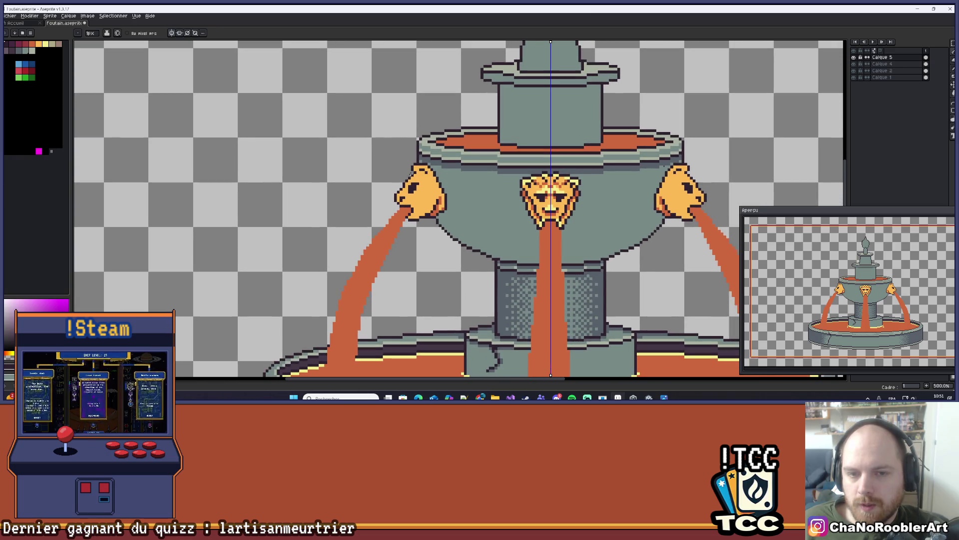
scroll(404, 149, down, 2)
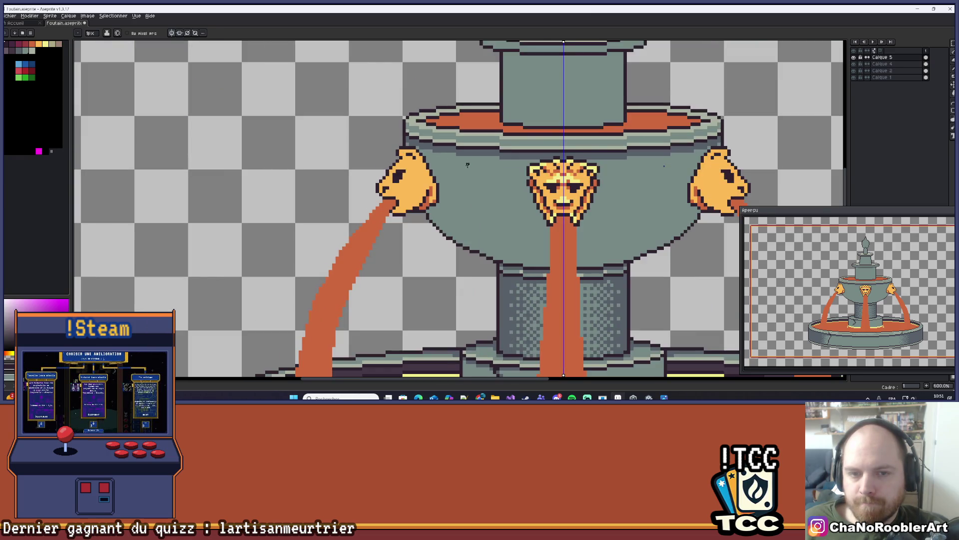
scroll(420, 169, right, 2)
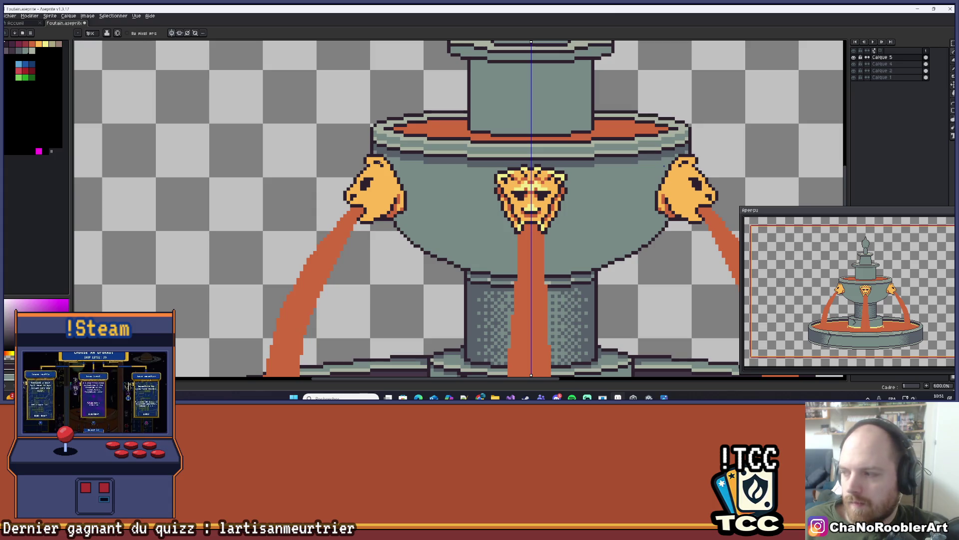
scroll(360, 187, up, 3)
scroll(359, 188, down, 1)
scroll(359, 187, up, 2)
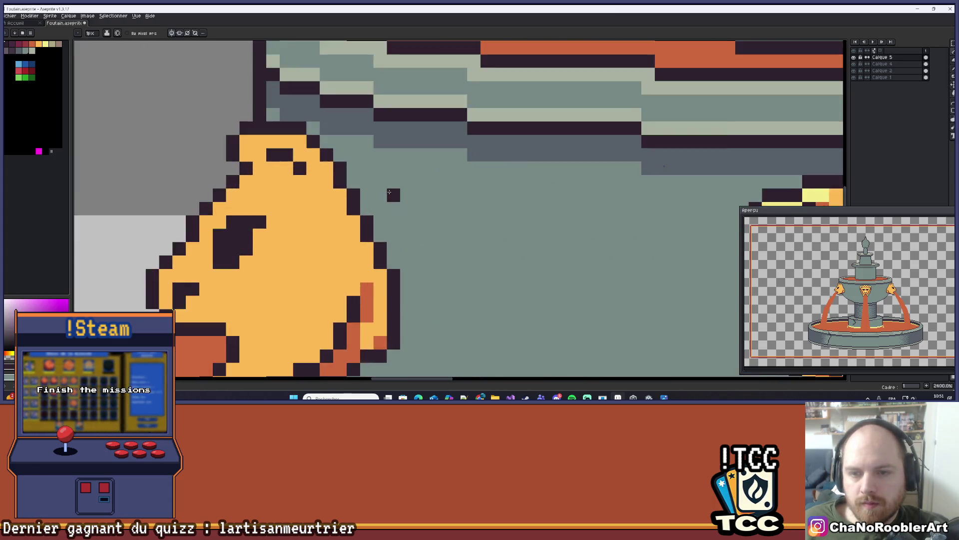
scroll(329, 172, down, 4)
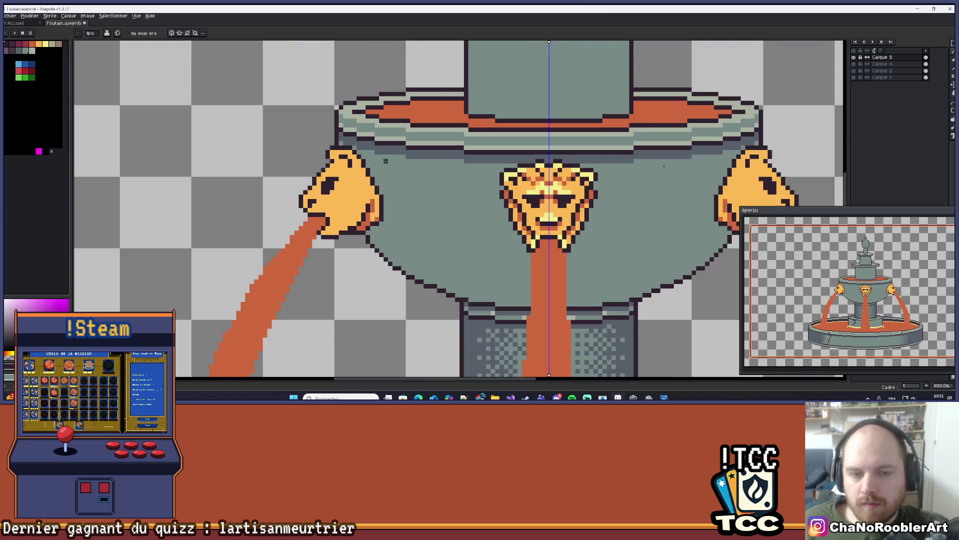
scroll(379, 162, up, 4)
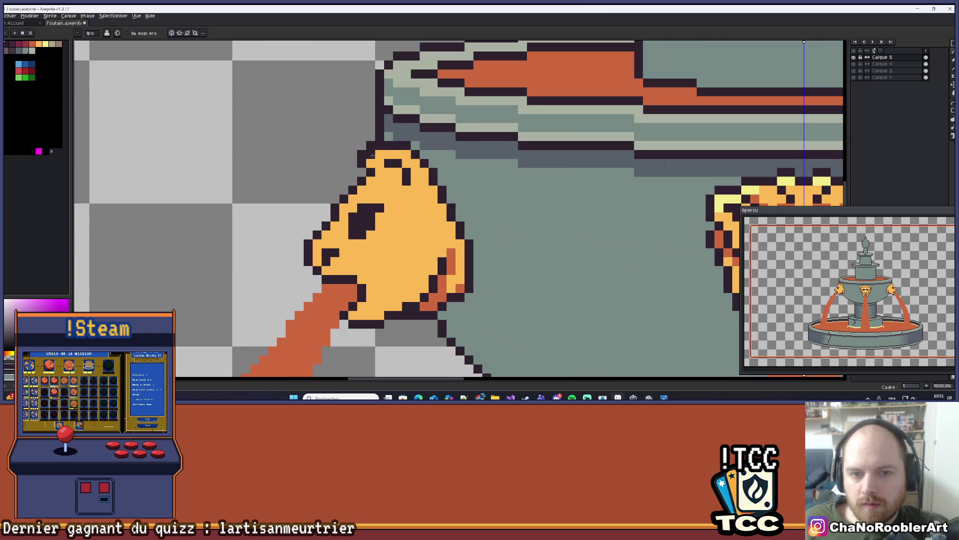
scroll(377, 158, down, 5)
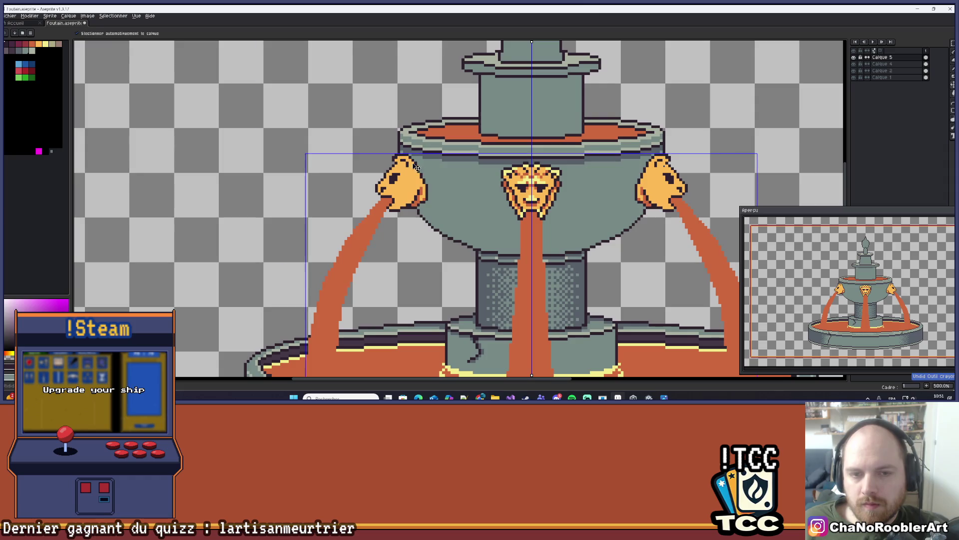
scroll(402, 158, up, 3)
scroll(402, 157, up, 1)
scroll(442, 163, down, 3)
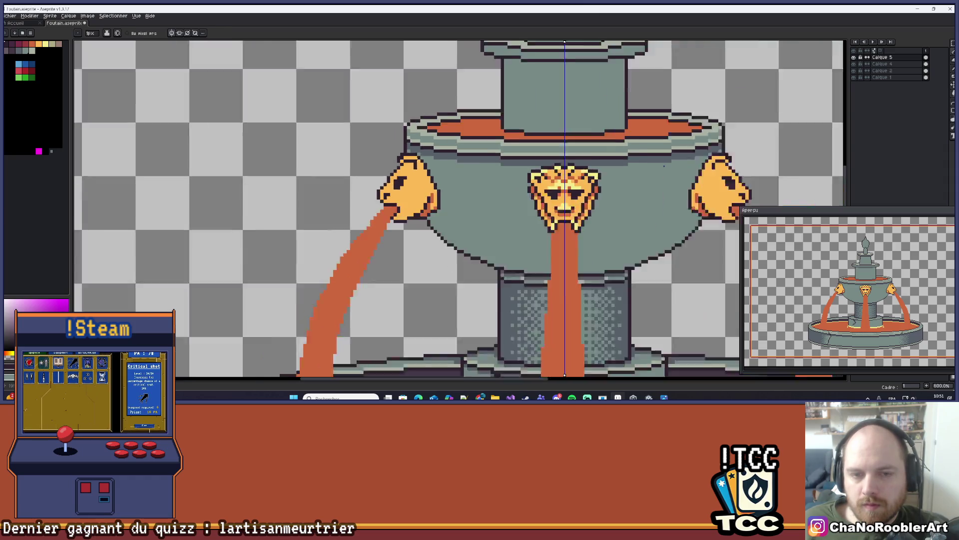
scroll(442, 163, down, 3)
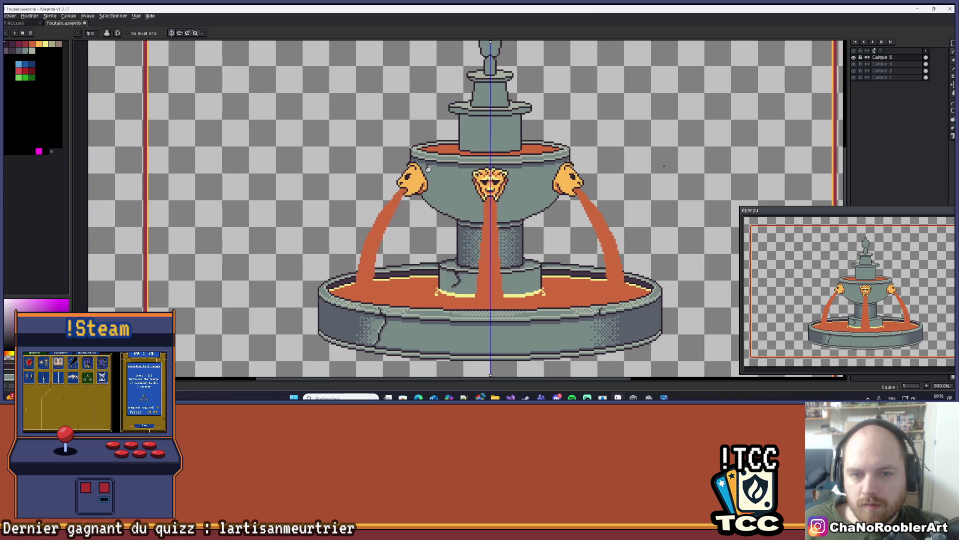
scroll(402, 158, up, 9)
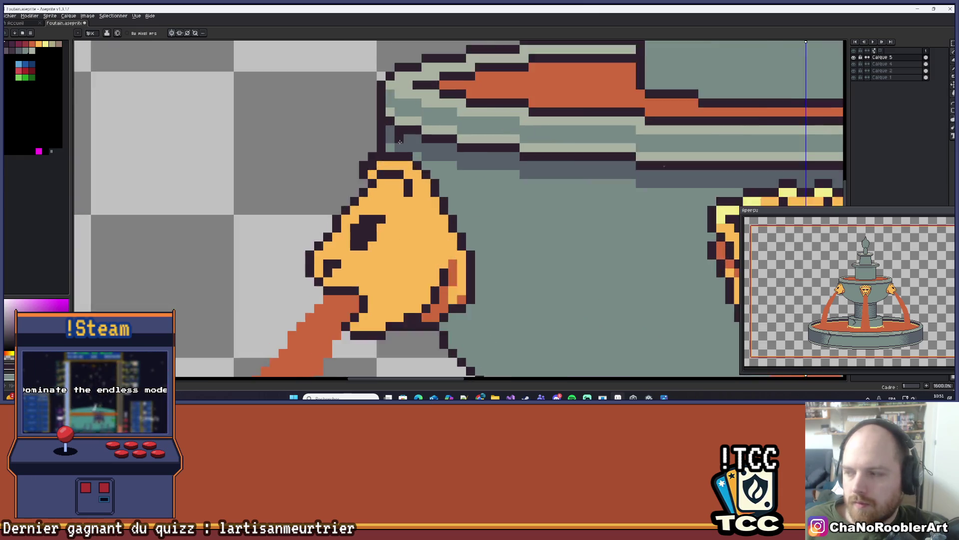
scroll(402, 158, up, 1)
drag(382, 158, 418, 159)
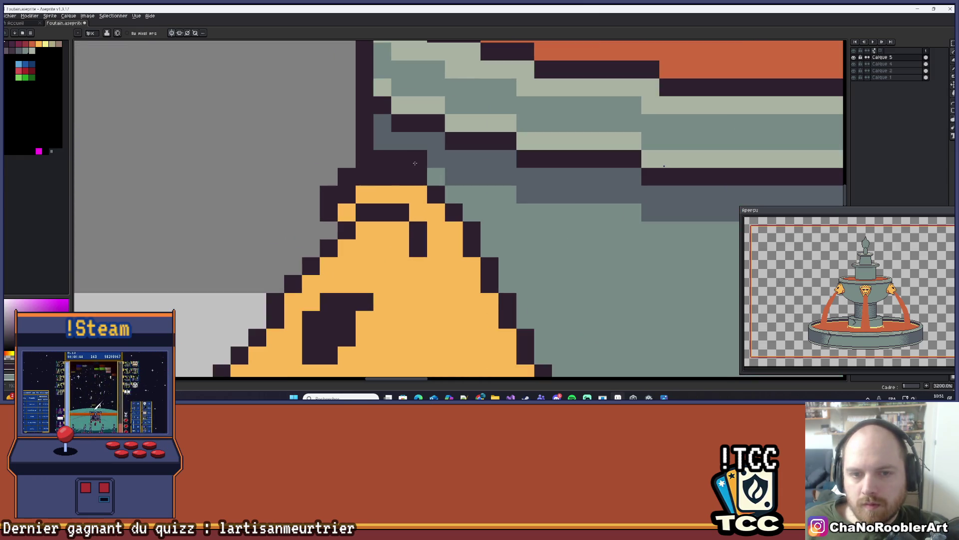
- Sample the lion head's orange and recolour two dark pixels back to orange
alt+click(386, 188)
drag(364, 178, 379, 180)
scroll(408, 180, down, 4)
scroll(403, 184, up, 2)
- Resample the orange from the lion head and recolour another dark head pixel orange
alt+click(402, 183)
scroll(403, 191, down, 6)
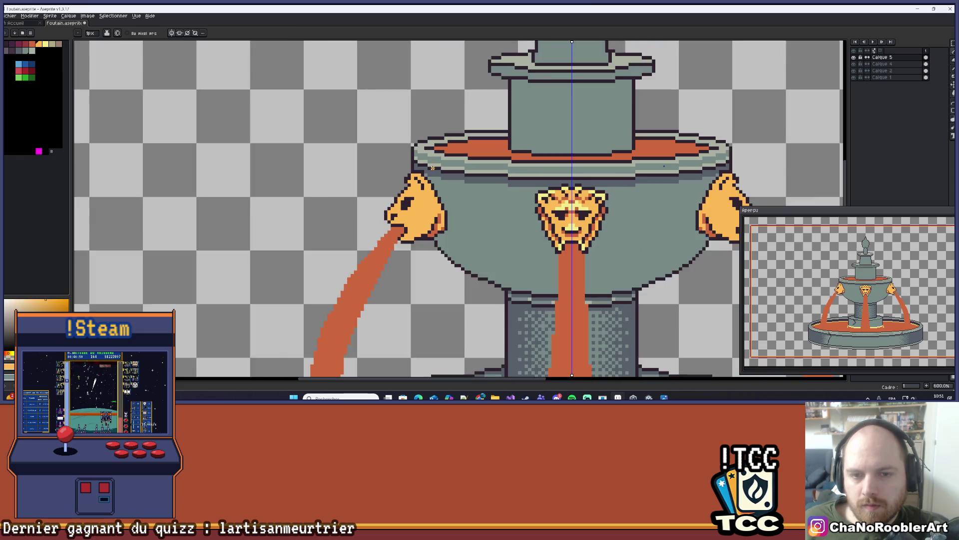
scroll(429, 170, up, 6)
alt+click(413, 177)
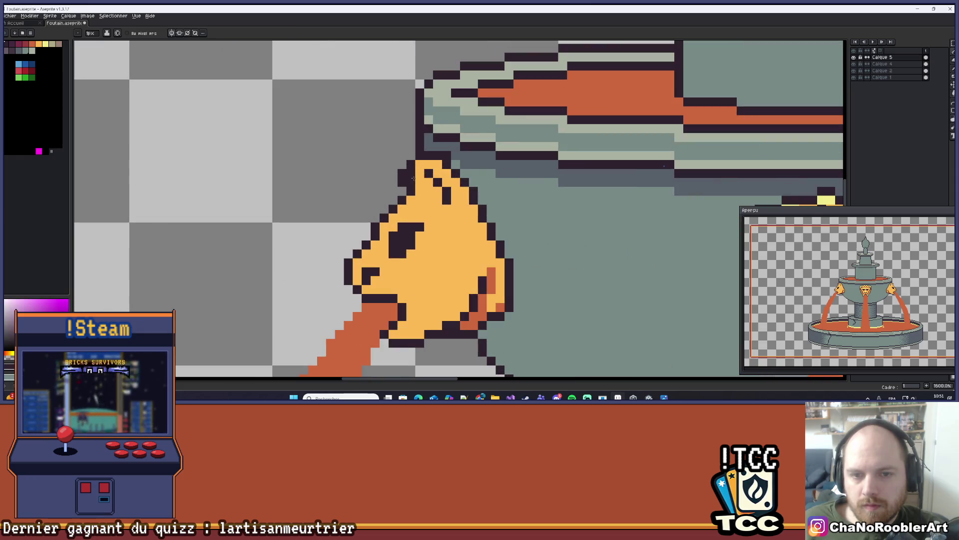
scroll(418, 163, down, 4)
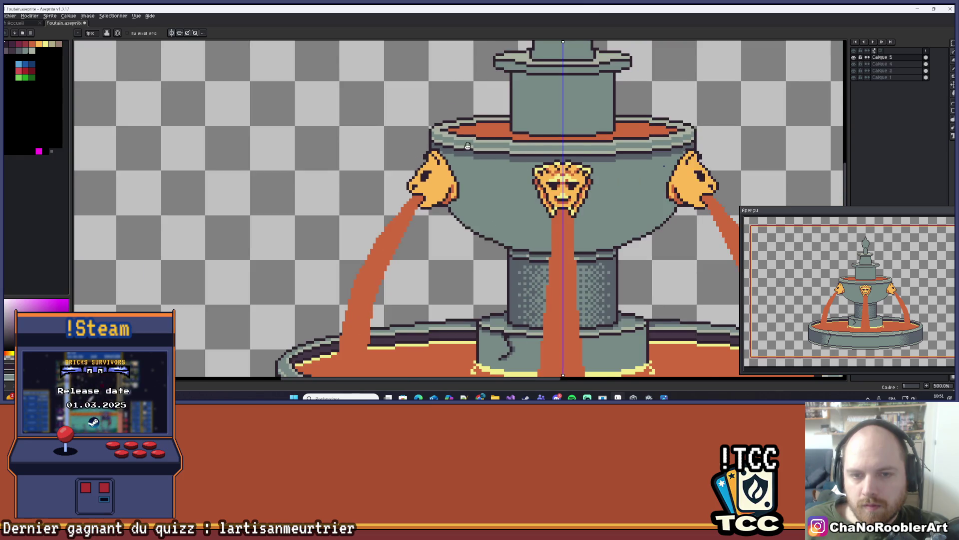
scroll(424, 172, up, 4)
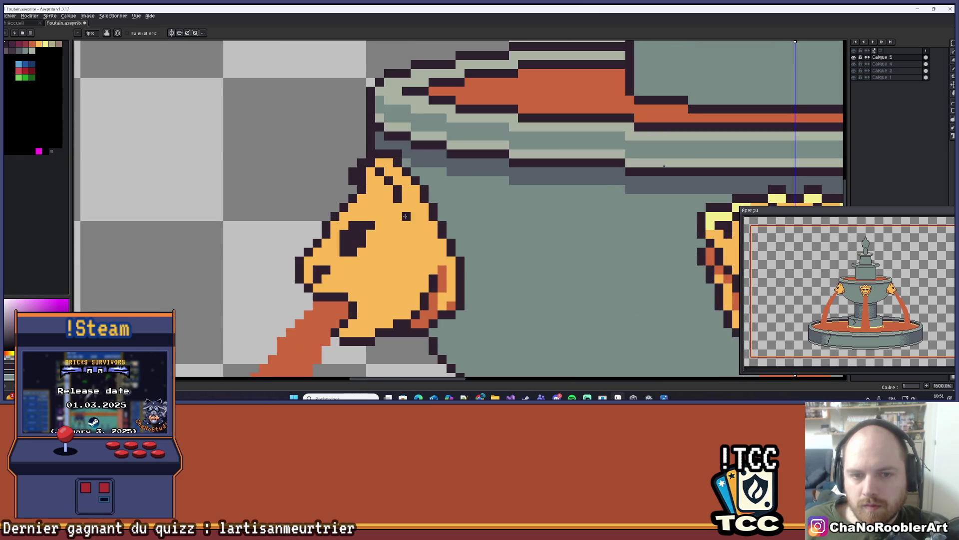
alt+click(380, 192)
click(399, 198)
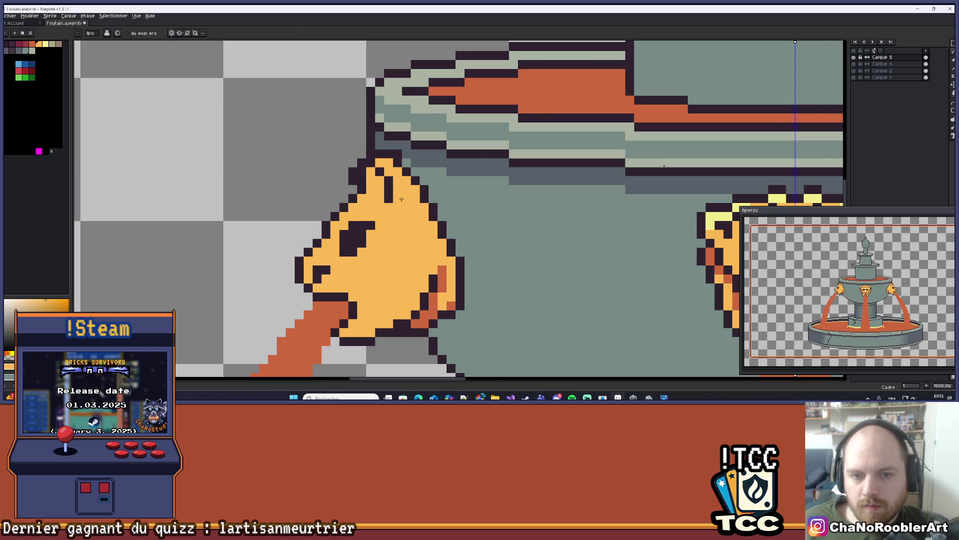
scroll(400, 200, down, 4)
scroll(401, 202, up, 4)
scroll(401, 203, up, 2)
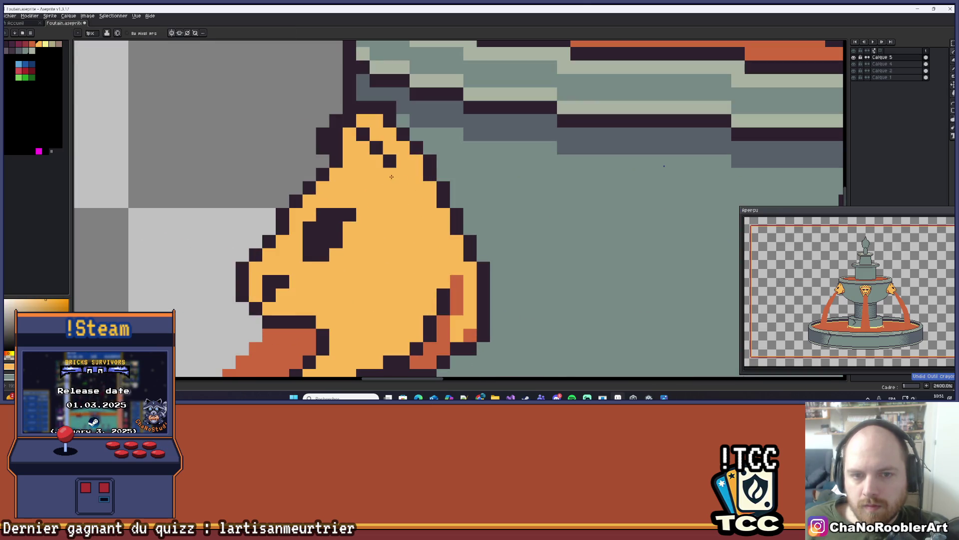
scroll(396, 182, down, 4)
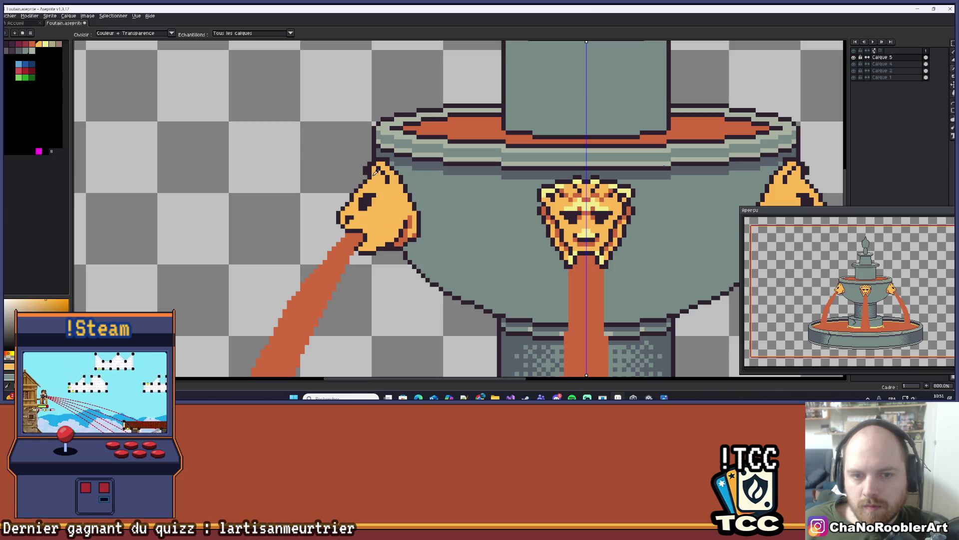
- Return to the pencil, undoing and then redoing the last pixel stroke
alt+click(377, 177)
scroll(378, 180, up, 2)
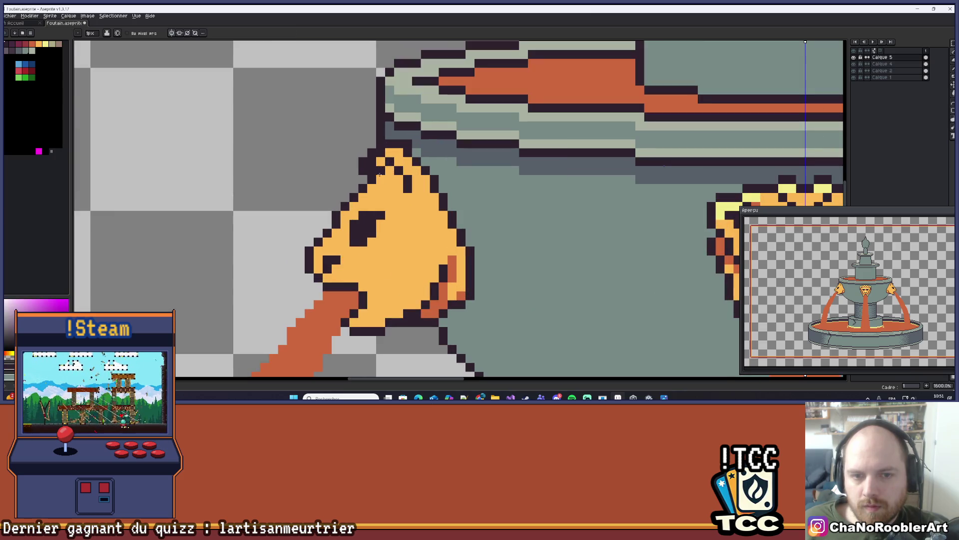
scroll(380, 180, down, 3)
scroll(391, 172, down, 4)
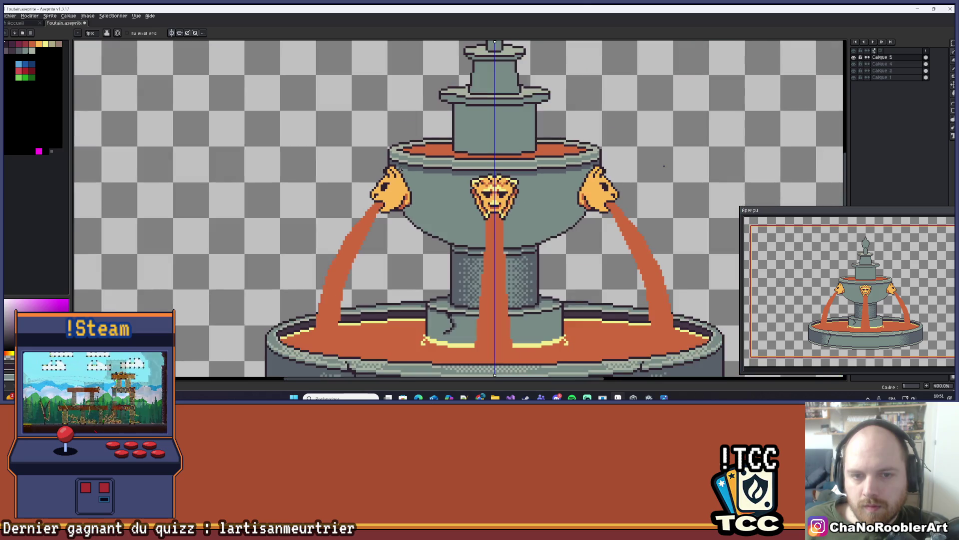
scroll(371, 185, up, 1)
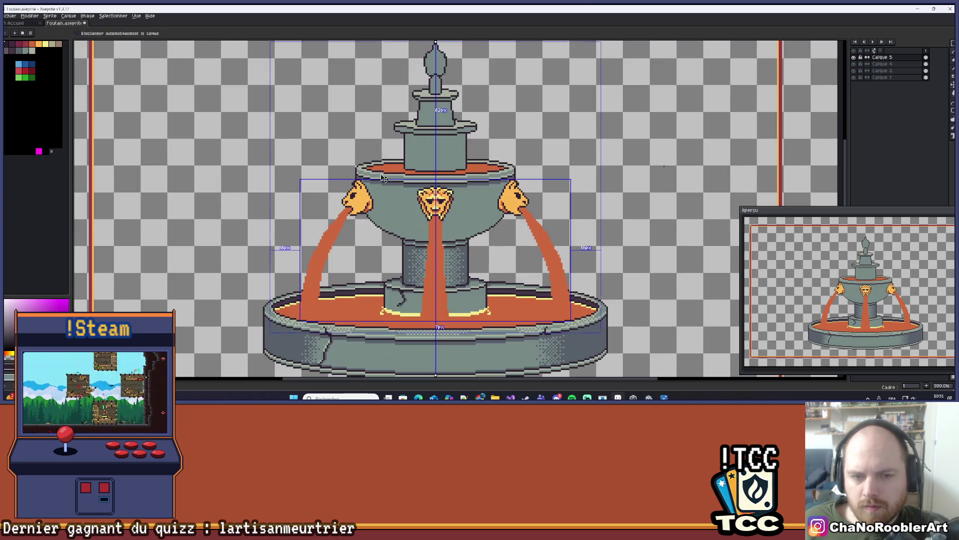
key(ctrl+z)
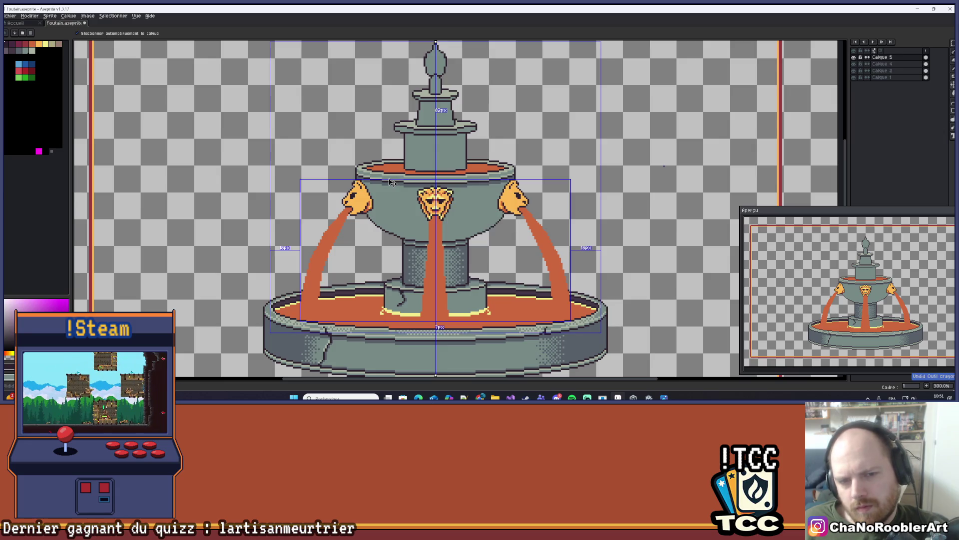
scroll(385, 180, up, 3)
key(ctrl+y)
scroll(399, 145, up, 5)
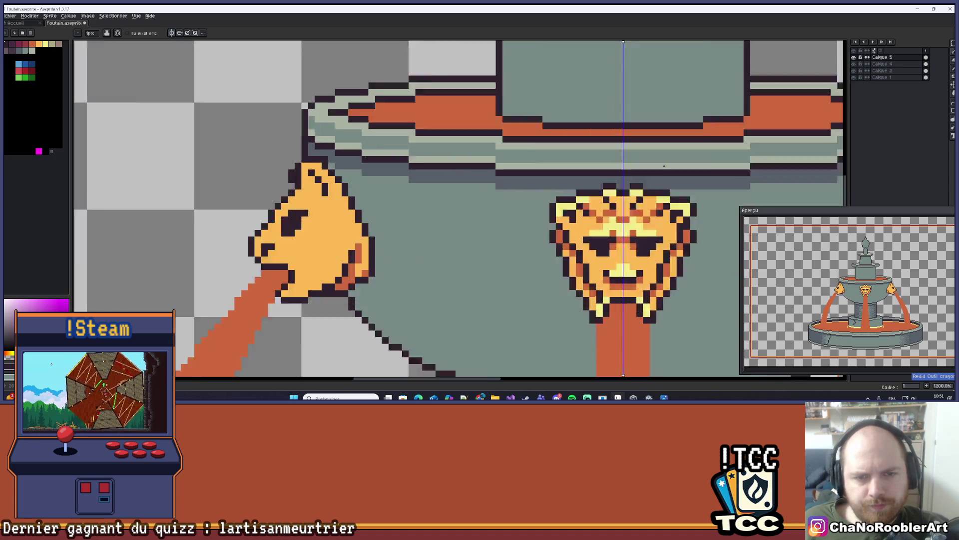
scroll(340, 199, down, 5)
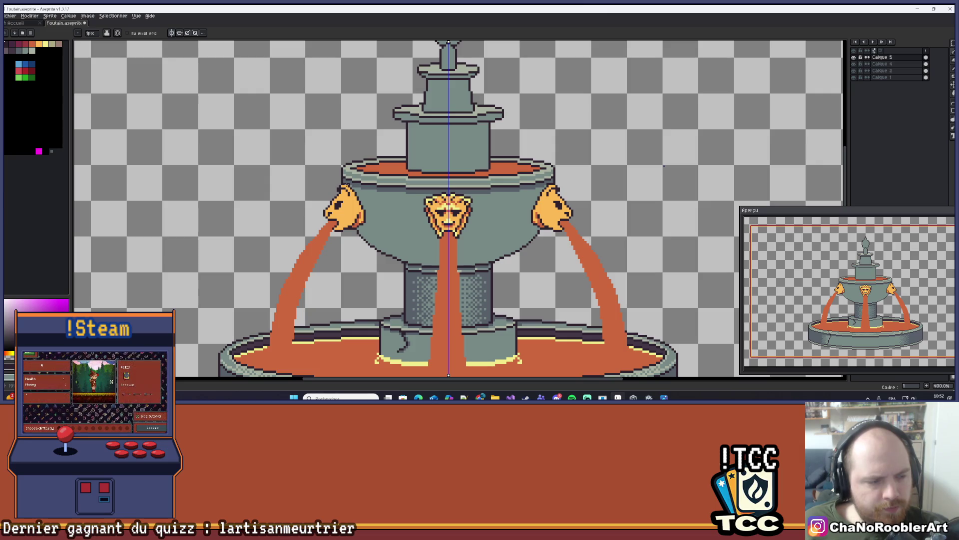
- Recentre the fountain and sample a colour from the left lion head
drag(378, 218, 393, 199)
scroll(366, 176, up, 6)
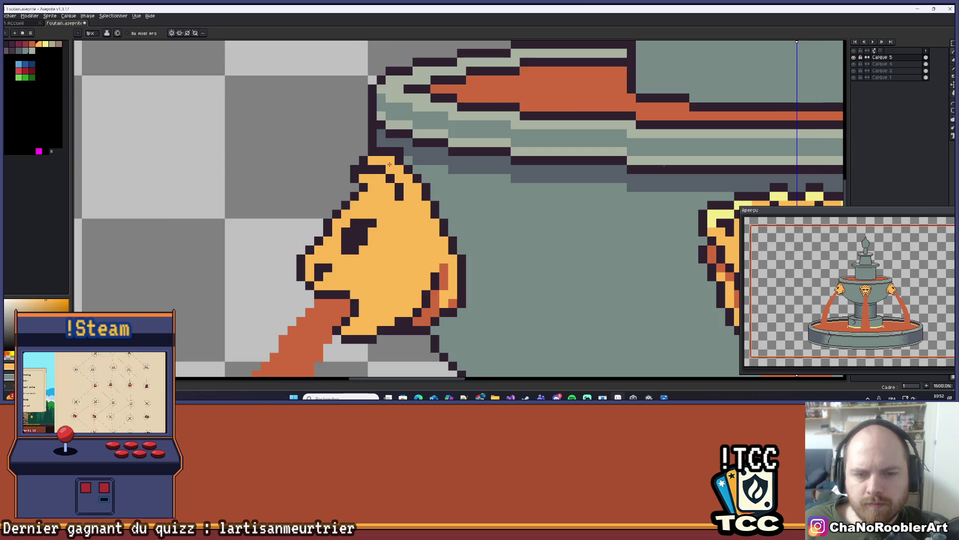
scroll(409, 161, down, 3)
drag(408, 161, 392, 172)
scroll(356, 177, up, 5)
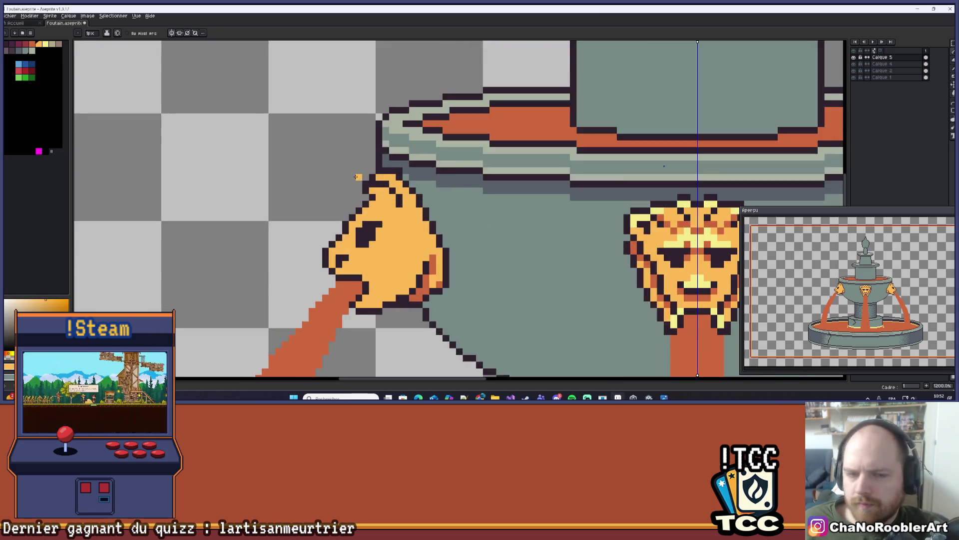
scroll(414, 178, down, 6)
scroll(414, 178, down, 3)
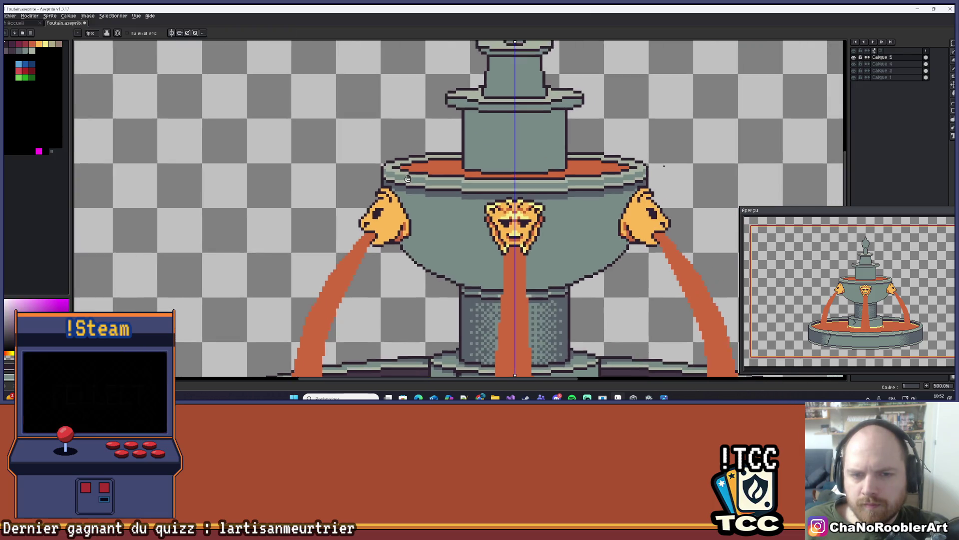
scroll(398, 170, up, 3)
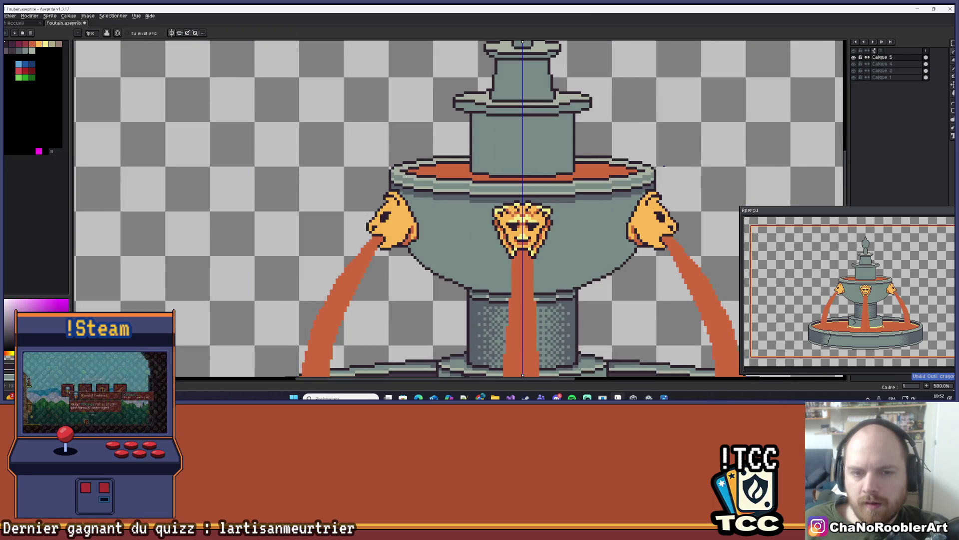
scroll(399, 171, up, 7)
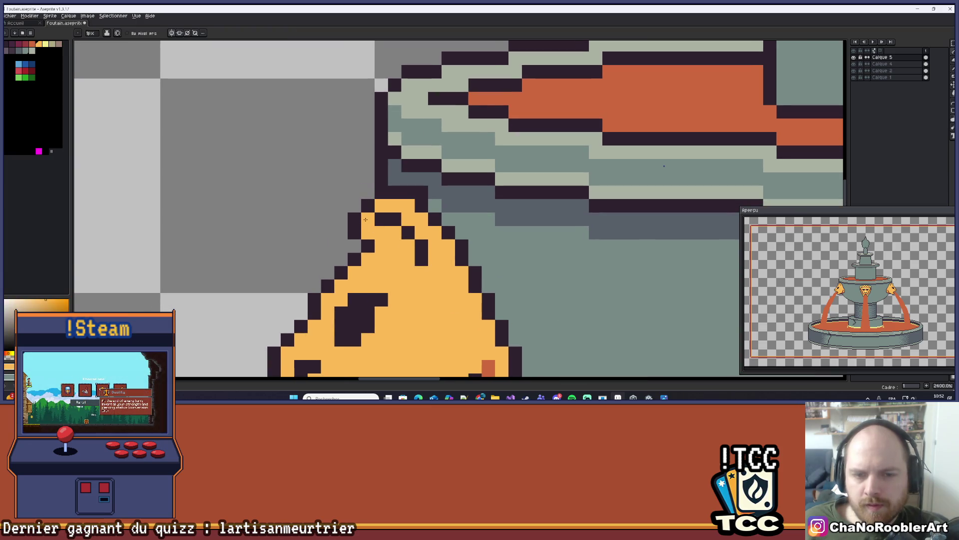
scroll(403, 173, down, 6)
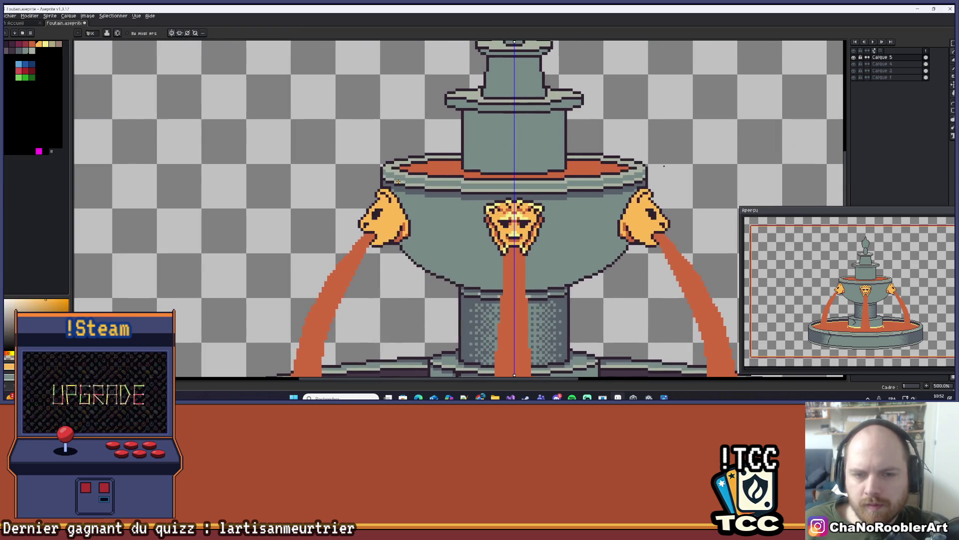
scroll(387, 198, up, 4)
alt+click(388, 198)
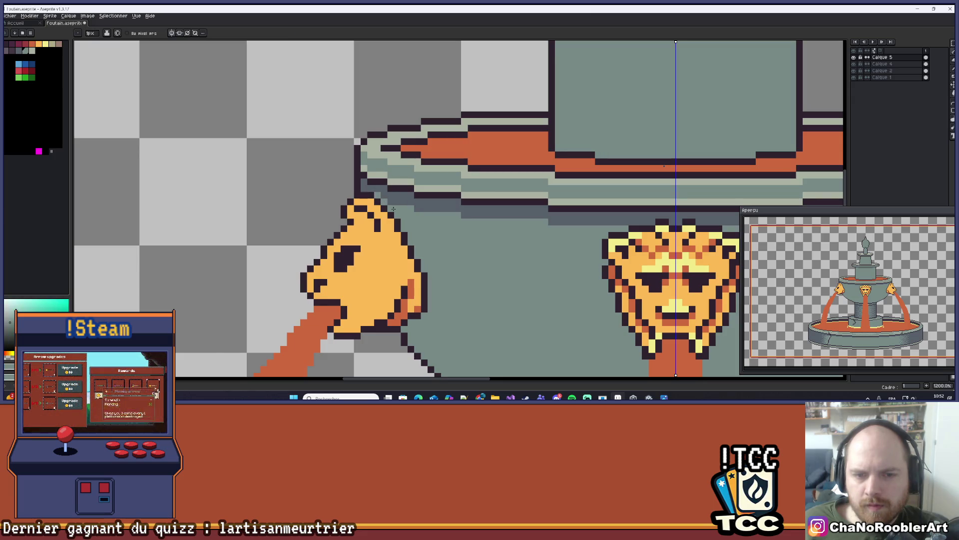
scroll(393, 209, down, 2)
drag(402, 212, 403, 142)
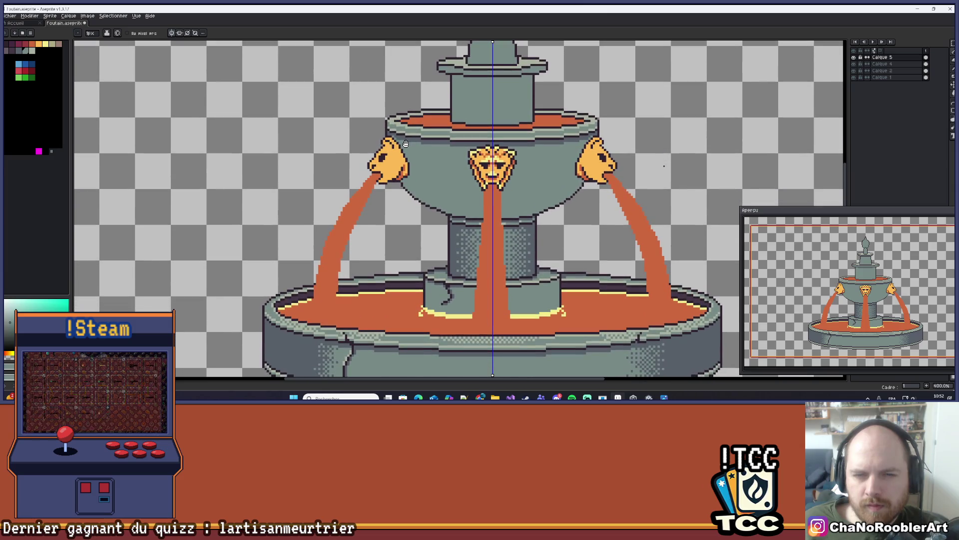
scroll(402, 143, up, 5)
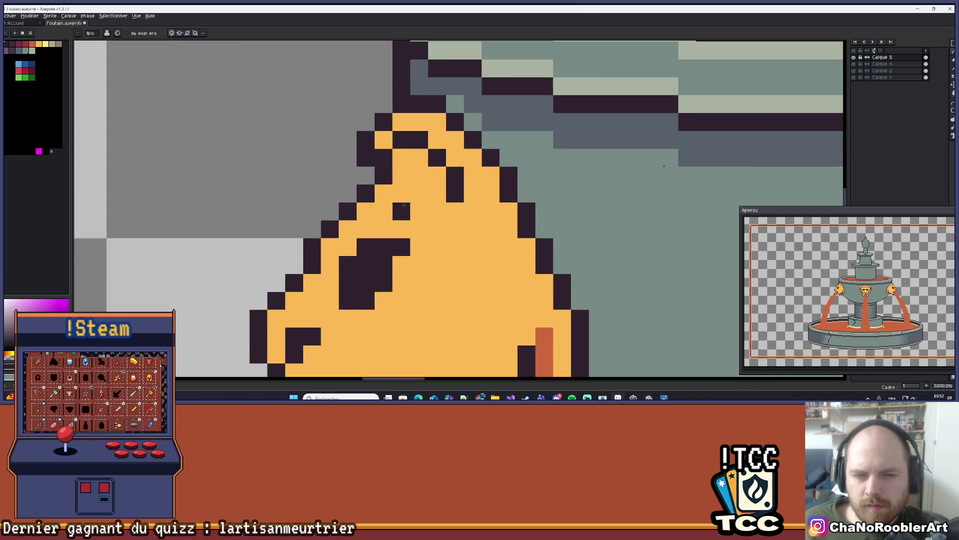
scroll(403, 200, down, 5)
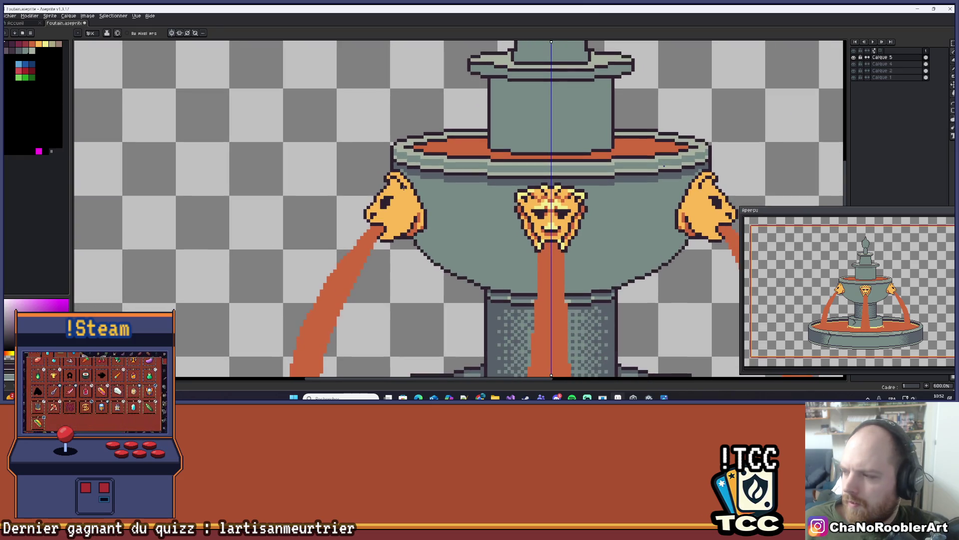
scroll(404, 185, up, 4)
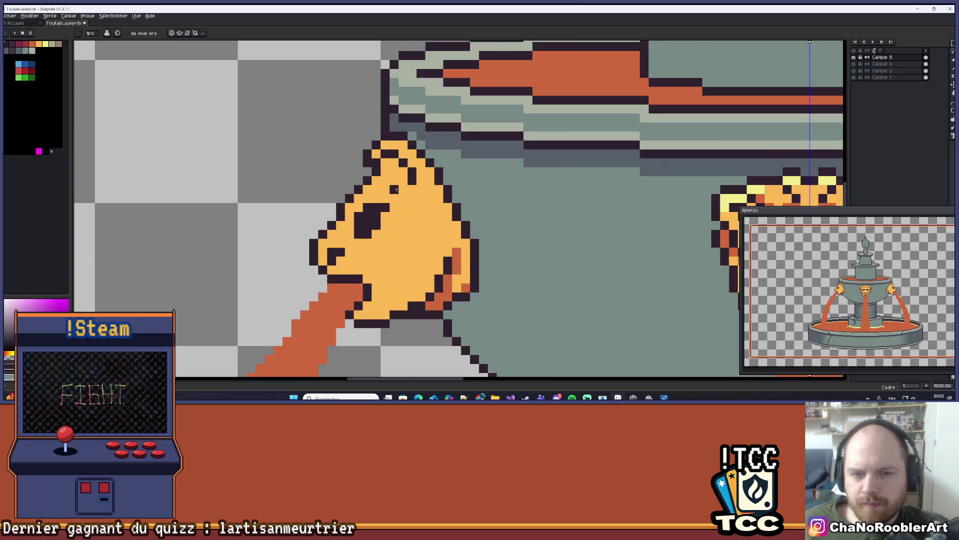
scroll(392, 182, down, 2)
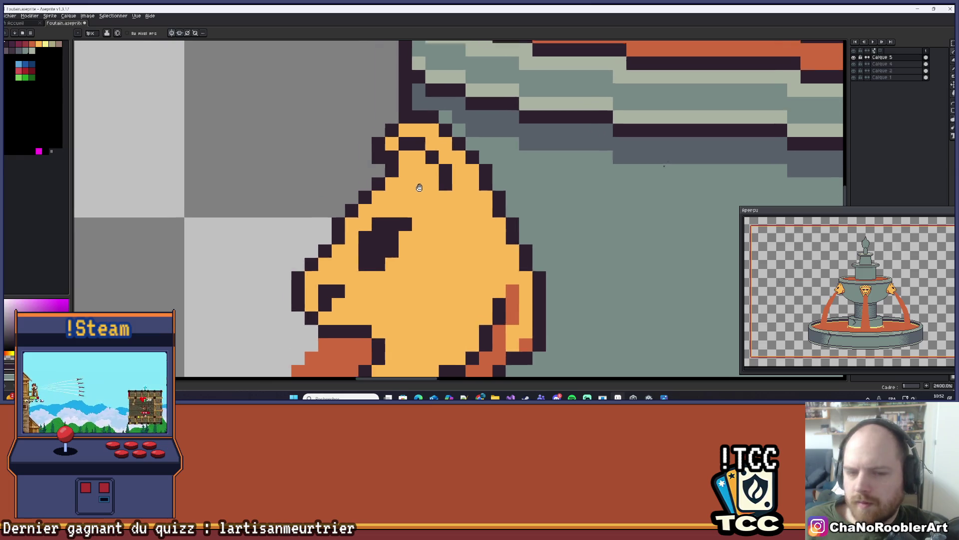
- Recentre and zoom in on the left lion head
drag(426, 163, 443, 137)
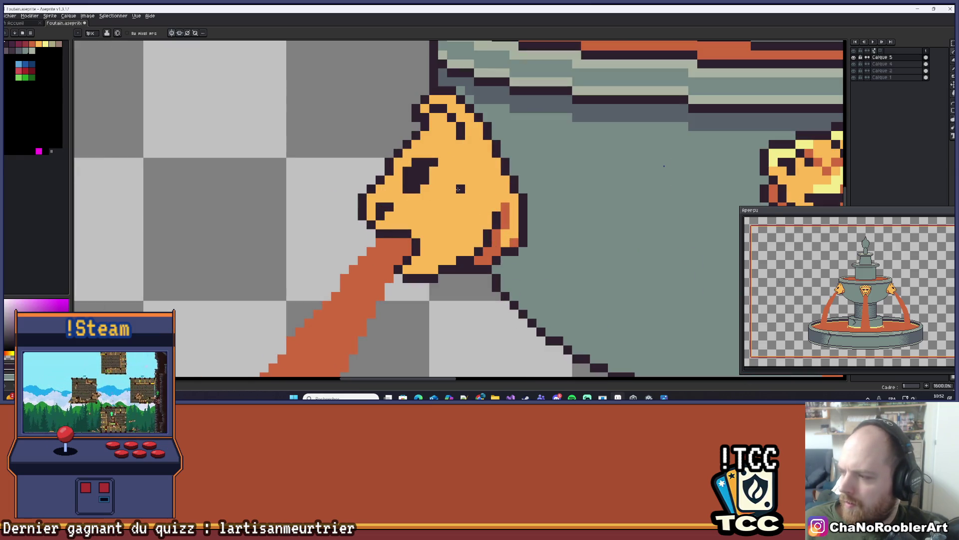
scroll(435, 189, down, 2)
scroll(411, 210, up, 2)
scroll(410, 210, up, 1)
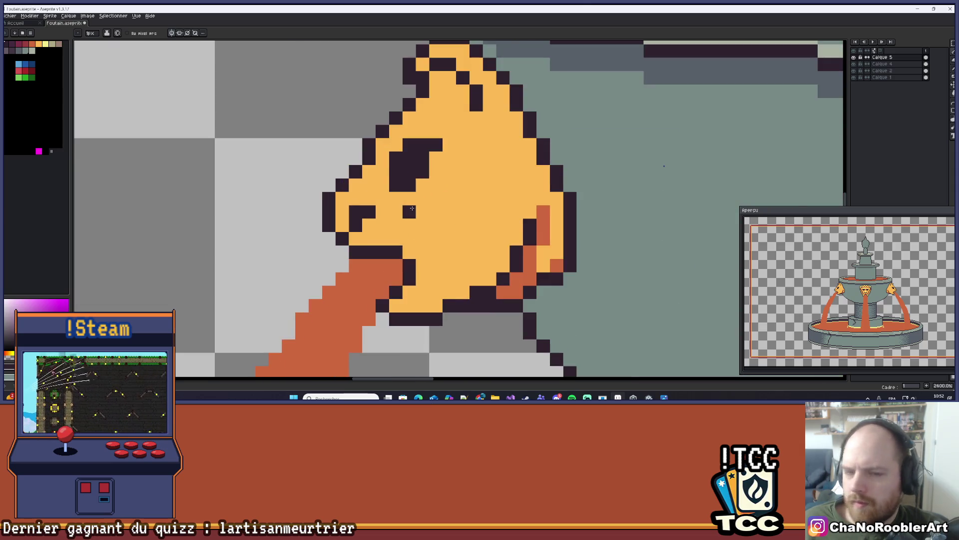
scroll(407, 210, down, 2)
scroll(398, 211, up, 1)
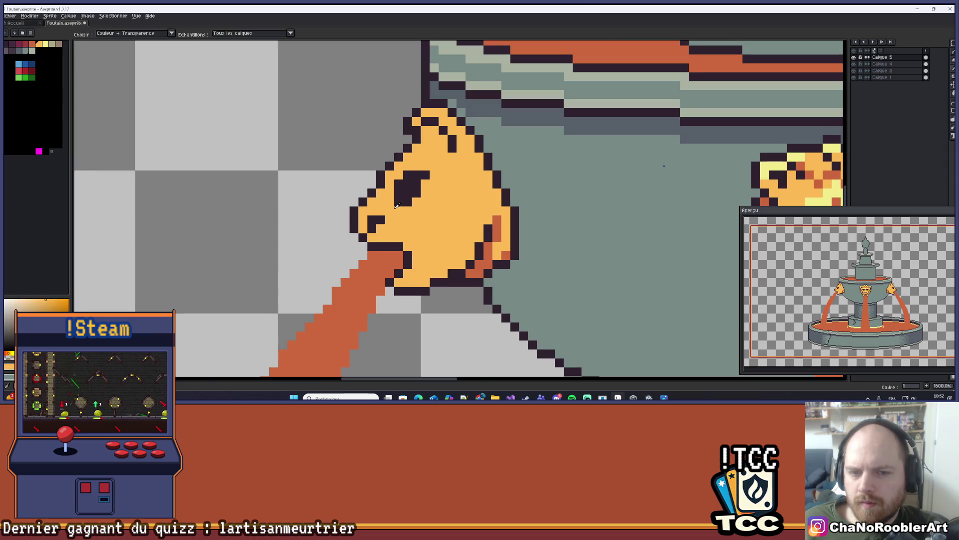
scroll(428, 198, down, 5)
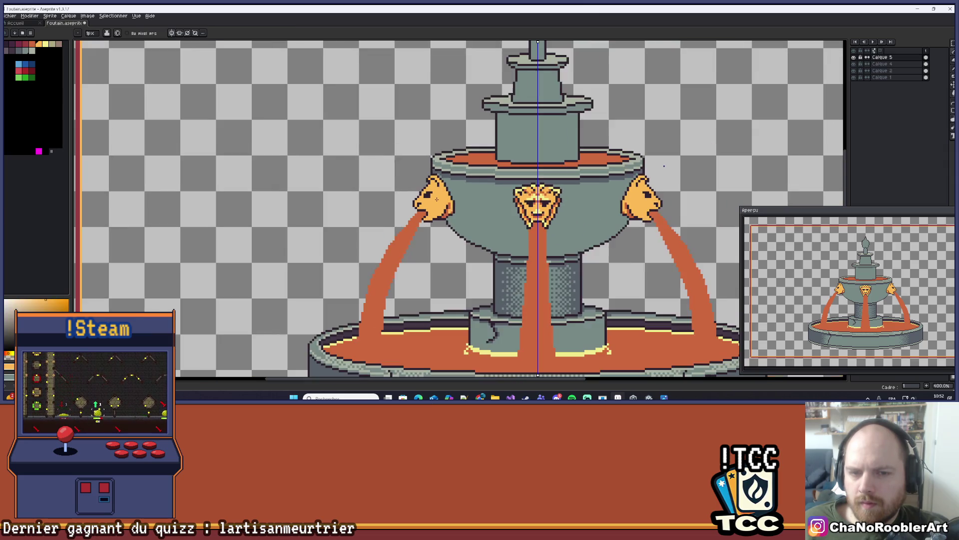
scroll(429, 194, up, 3)
scroll(427, 193, down, 5)
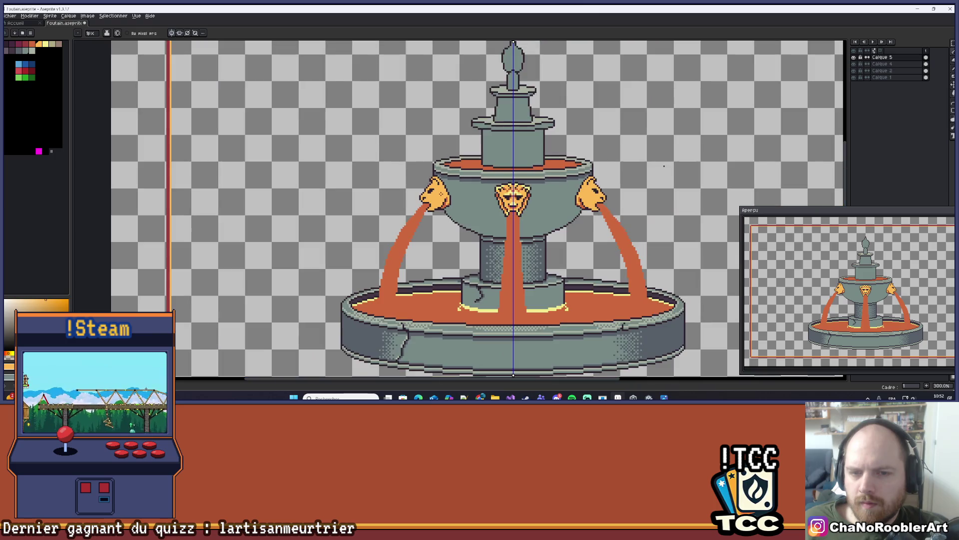
scroll(431, 178, up, 4)
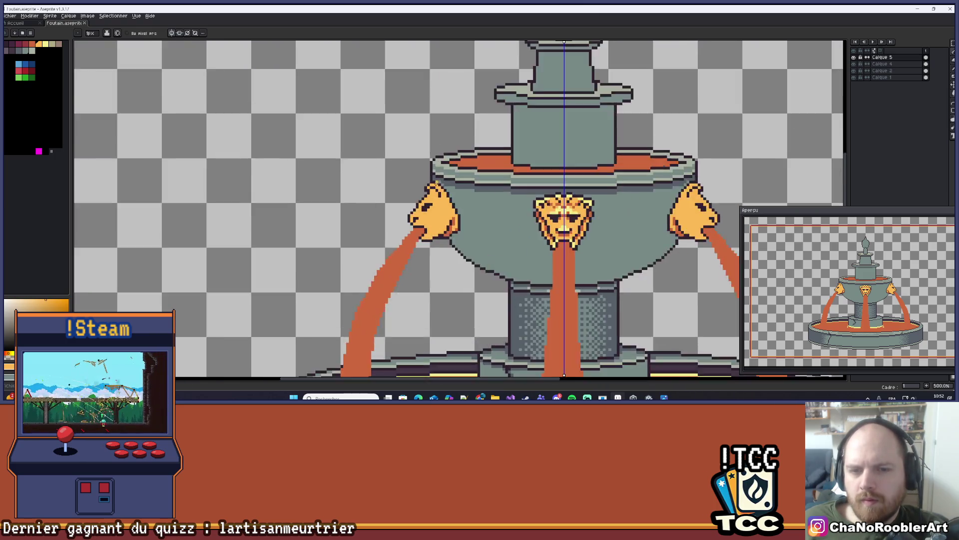
scroll(430, 185, up, 4)
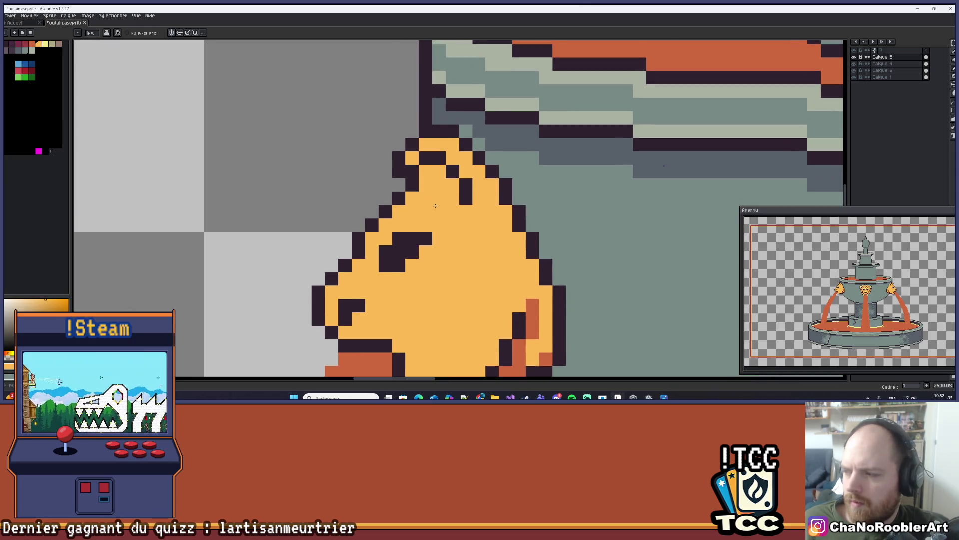
scroll(425, 199, down, 2)
scroll(421, 200, up, 3)
scroll(421, 200, down, 6)
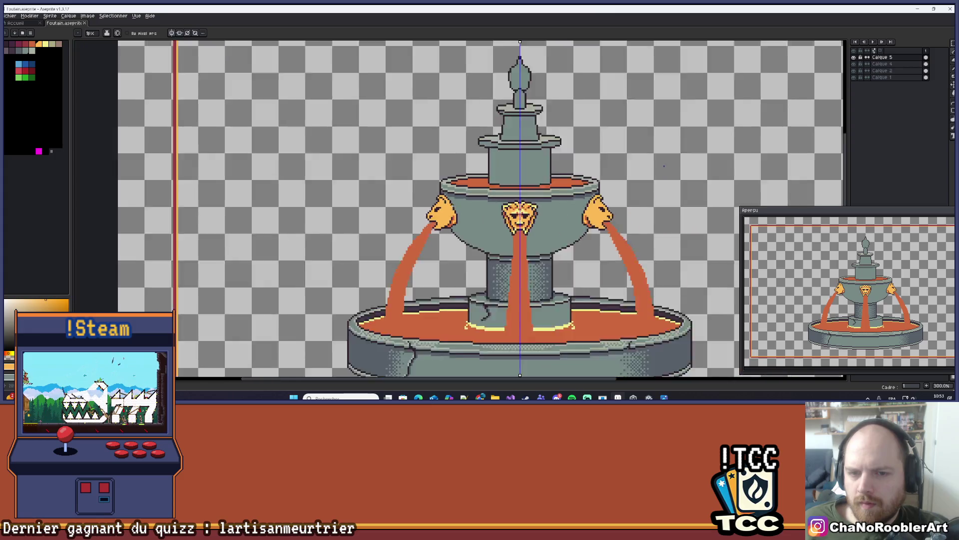
scroll(453, 177, up, 6)
- Eyedrop the dark outline colour, then pick the light yellow palette swatch
key(i)
click(452, 176)
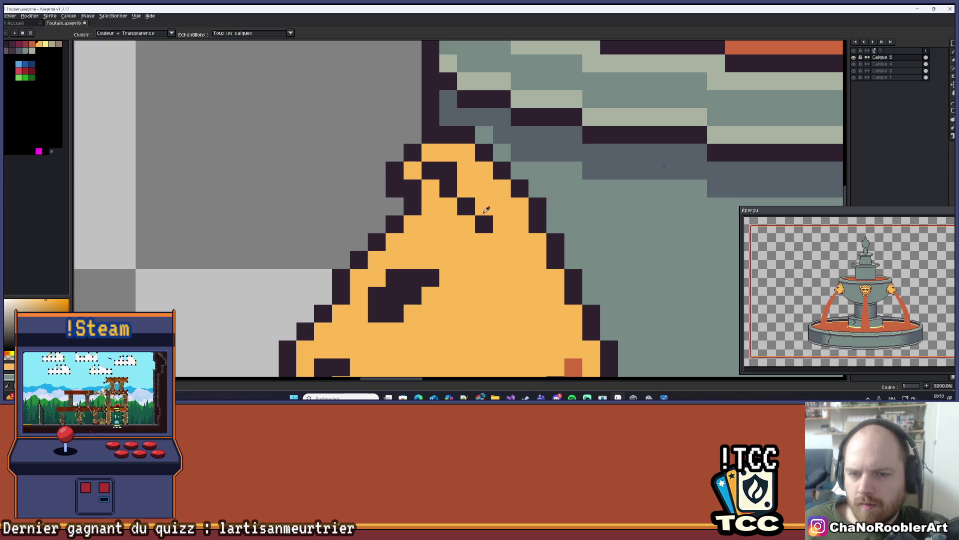
scroll(482, 223, down, 6)
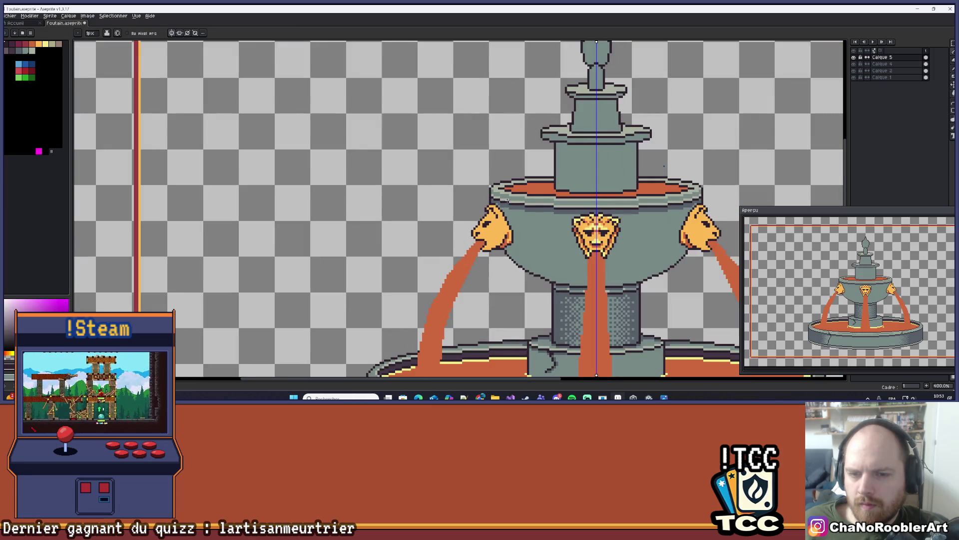
scroll(481, 201, down, 2)
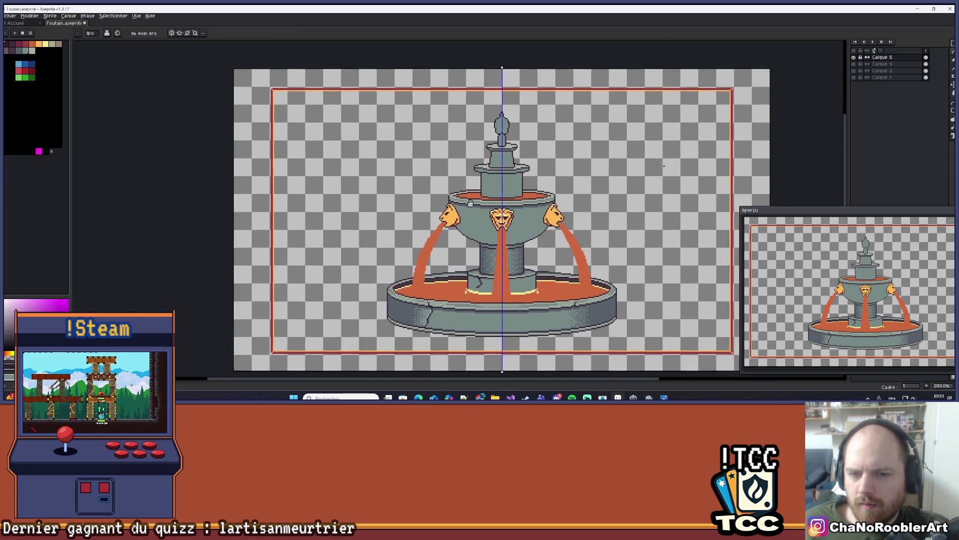
drag(462, 204, 440, 202)
scroll(420, 215, up, 7)
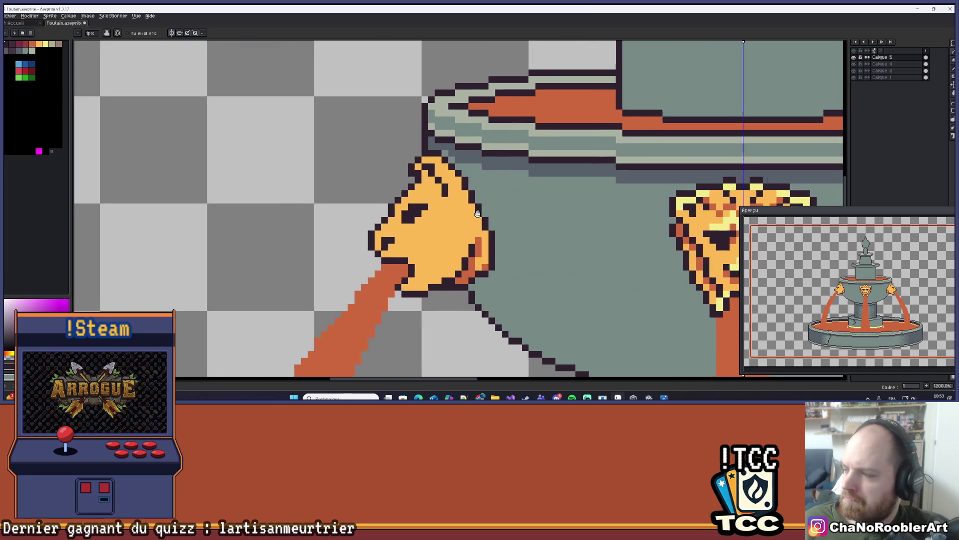
scroll(471, 213, up, 1)
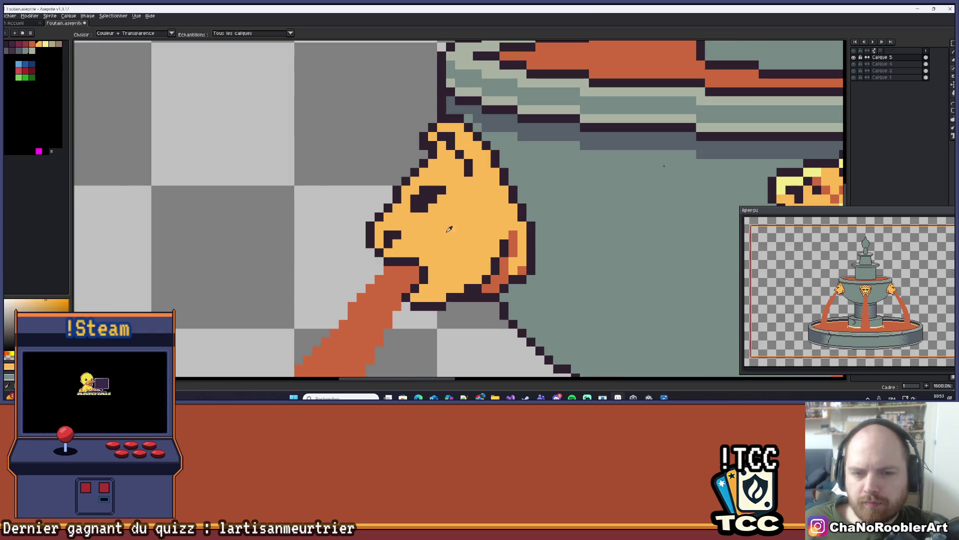
click(46, 43)
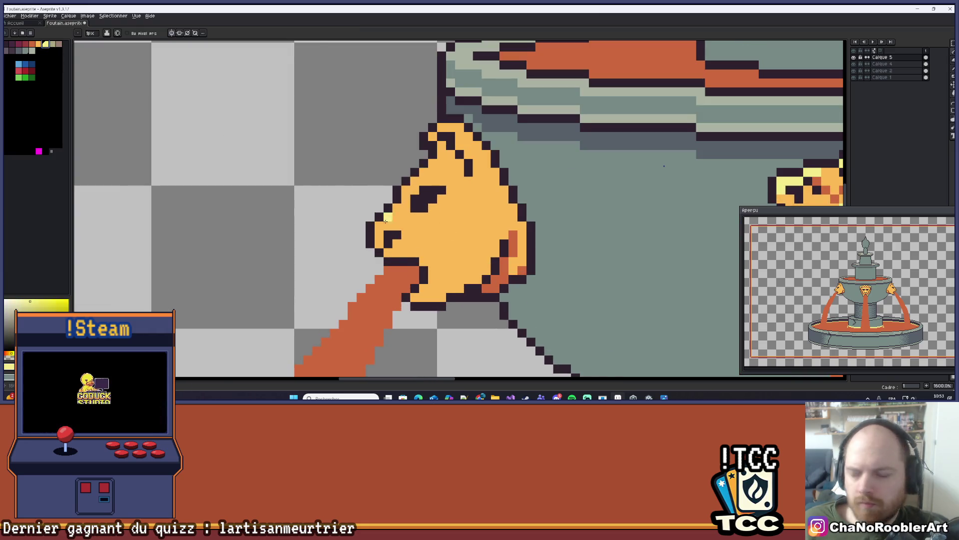
- Paint light yellow highlights beside the left lion's eye and along its brow outline
scroll(391, 241, up, 2)
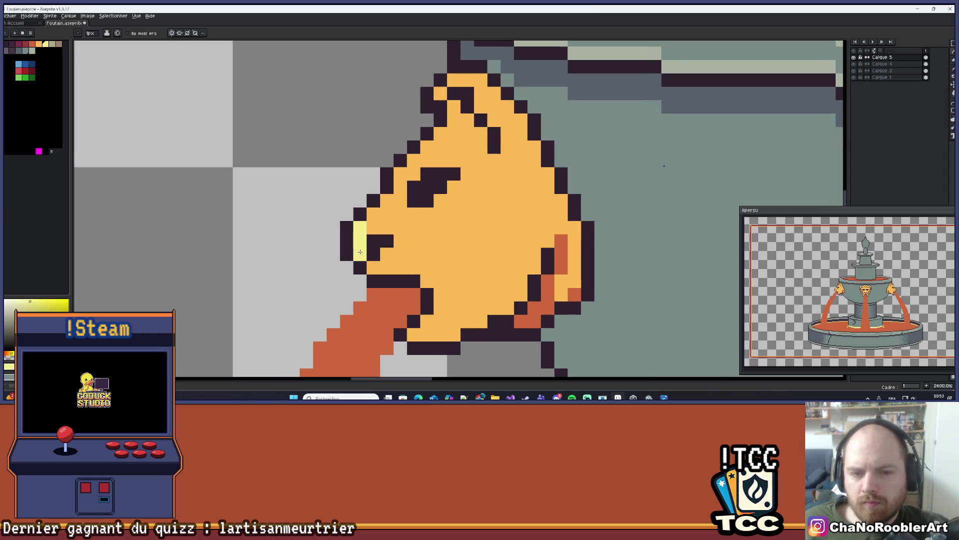
drag(376, 220, 382, 229)
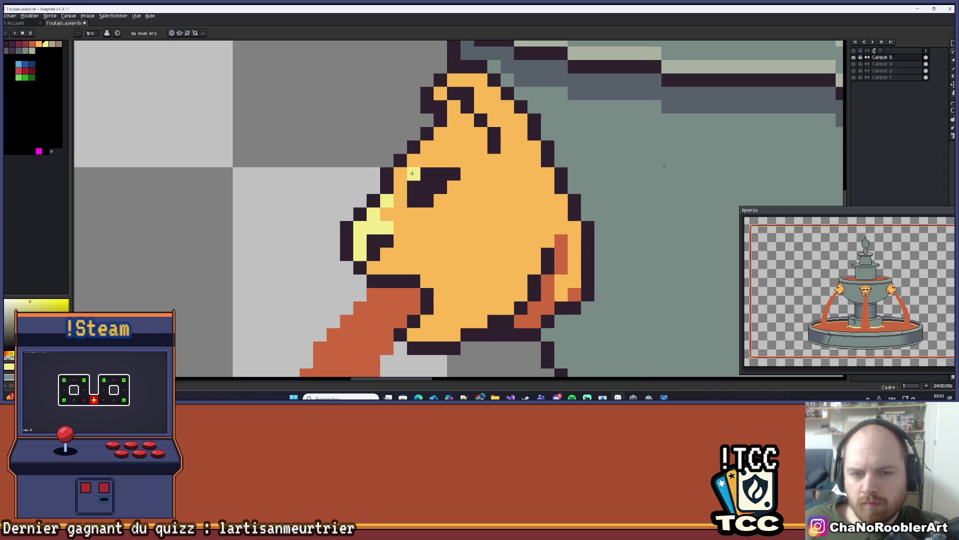
drag(412, 175, 413, 162)
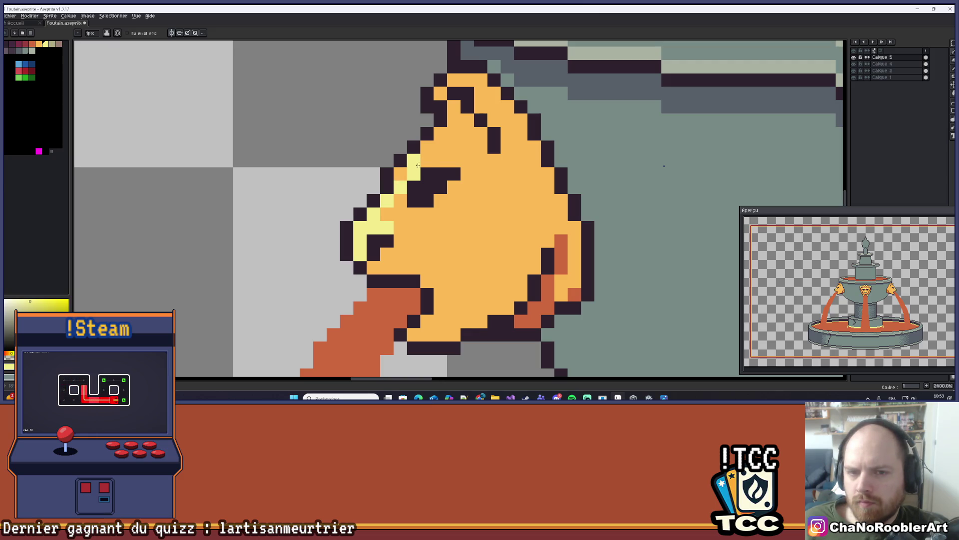
- Bring the left lion head into view and eyedrop its orange as the drawing colour
scroll(440, 137, down, 7)
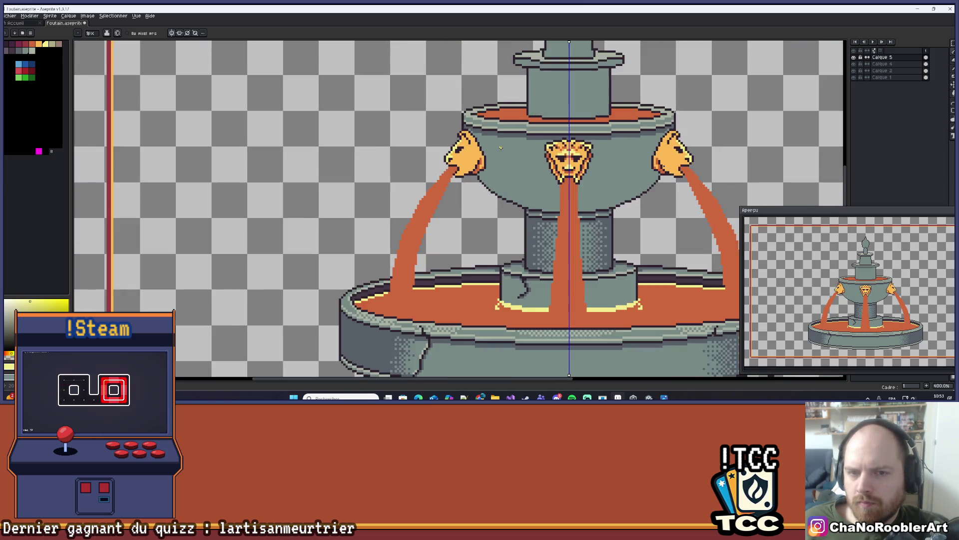
scroll(367, 177, up, 5)
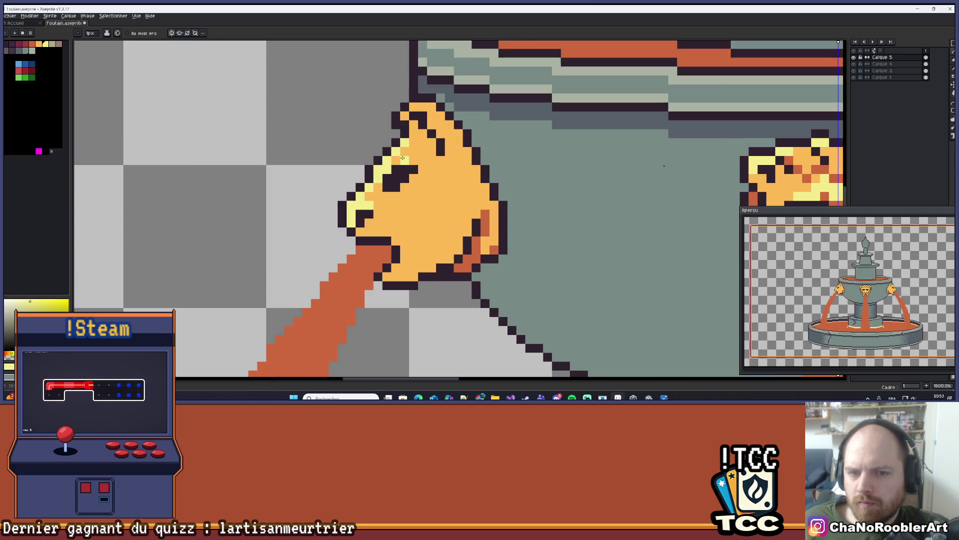
drag(429, 180, 409, 163)
key(alt)
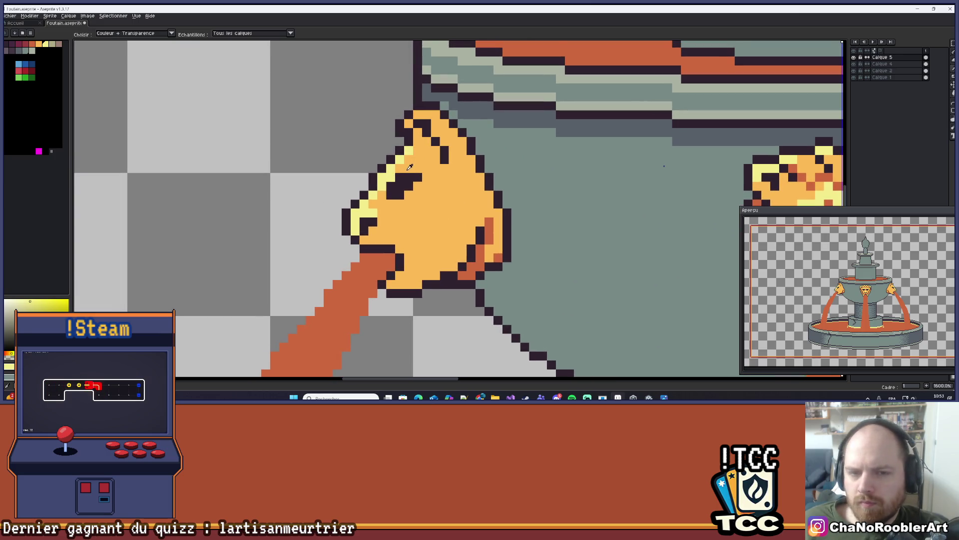
alt+click(494, 234)
click(416, 187)
alt+click(392, 177)
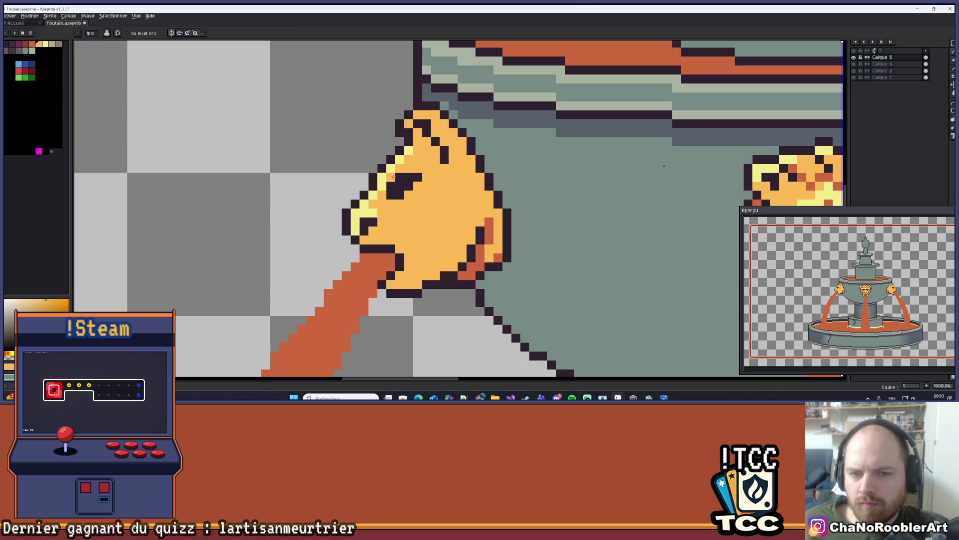
- Place light yellow pixels around the eye and below the brow, undoing one misplaced pixel
scroll(420, 166, down, 8)
scroll(443, 186, up, 2)
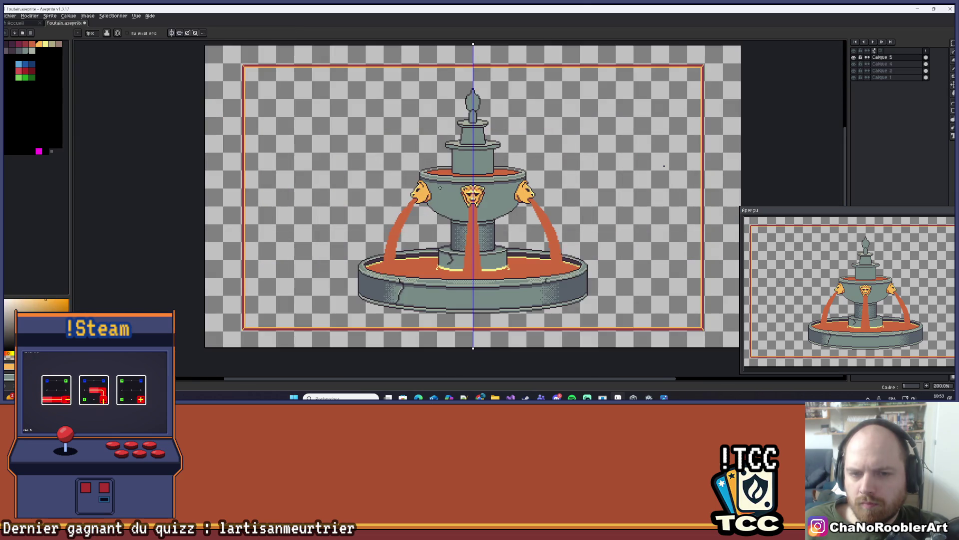
drag(442, 186, 412, 182)
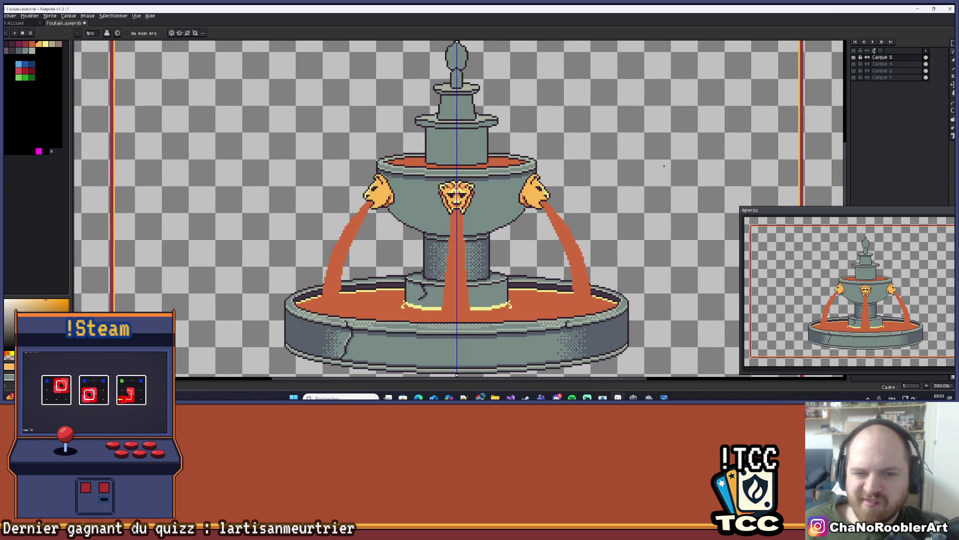
scroll(388, 175, up, 10)
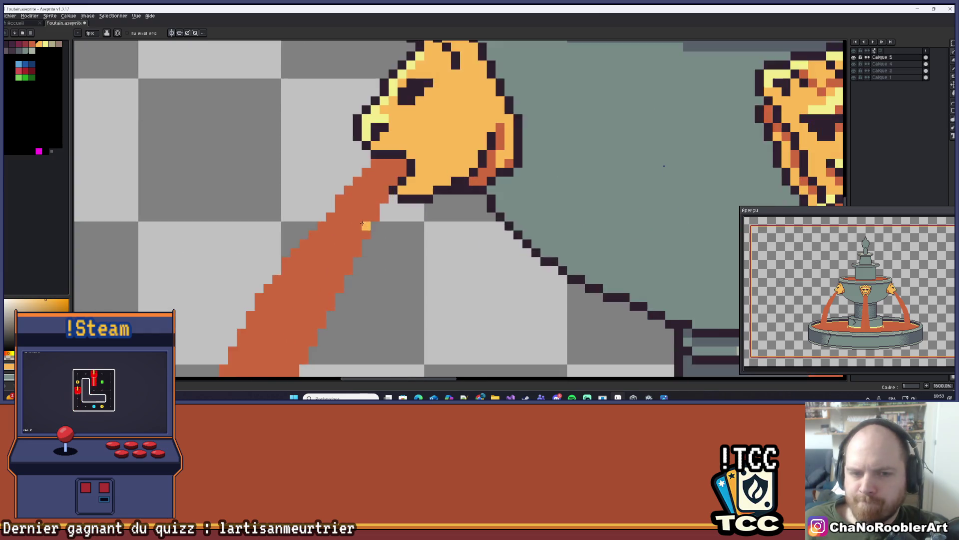
key(i)
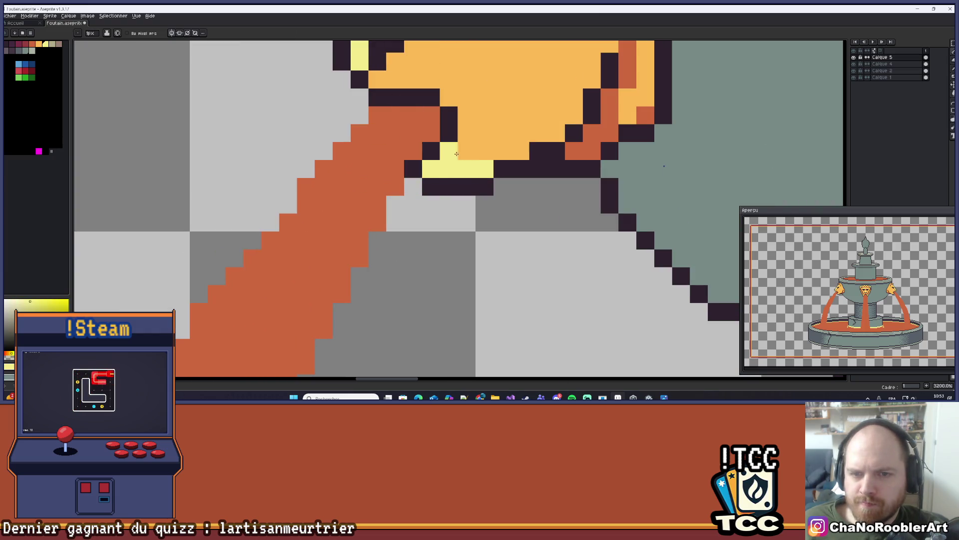
scroll(465, 138, down, 5)
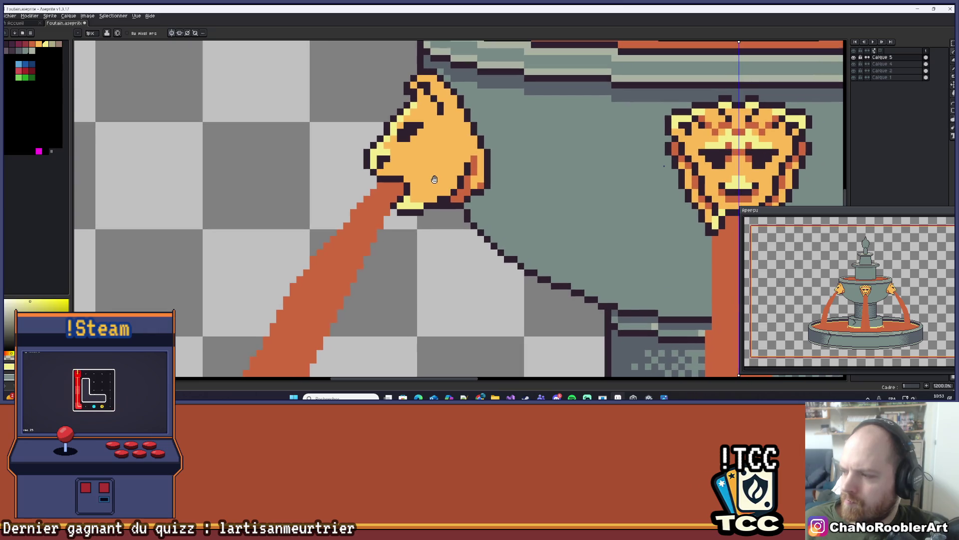
scroll(450, 151, up, 5)
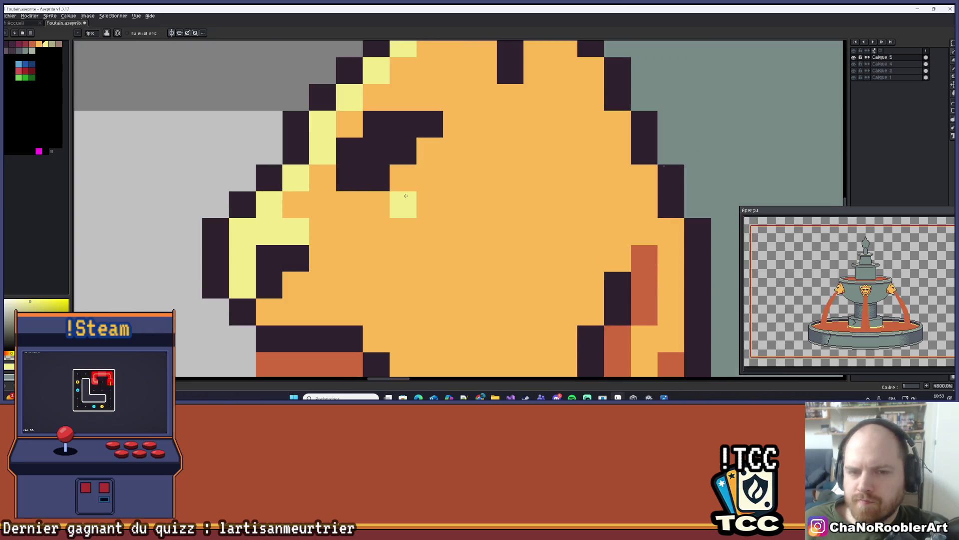
click(394, 192)
key(ctrl+z)
click(429, 150)
click(403, 177)
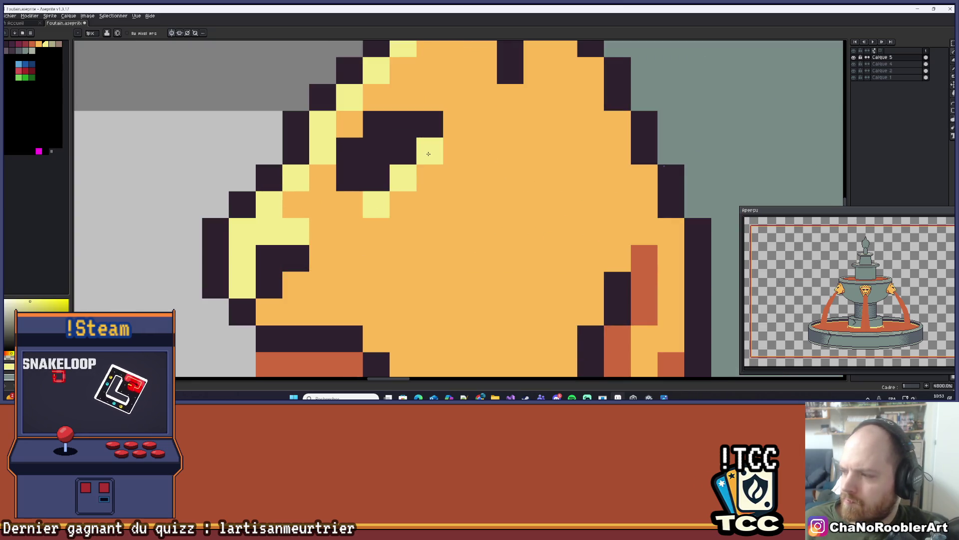
- Add light yellow highlight pixels under the lion's eye, undoing a stray one beside it
click(460, 177)
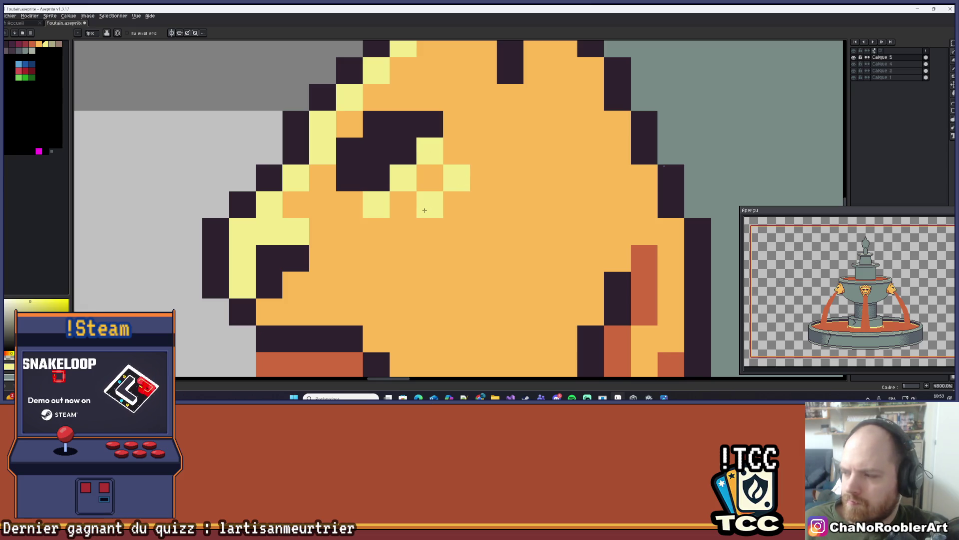
key(ctrl+z)
drag(405, 230, 409, 208)
mouse_move(465, 151)
mouse_down()
mouse_move(493, 142)
mouse_move(455, 164)
mouse_up()
scroll(444, 149, down, 10)
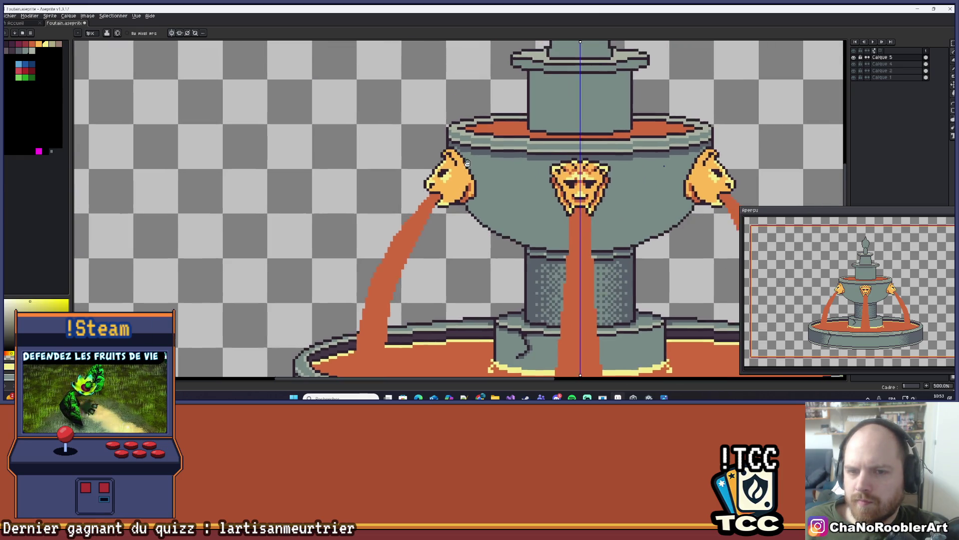
scroll(424, 193, down, 2)
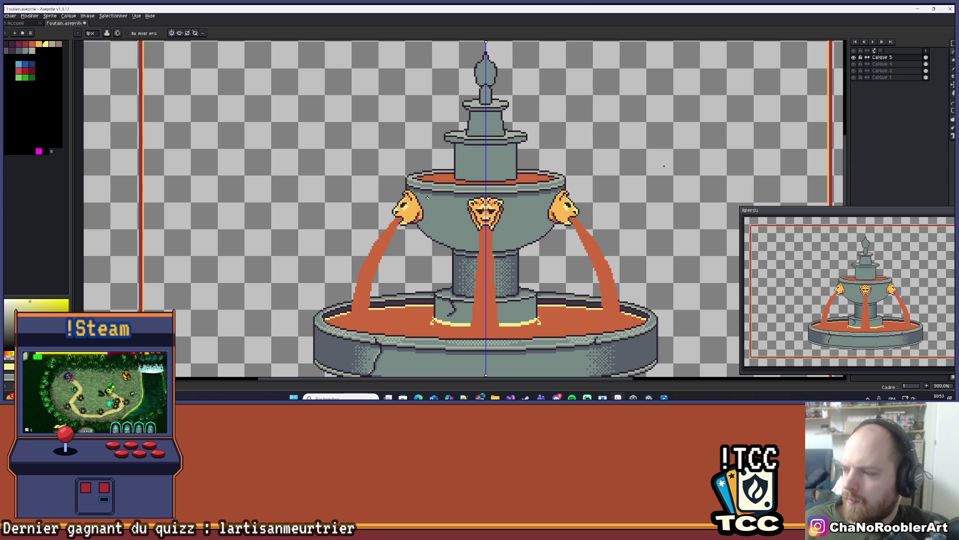
scroll(372, 139, up, 9)
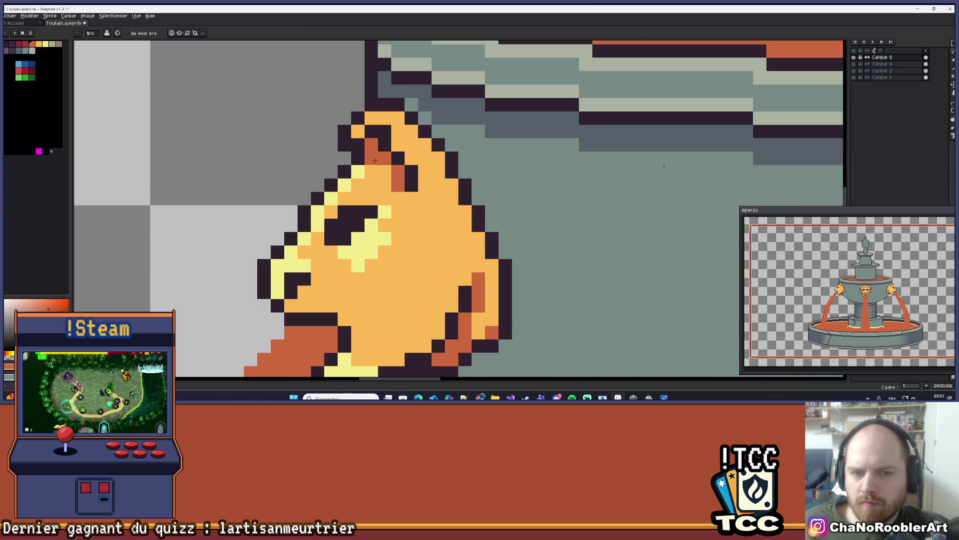
- Undo a misplaced orange brow pixel and add a pale yellow highlight pixel instead
scroll(385, 170, down, 6)
scroll(444, 124, up, 6)
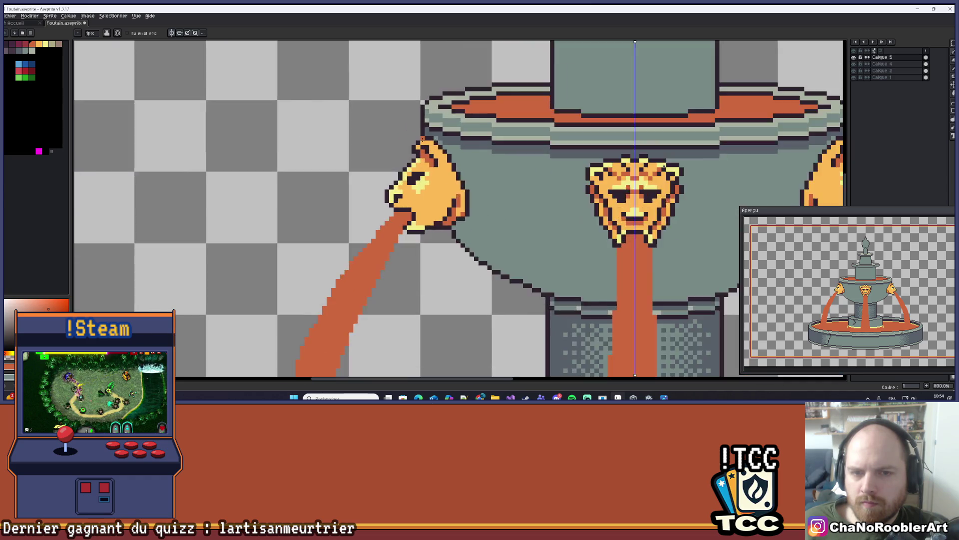
click(443, 125)
key(ctrl+z)
scroll(443, 124, up, 1)
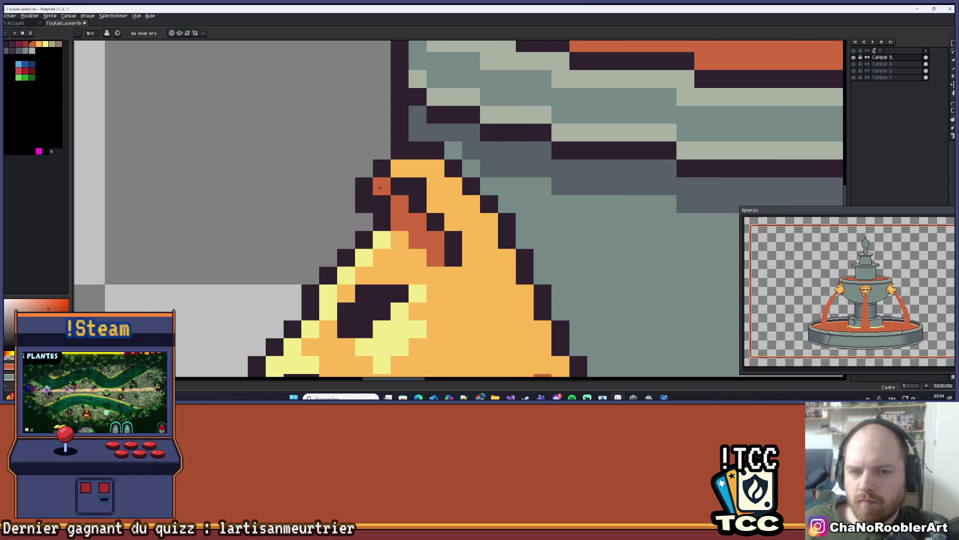
alt+click(382, 236)
click(410, 167)
- Bring the left lion head into view and sample a colour from it
scroll(446, 179, down, 8)
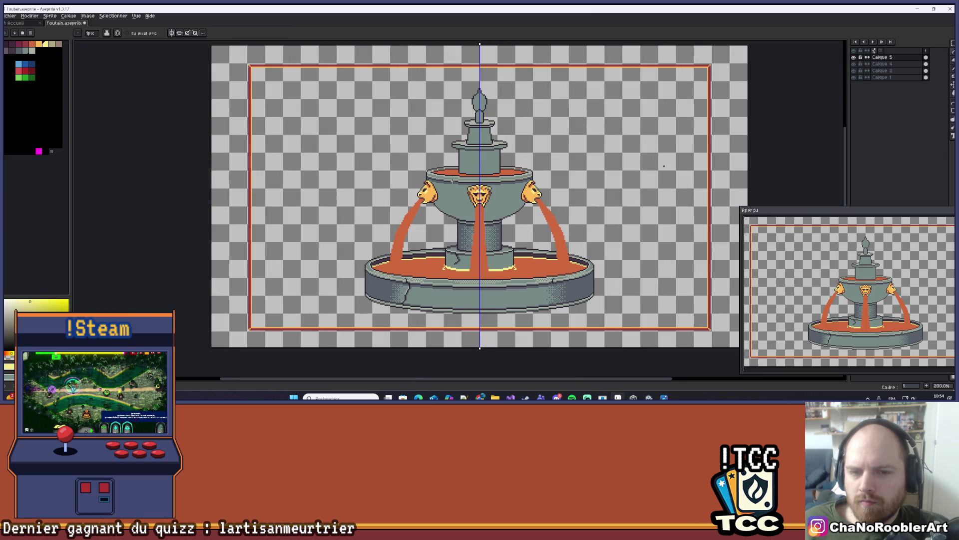
drag(452, 182, 417, 184)
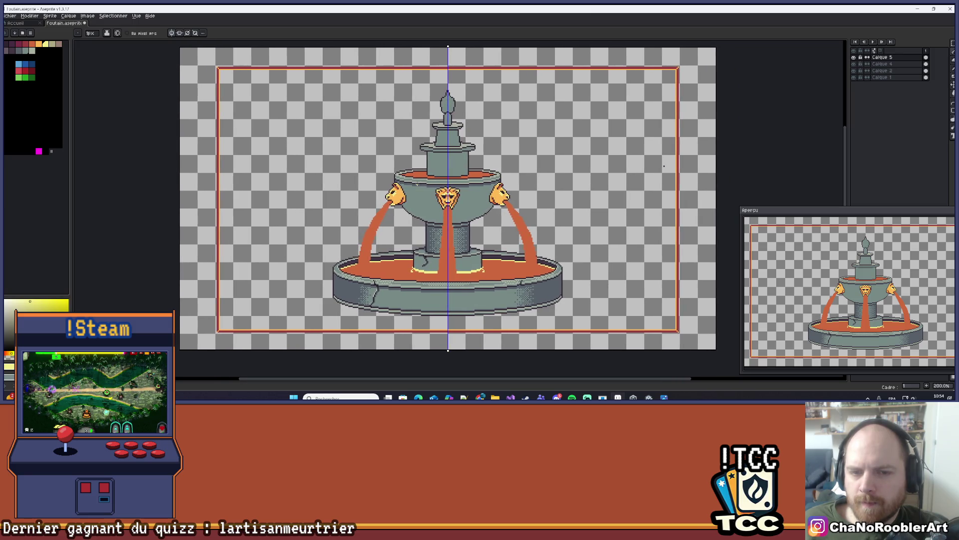
scroll(396, 199, up, 8)
drag(430, 228, 438, 222)
key(i)
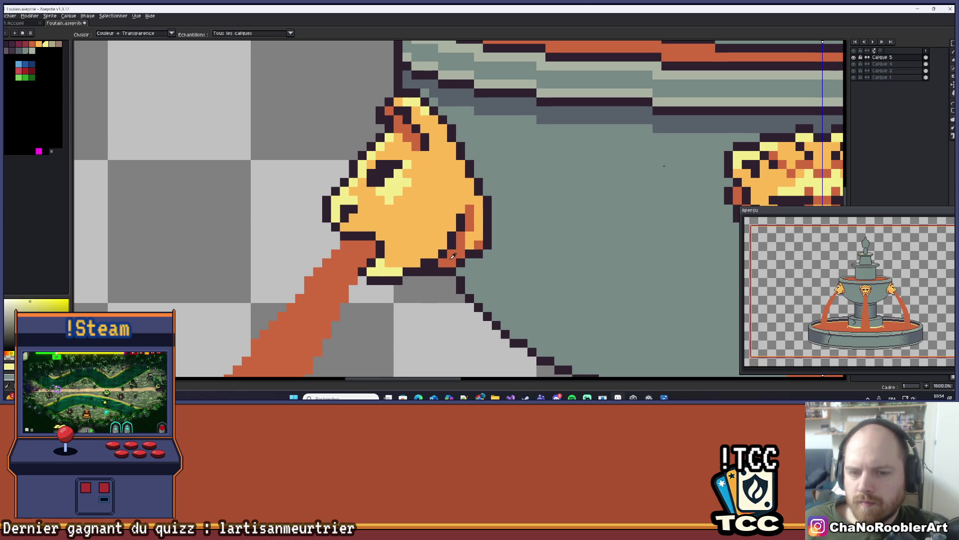
click(451, 256)
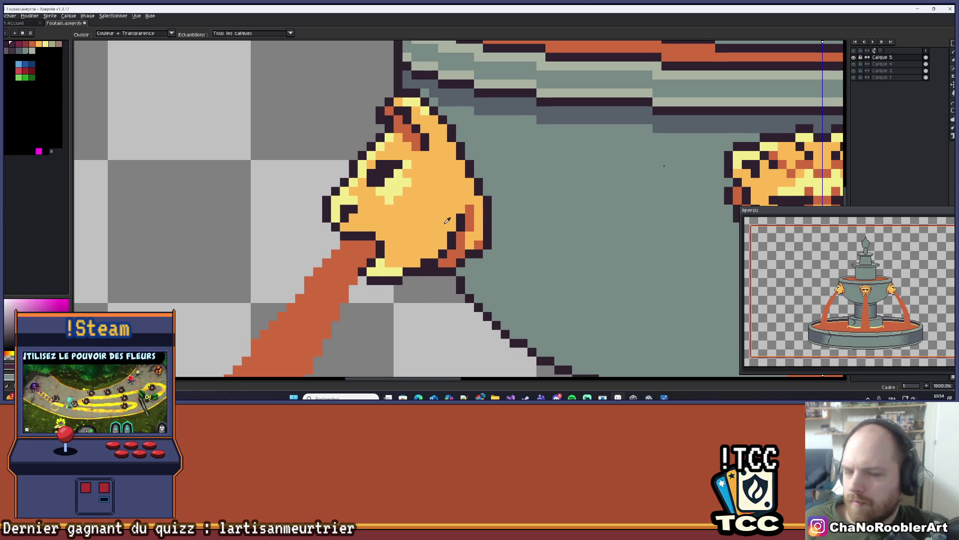
- Sample the orange-brown stream colour and paint it into the lion's mouth
key(b)
scroll(381, 242, up, 2)
scroll(380, 222, down, 3)
key(i)
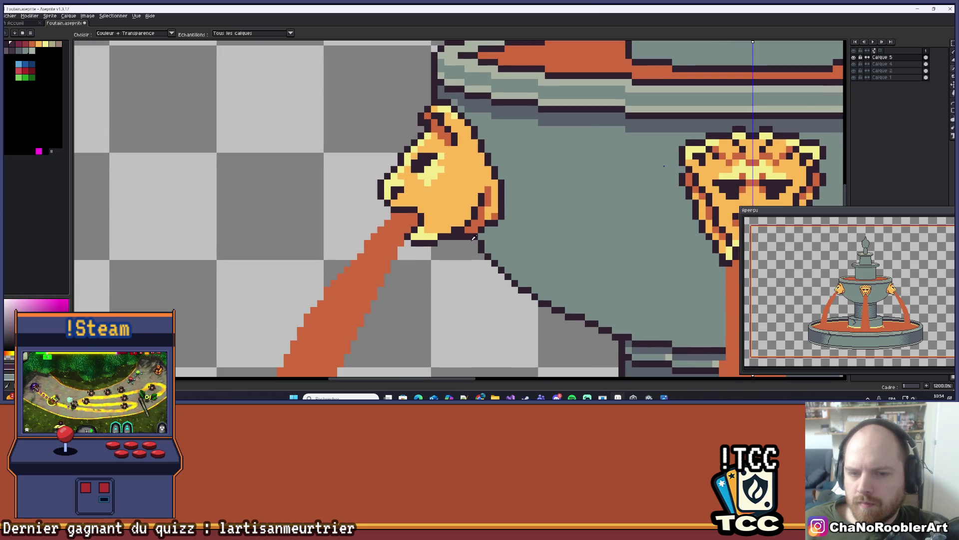
key(b)
scroll(426, 203, up, 3)
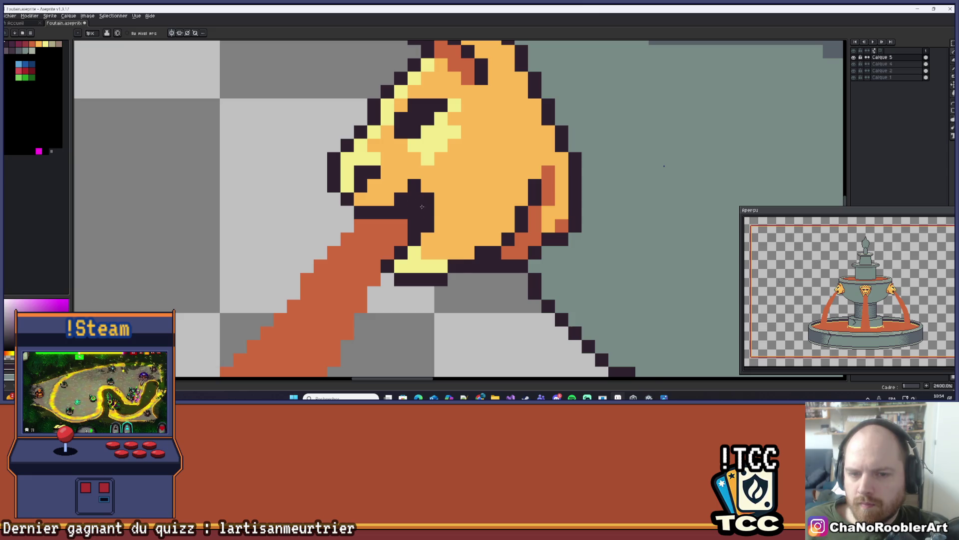
scroll(423, 206, down, 2)
scroll(443, 192, up, 3)
alt+click(423, 221)
click(438, 218)
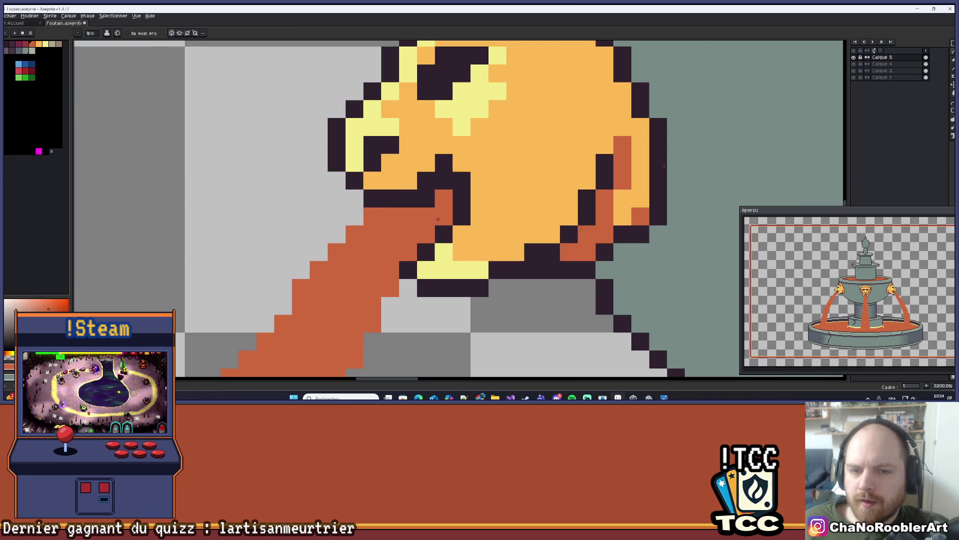
- Paint a dark outline pixel at the lion's mouth using the sampled outline colour
scroll(431, 197, down, 6)
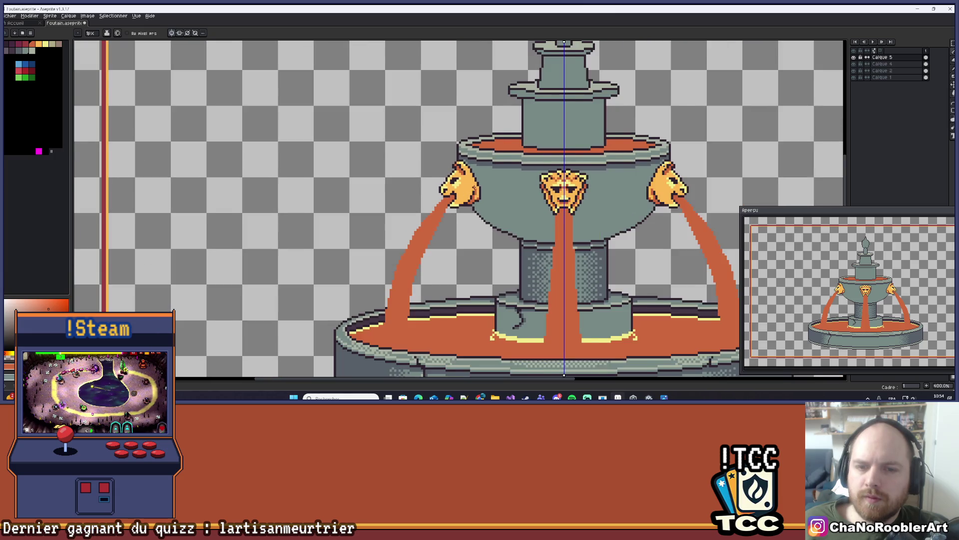
scroll(453, 204, up, 4)
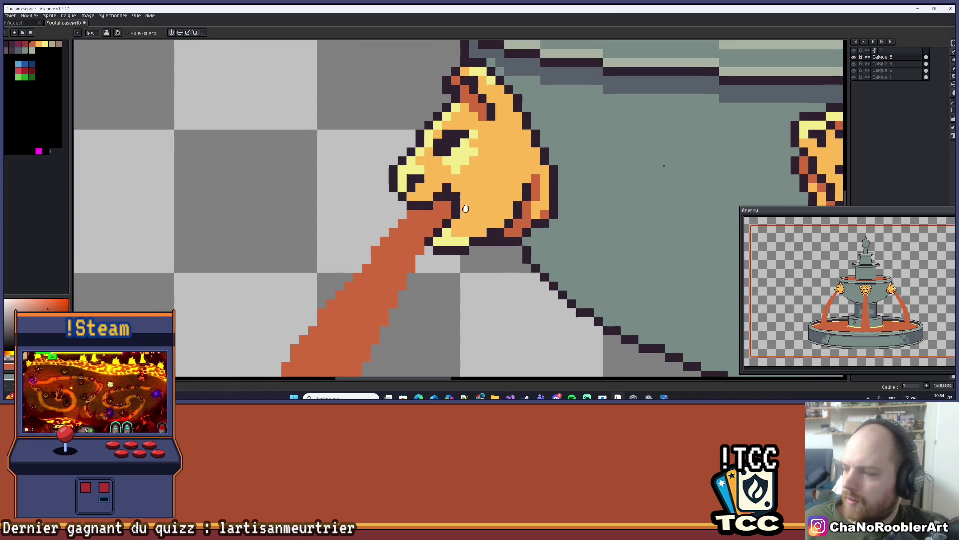
alt+click(463, 226)
click(451, 229)
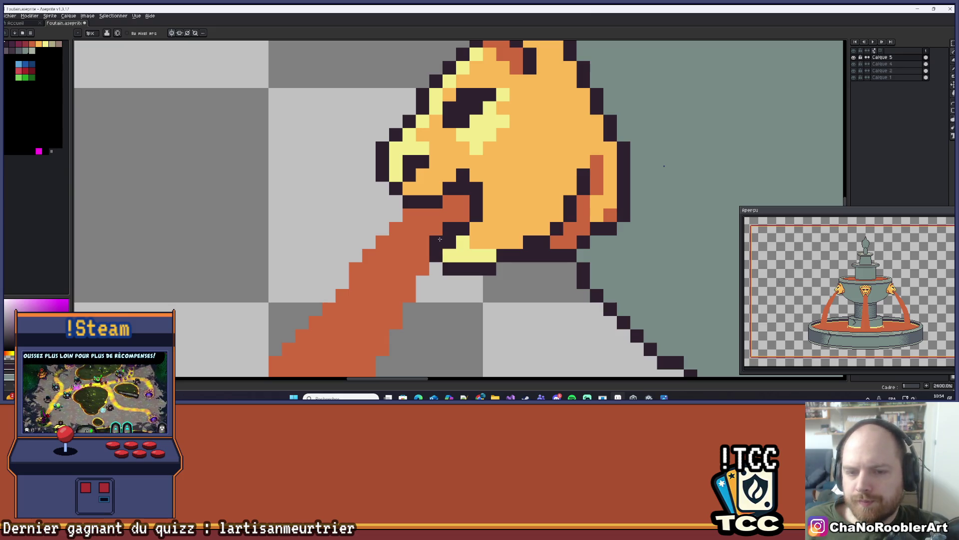
- Sample the orange-red from the left lion head
scroll(459, 240, down, 5)
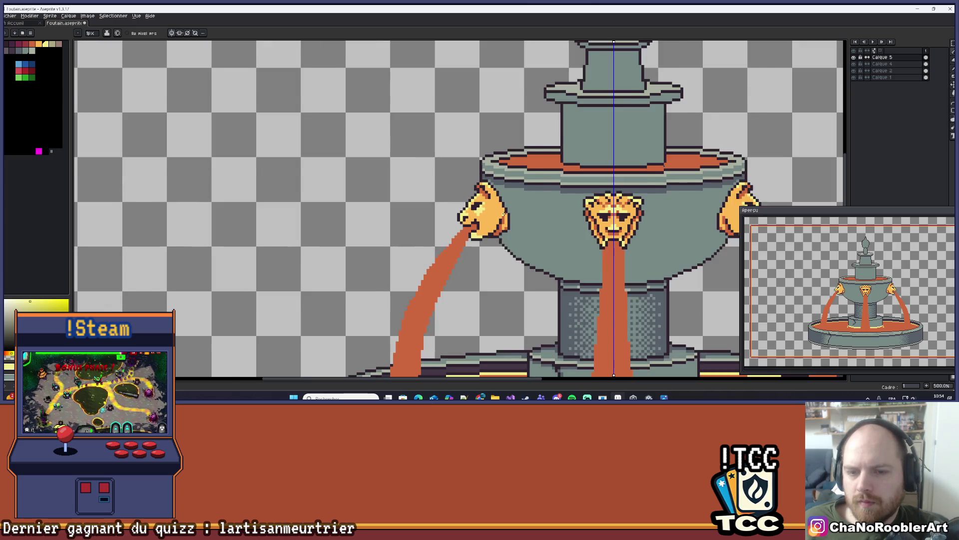
scroll(475, 217, up, 4)
scroll(480, 215, up, 3)
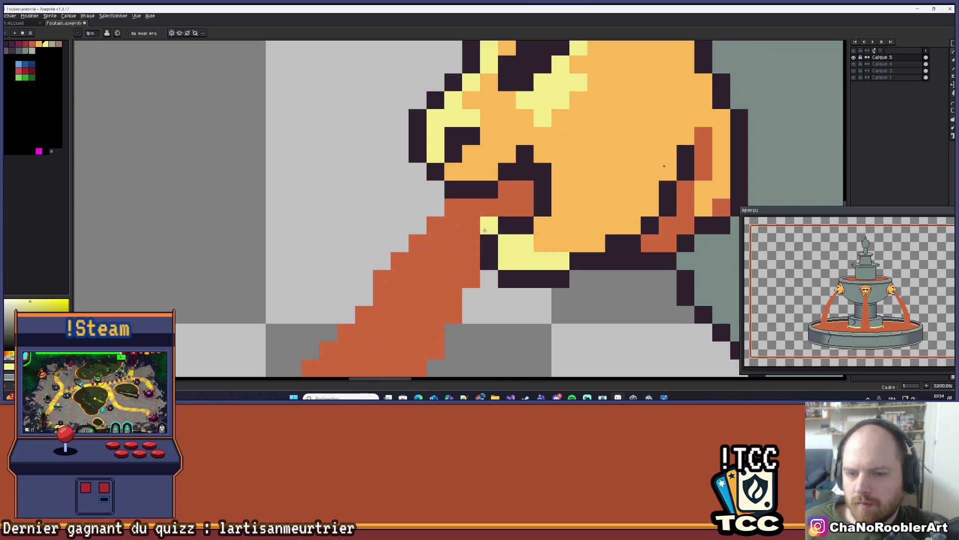
scroll(495, 212, down, 4)
scroll(497, 211, up, 1)
scroll(499, 216, up, 2)
alt+click(504, 223)
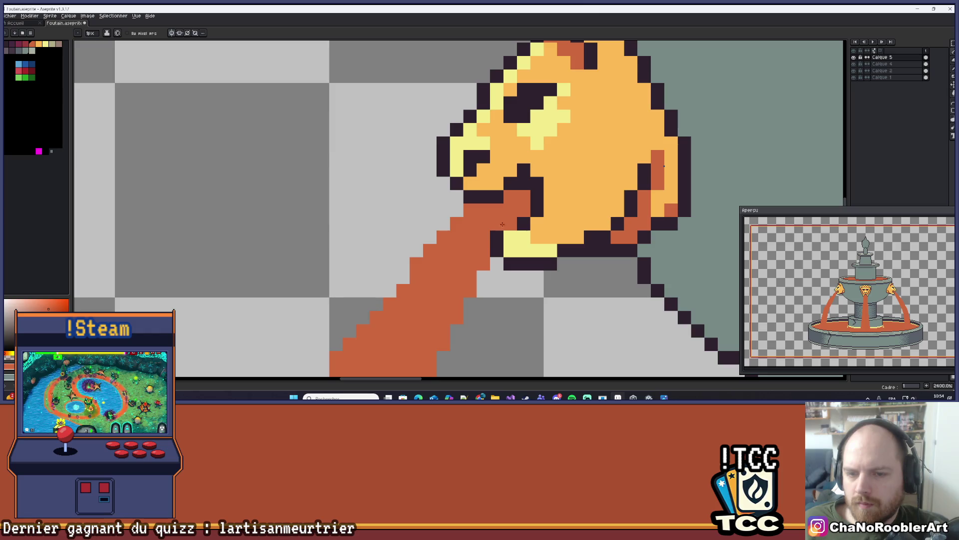
- Reposition the view around the left lion head and pick another colour from it
scroll(495, 222, down, 5)
drag(518, 203, 482, 217)
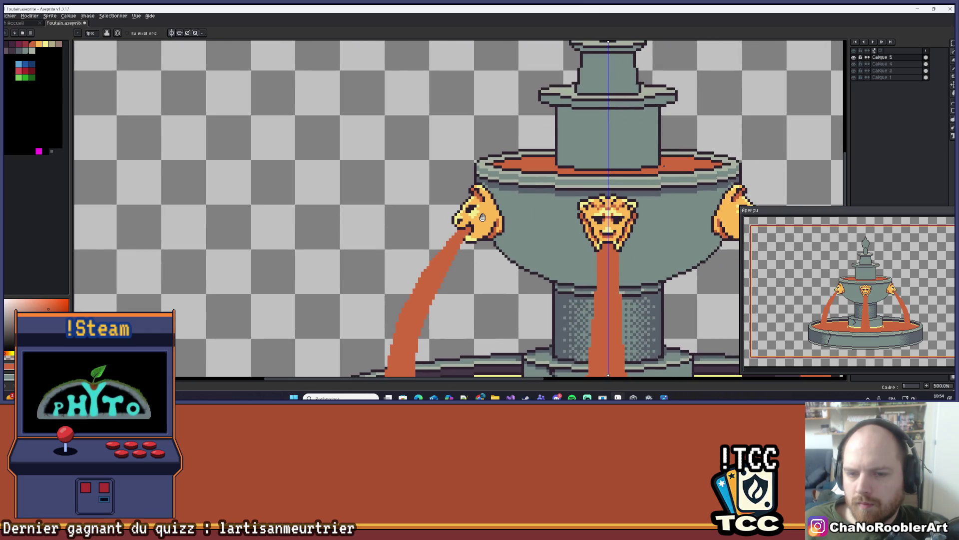
scroll(482, 217, down, 2)
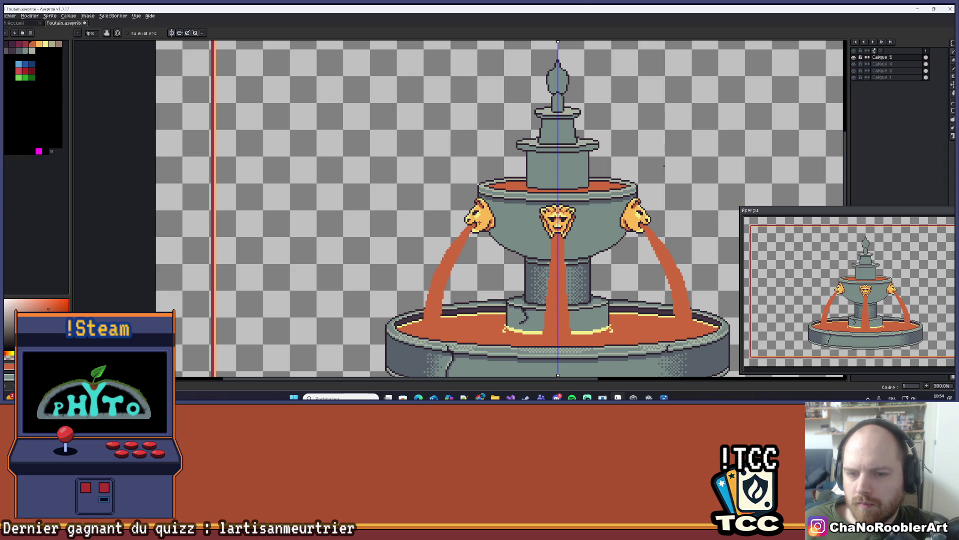
scroll(479, 222, up, 3)
scroll(479, 221, up, 4)
scroll(479, 221, down, 4)
scroll(479, 222, up, 4)
drag(479, 221, 495, 227)
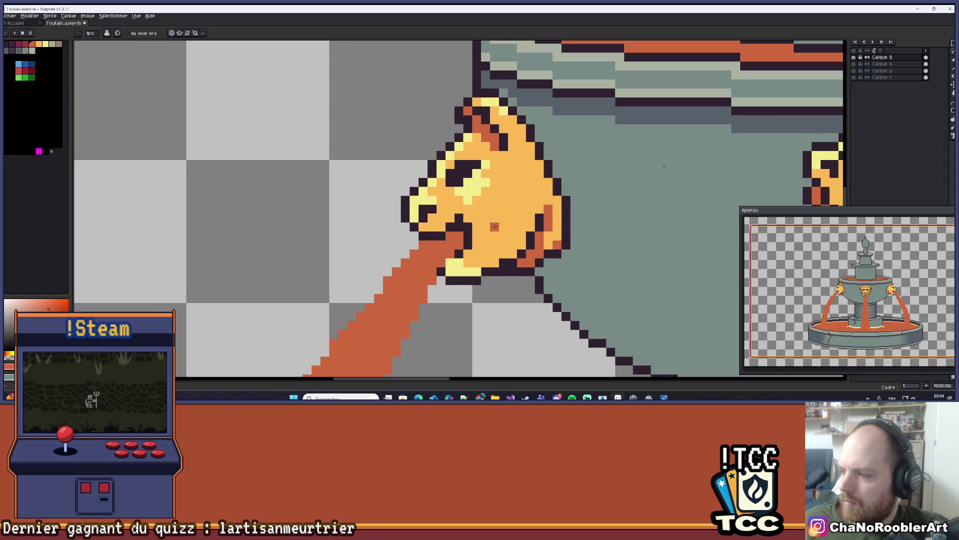
scroll(479, 221, down, 3)
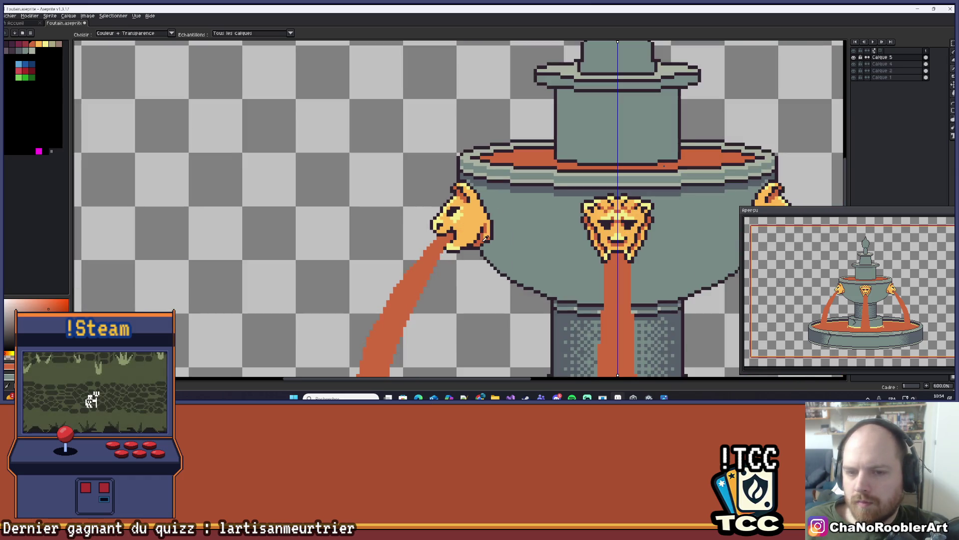
alt+click(484, 240)
- Recentre the fountain and sample the orange from the lion head
scroll(481, 241, down, 2)
drag(480, 241, 449, 227)
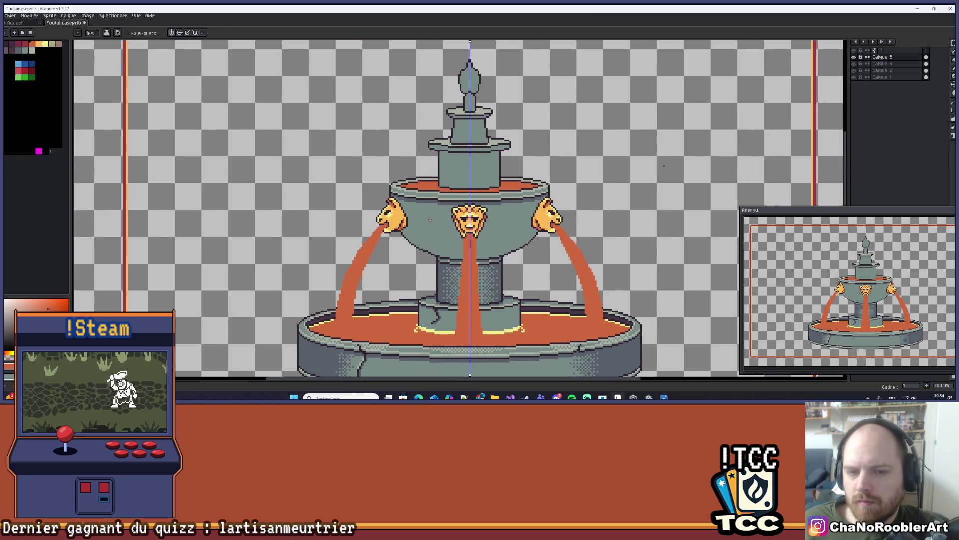
scroll(432, 219, up, 1)
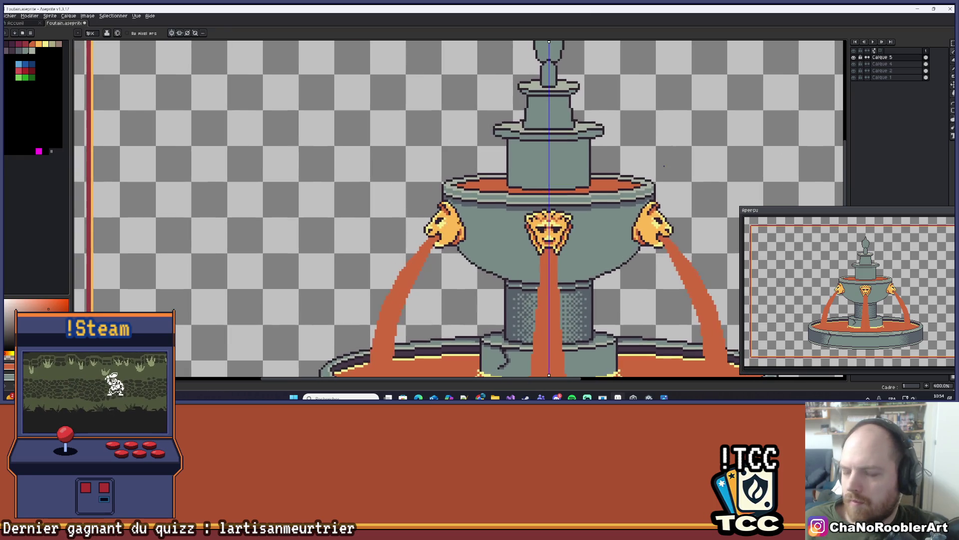
scroll(450, 235, up, 5)
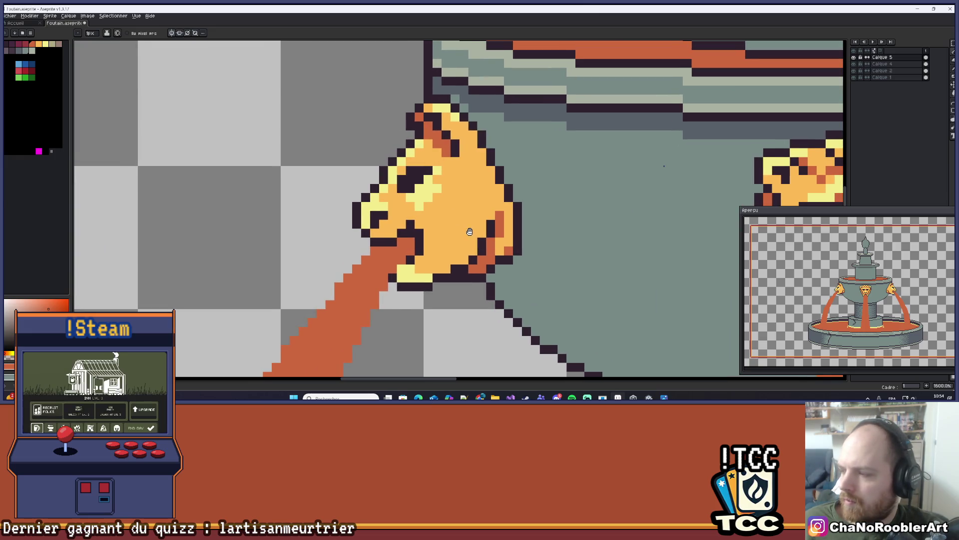
scroll(453, 244, up, 2)
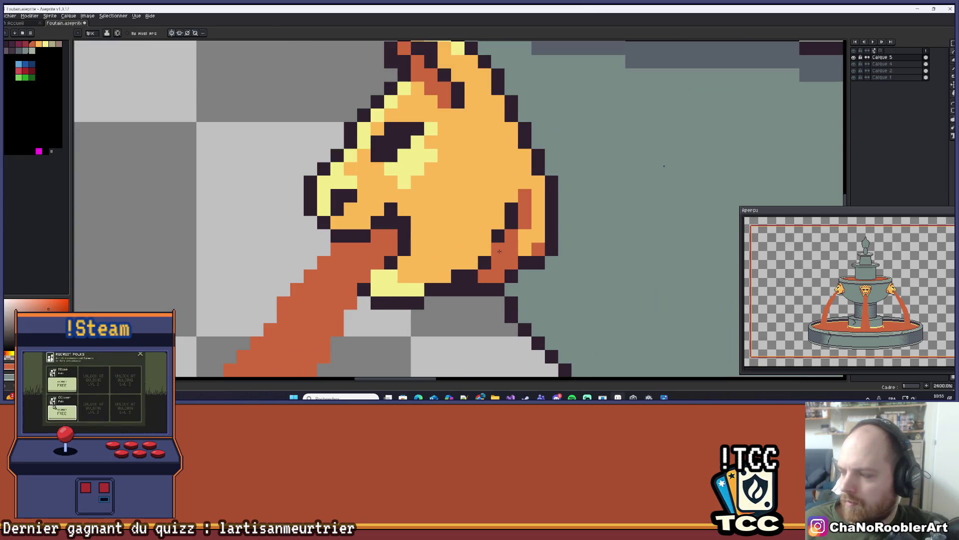
scroll(500, 225, down, 2)
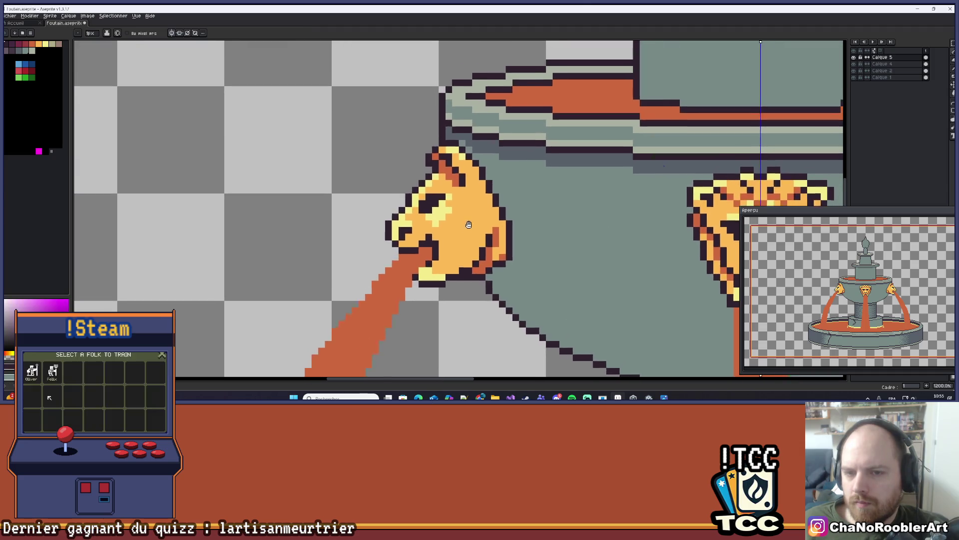
scroll(463, 235, down, 7)
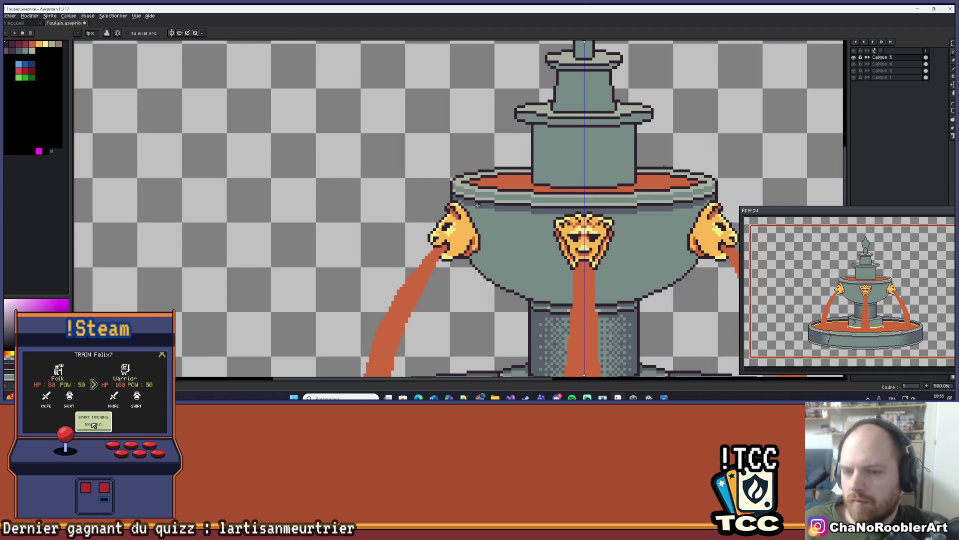
scroll(464, 220, down, 1)
scroll(443, 214, up, 10)
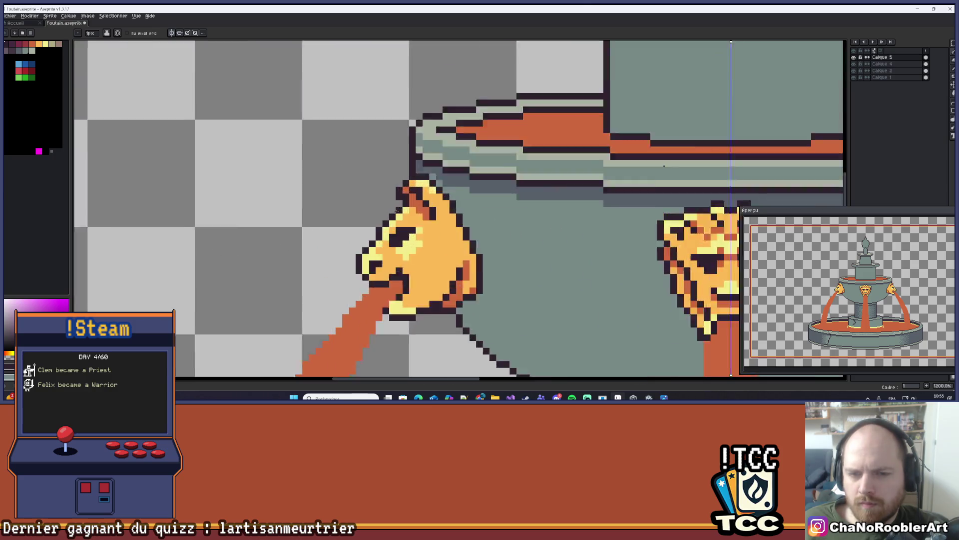
alt+click(443, 214)
- Pan the view back onto the left lion head
scroll(425, 198, down, 8)
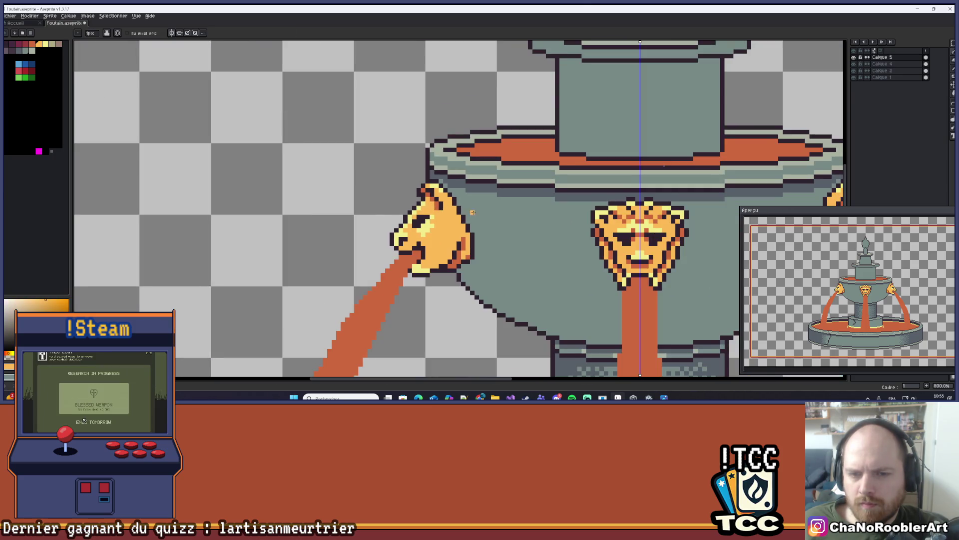
drag(451, 224, 471, 214)
scroll(456, 218, up, 9)
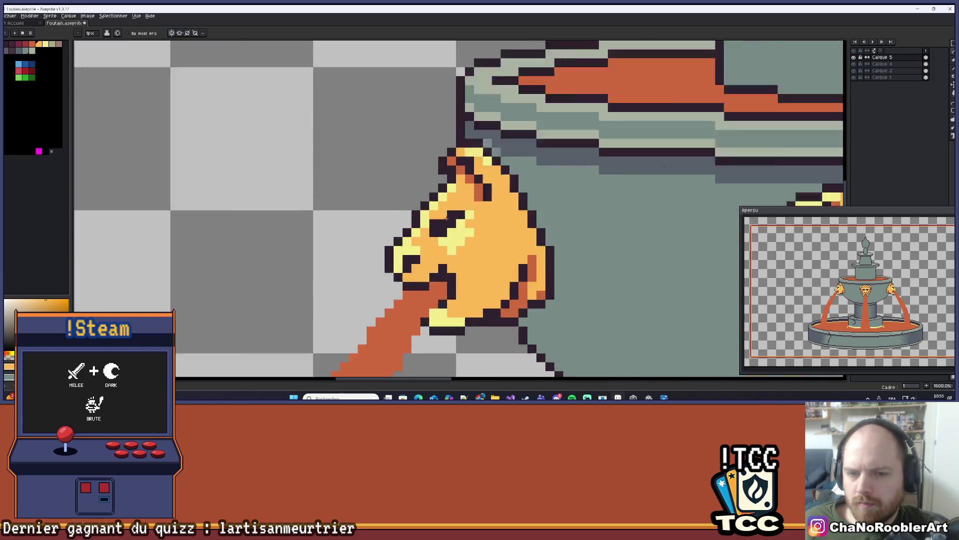
scroll(456, 218, down, 6)
mouse_move(453, 257)
mouse_down()
mouse_move(464, 229)
mouse_move(480, 217)
mouse_move(492, 223)
mouse_up()
- Redo the undone pencil stroke on the left lion head with Ctrl+Y
scroll(475, 220, up, 3)
key(alt)
scroll(433, 235, up, 1)
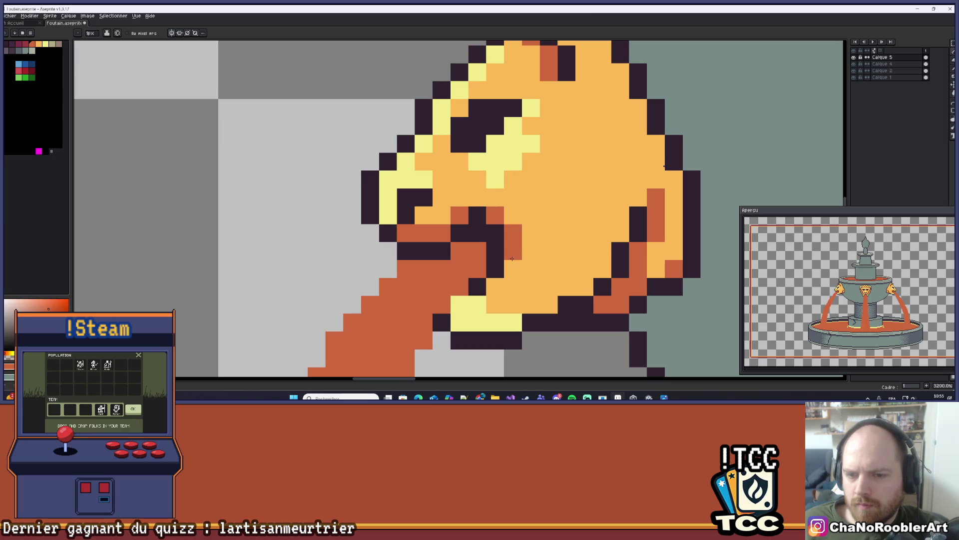
scroll(534, 234, down, 2)
scroll(533, 222, down, 3)
scroll(527, 232, up, 5)
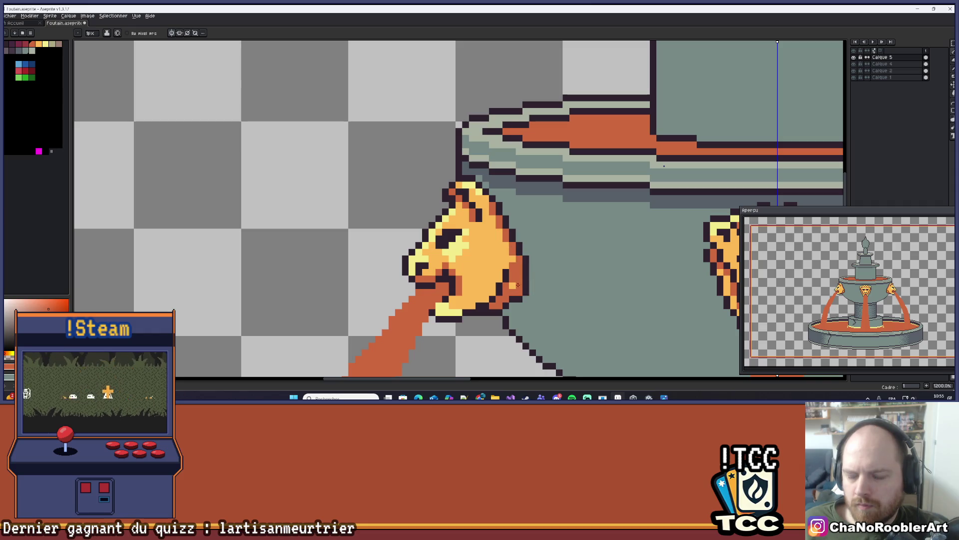
scroll(512, 284, down, 2)
scroll(507, 259, up, 4)
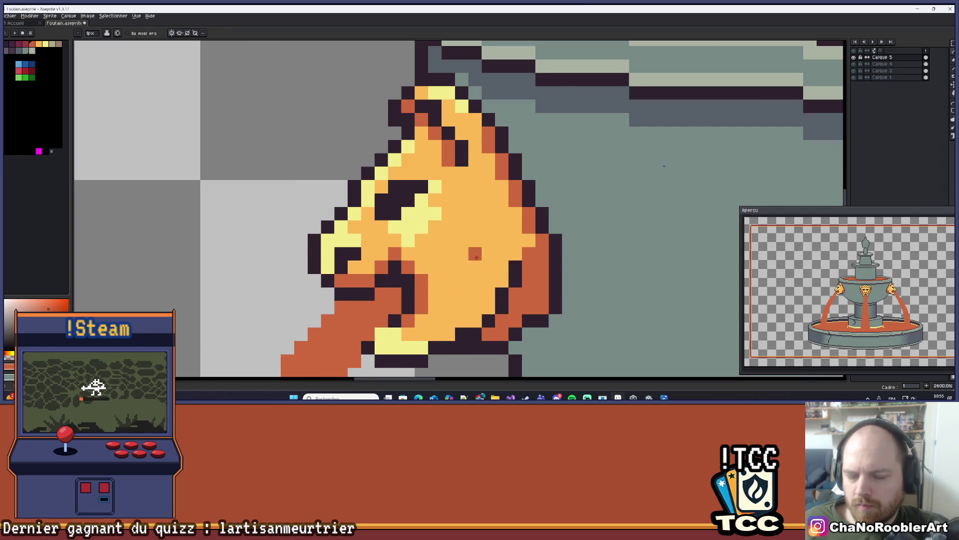
scroll(474, 259, down, 6)
scroll(472, 244, up, 3)
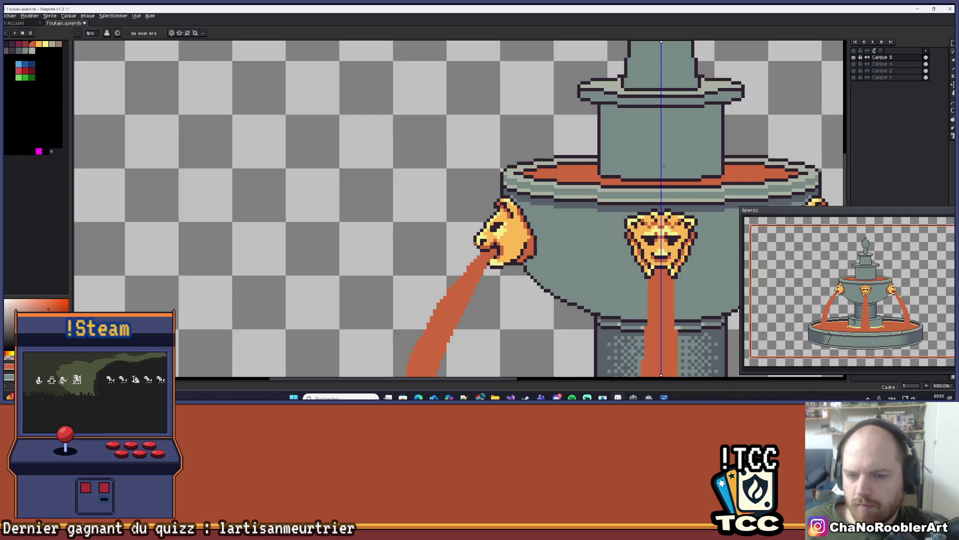
scroll(472, 244, up, 3)
key(ctrl+y)
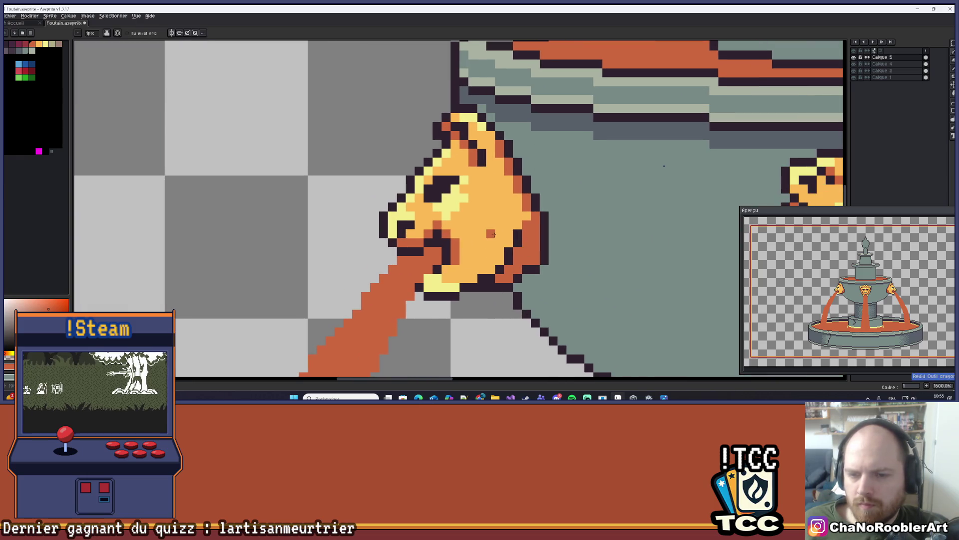
- Eyedrop the light orange, then the pale yellow highlight, from the lion head
alt+click(484, 242)
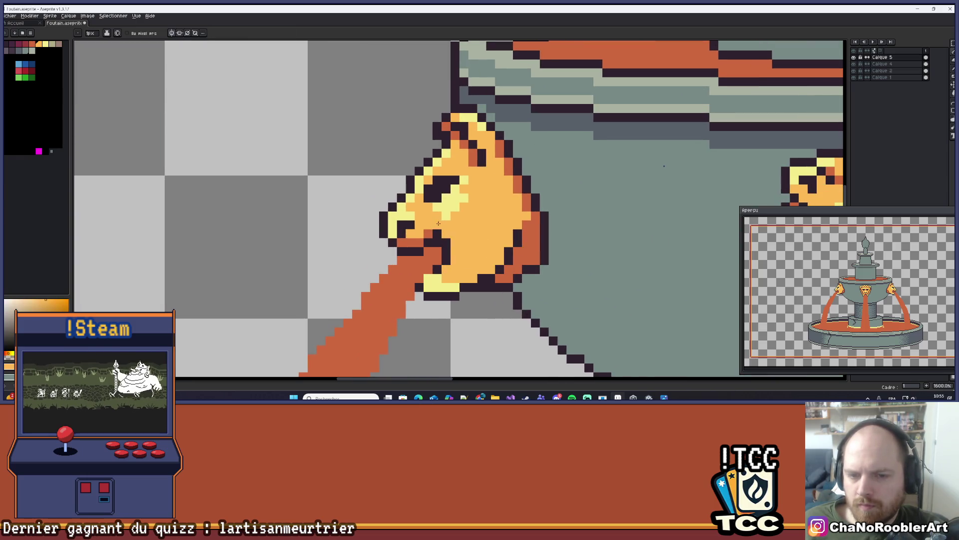
key(alt)
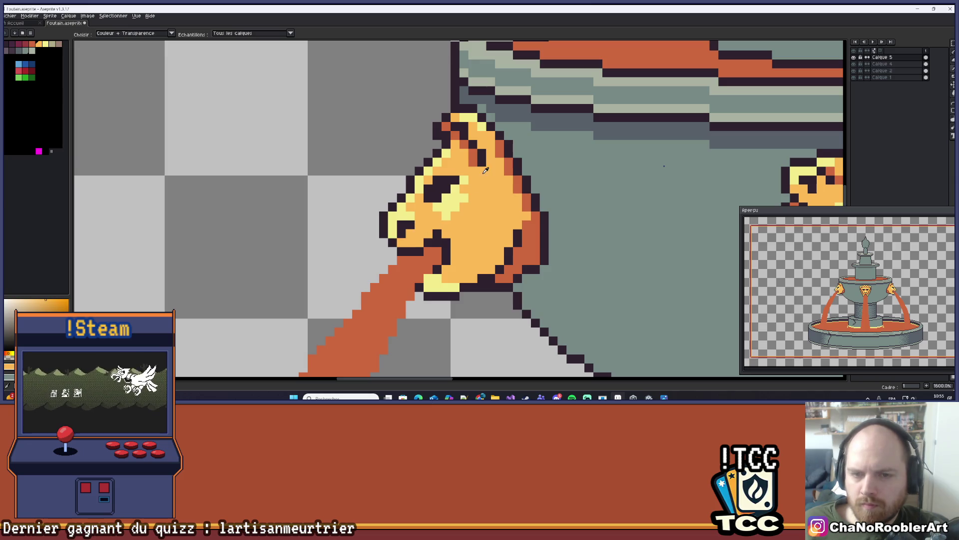
scroll(408, 237, down, 8)
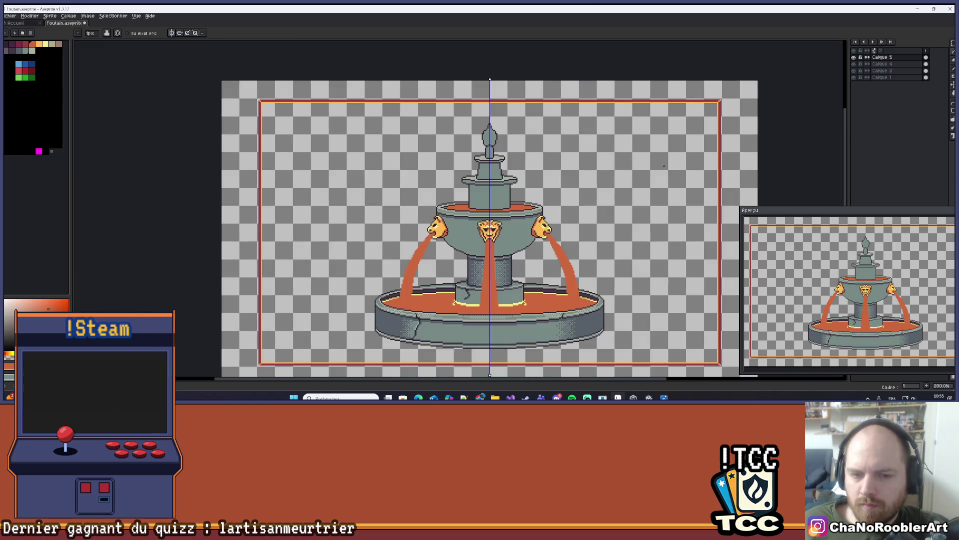
scroll(427, 228, up, 3)
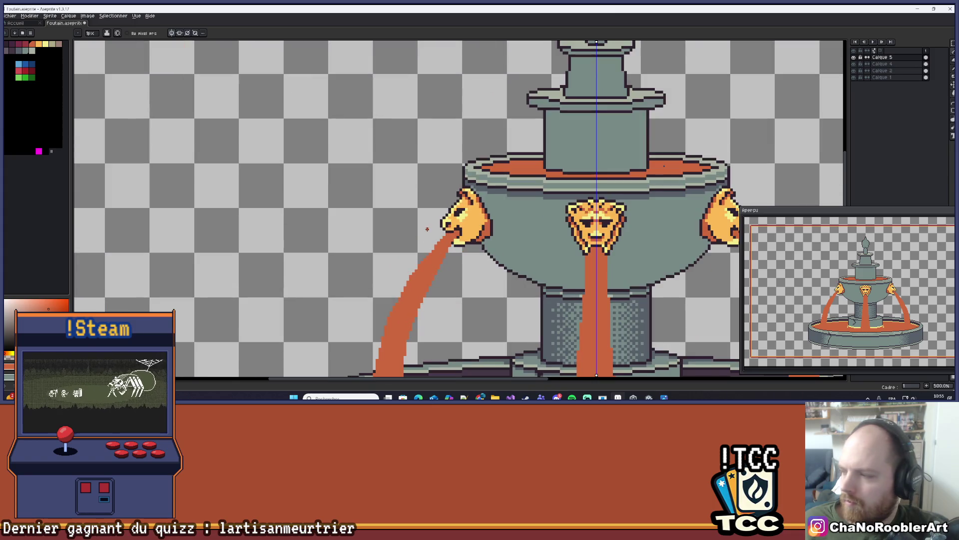
scroll(476, 215, up, 5)
key(alt)
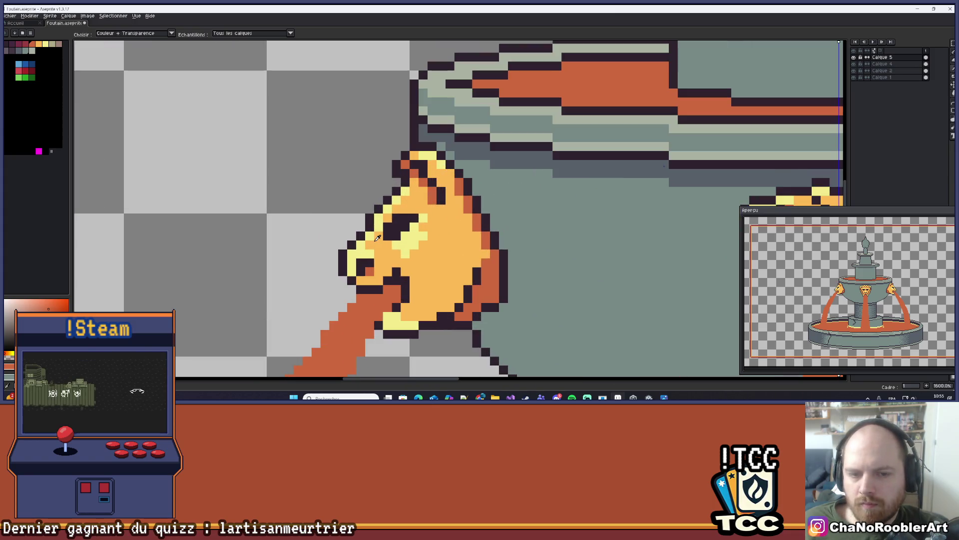
click(373, 250)
- Zoom in and out to inspect the lion head, then recentre the whole fountain
scroll(381, 255, down, 8)
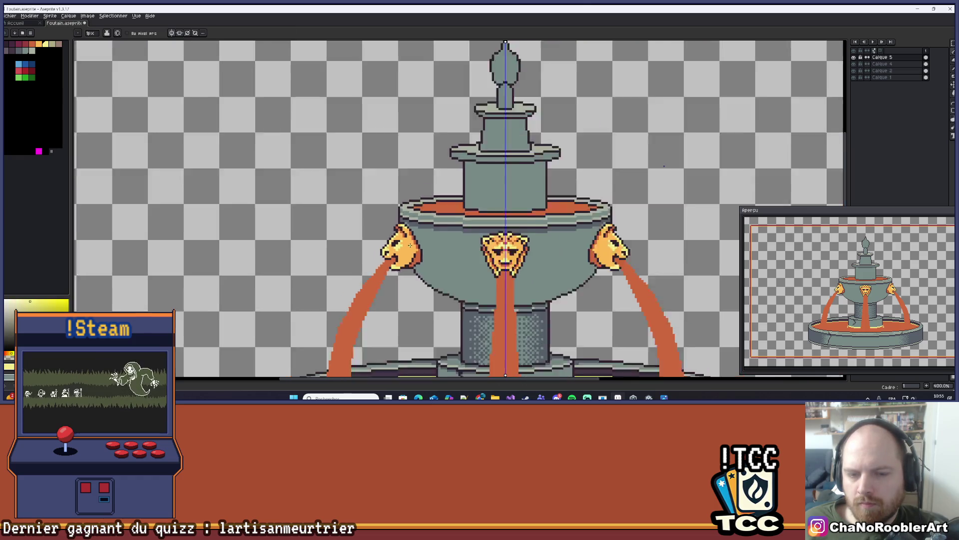
scroll(409, 245, up, 1)
scroll(413, 221, up, 6)
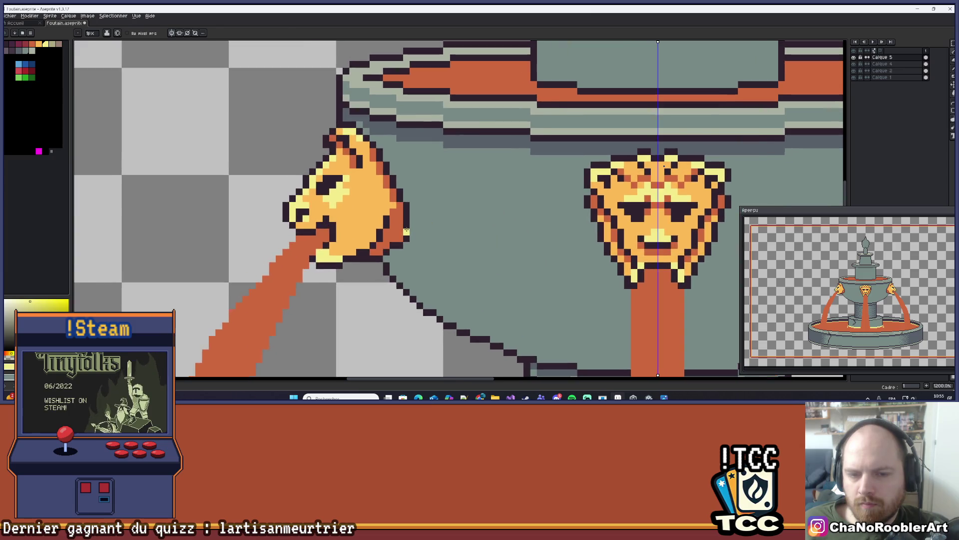
scroll(440, 205, up, 2)
scroll(450, 195, down, 4)
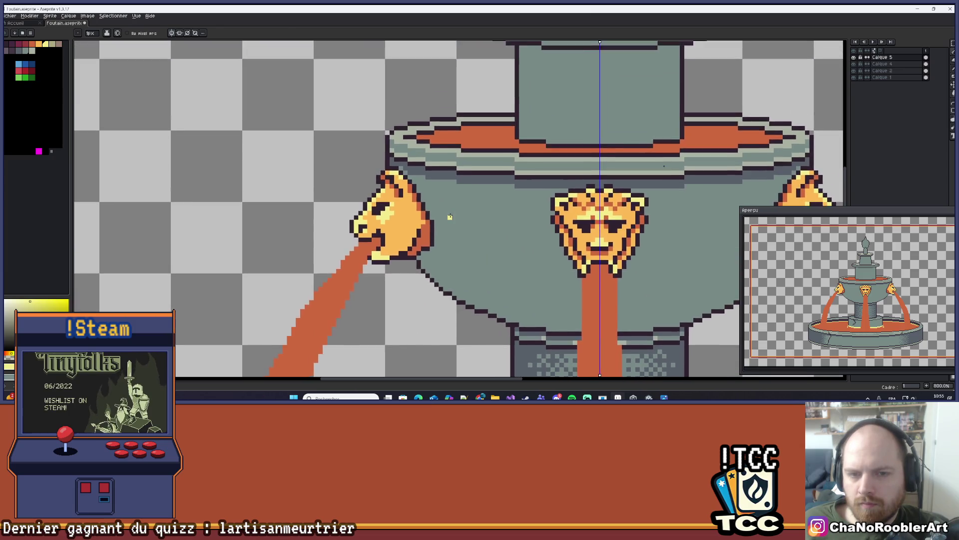
scroll(462, 215, down, 2)
scroll(475, 200, up, 2)
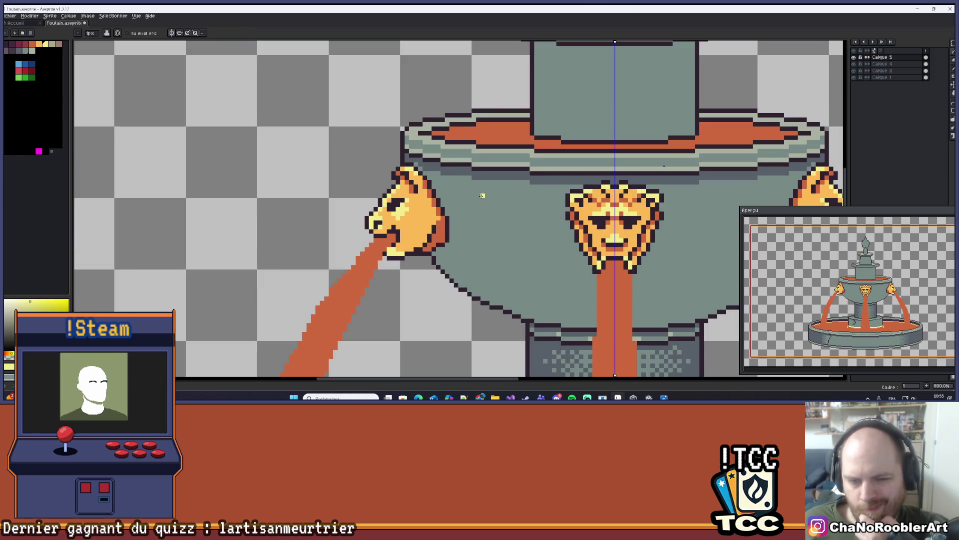
scroll(483, 196, down, 5)
scroll(474, 202, up, 1)
drag(465, 207, 455, 203)
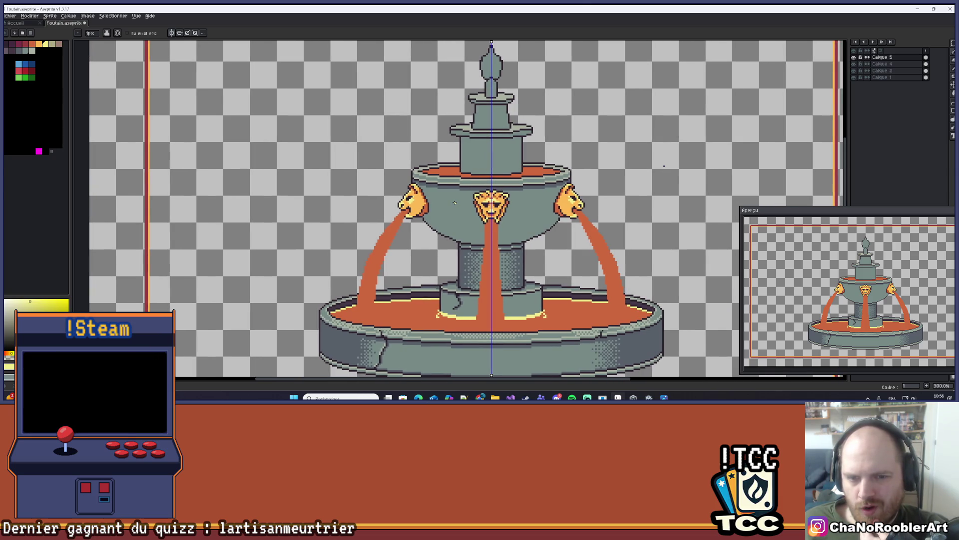
scroll(398, 183, up, 5)
scroll(430, 192, down, 3)
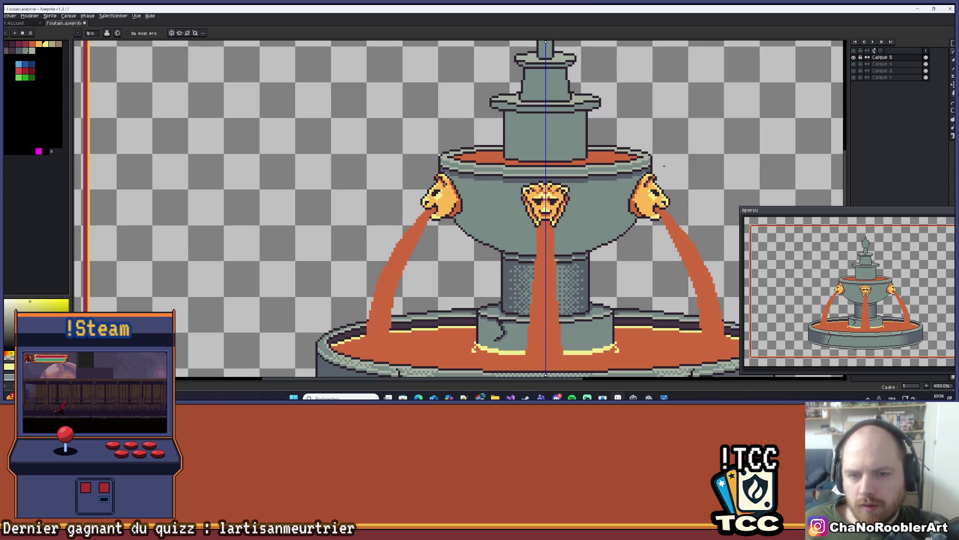
scroll(664, 166, down, 3)
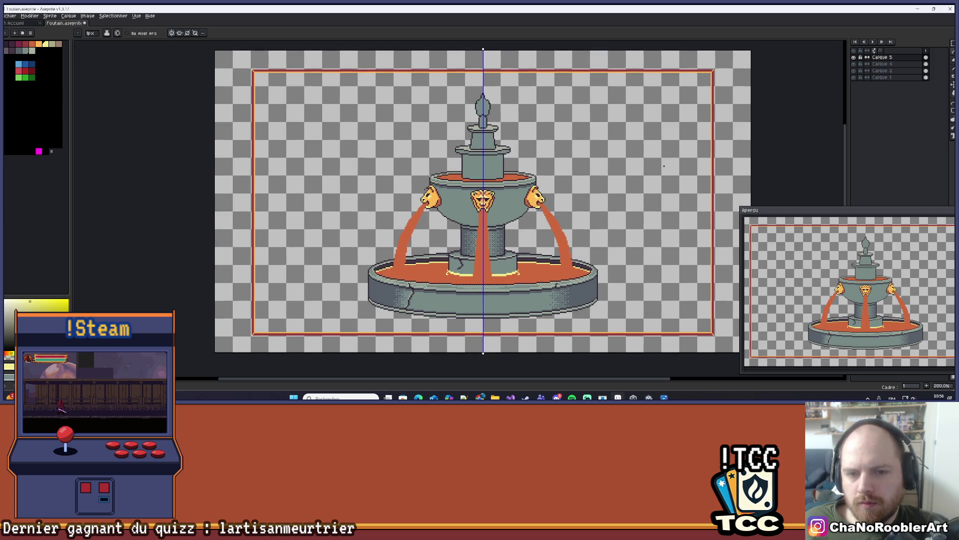
scroll(434, 194, up, 3)
scroll(451, 177, up, 2)
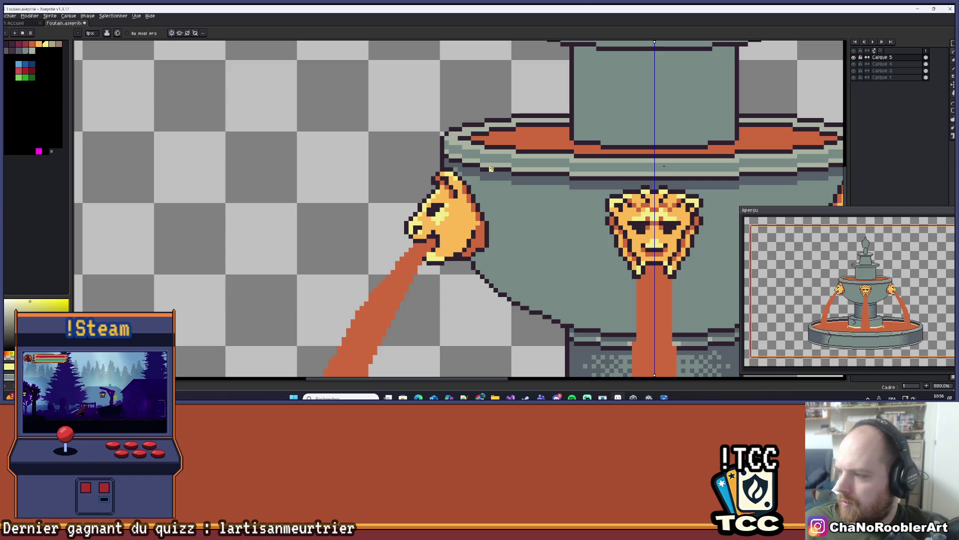
scroll(444, 179, up, 2)
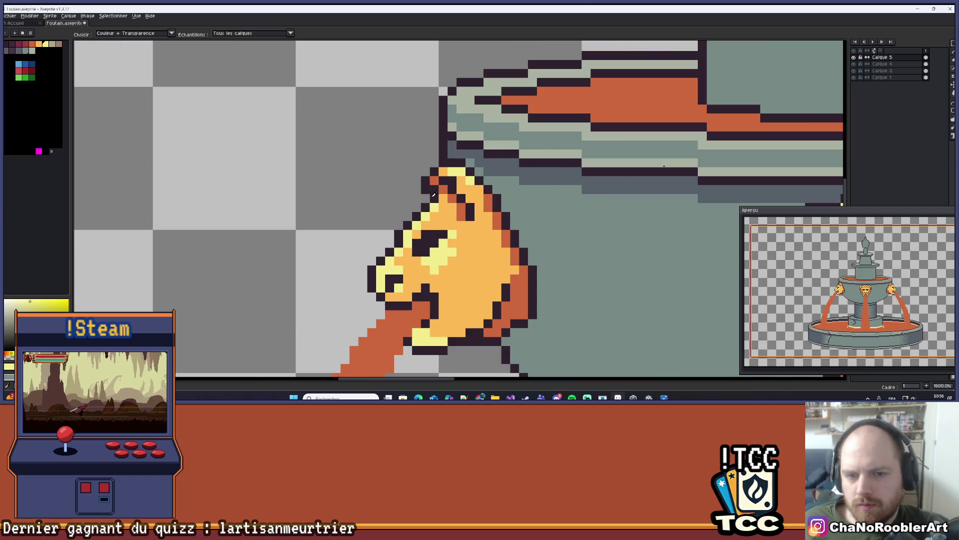
scroll(429, 197, down, 3)
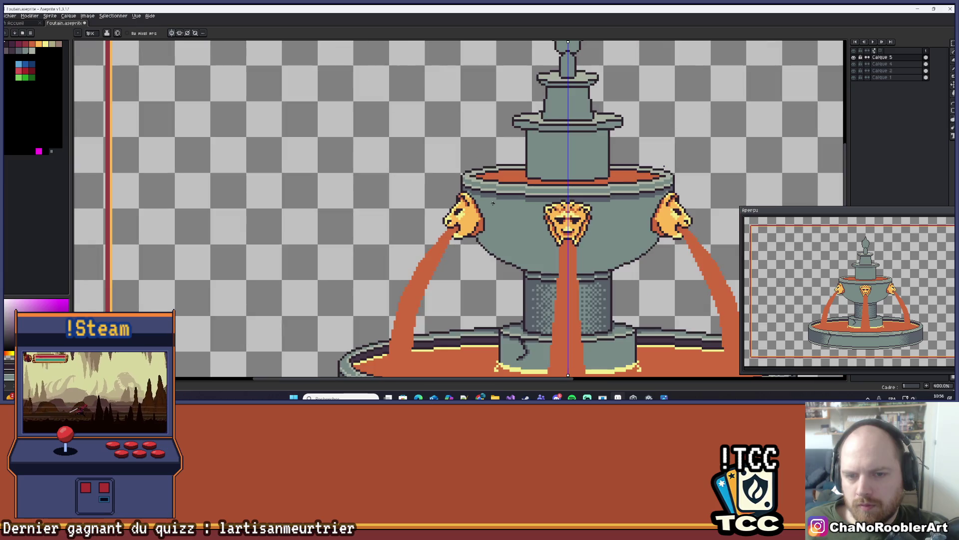
scroll(472, 204, down, 5)
scroll(421, 176, up, 2)
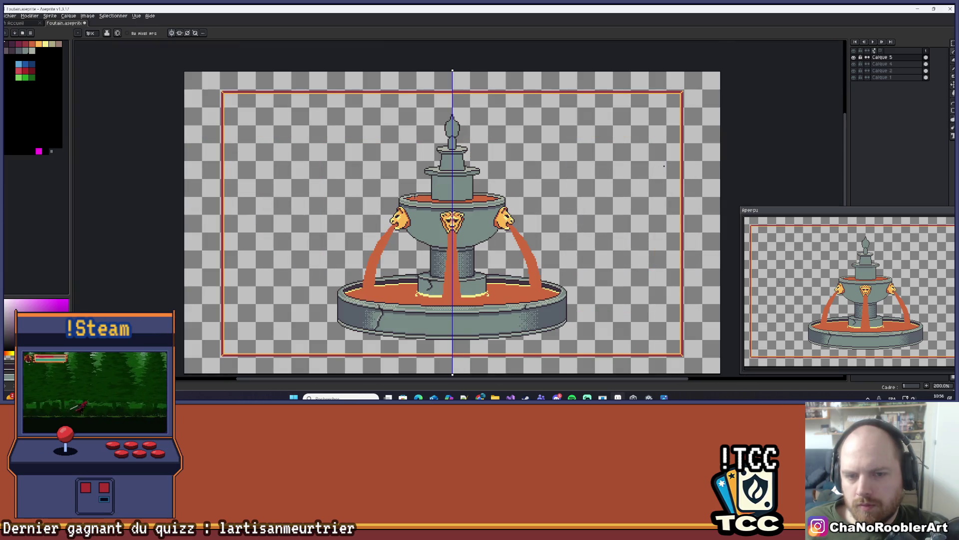
drag(421, 177, 425, 169)
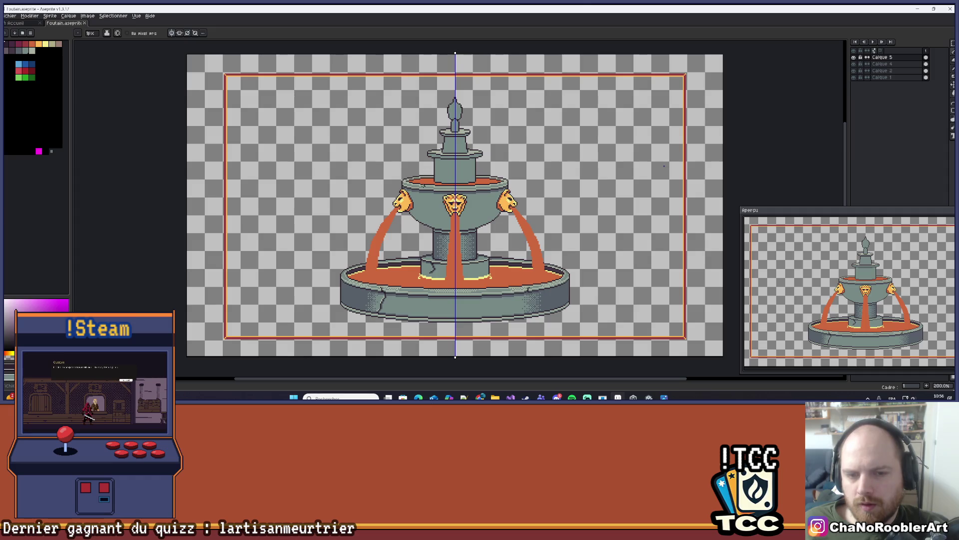
scroll(664, 166, down, 1)
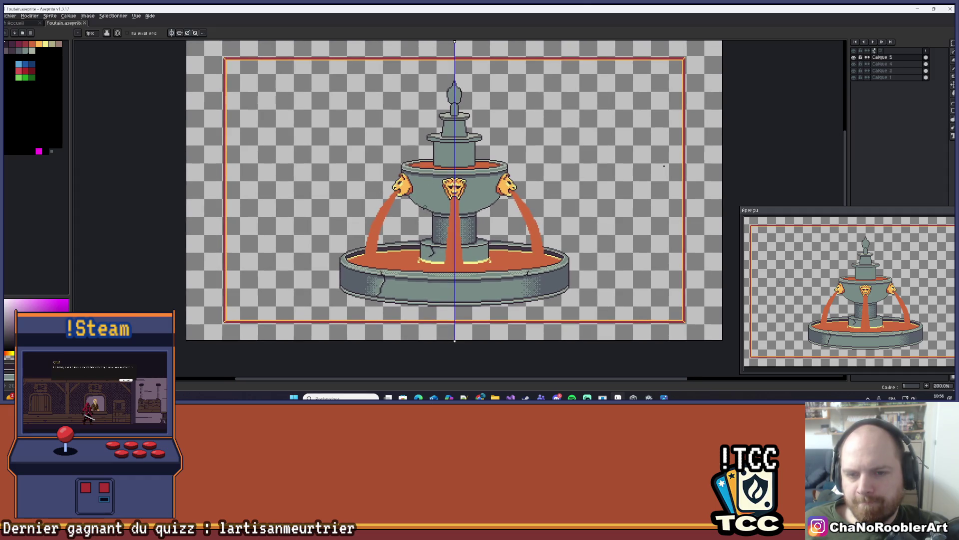
scroll(664, 166, up, 2)
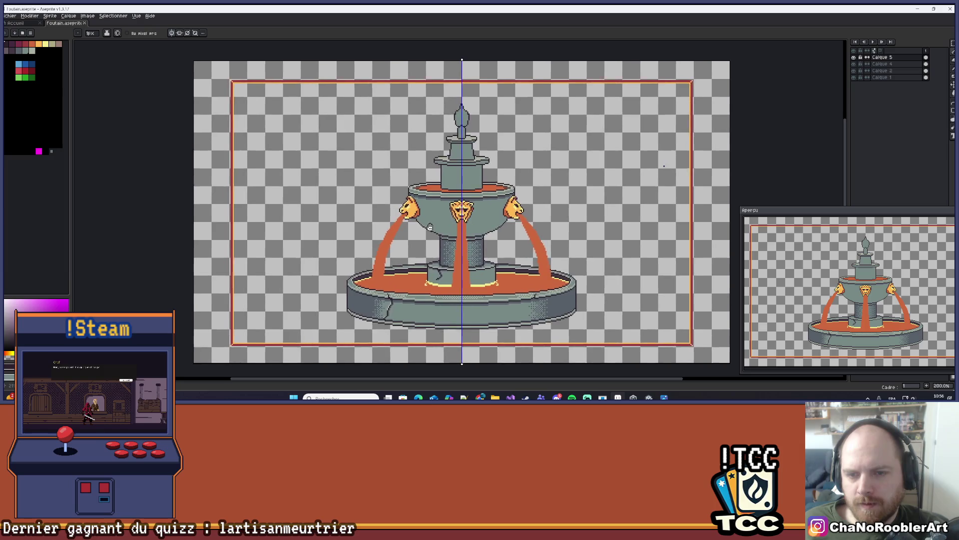
scroll(432, 228, up, 4)
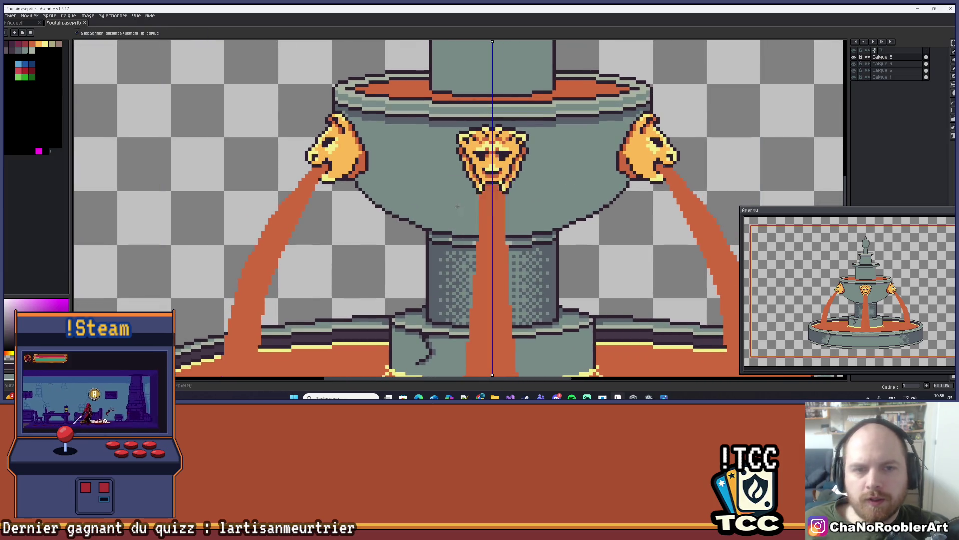
scroll(452, 205, down, 4)
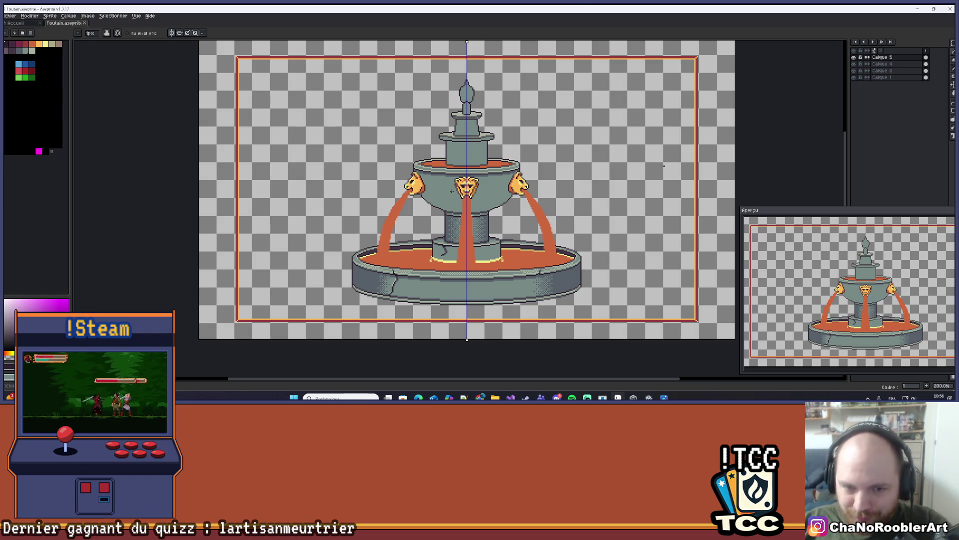
scroll(452, 190, down, 2)
scroll(528, 217, up, 2)
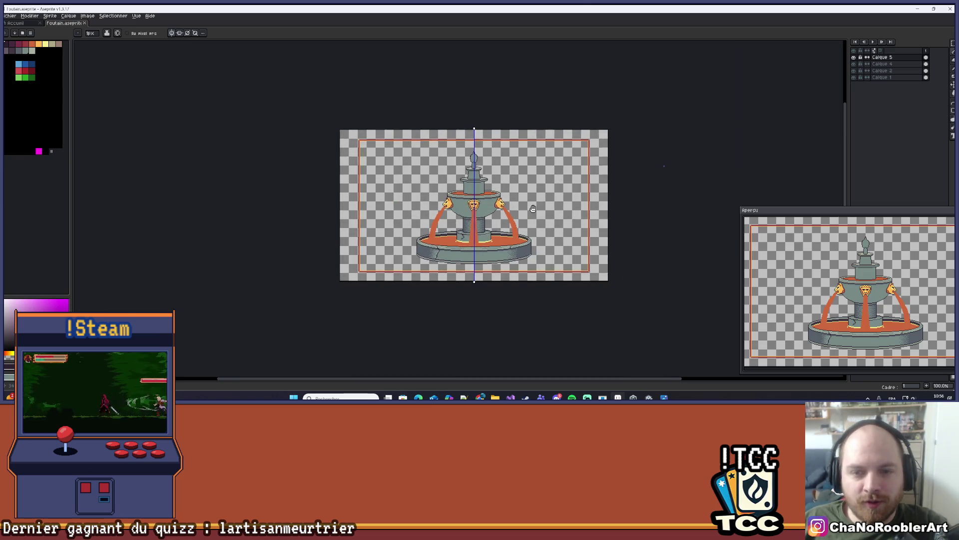
drag(534, 224, 544, 233)
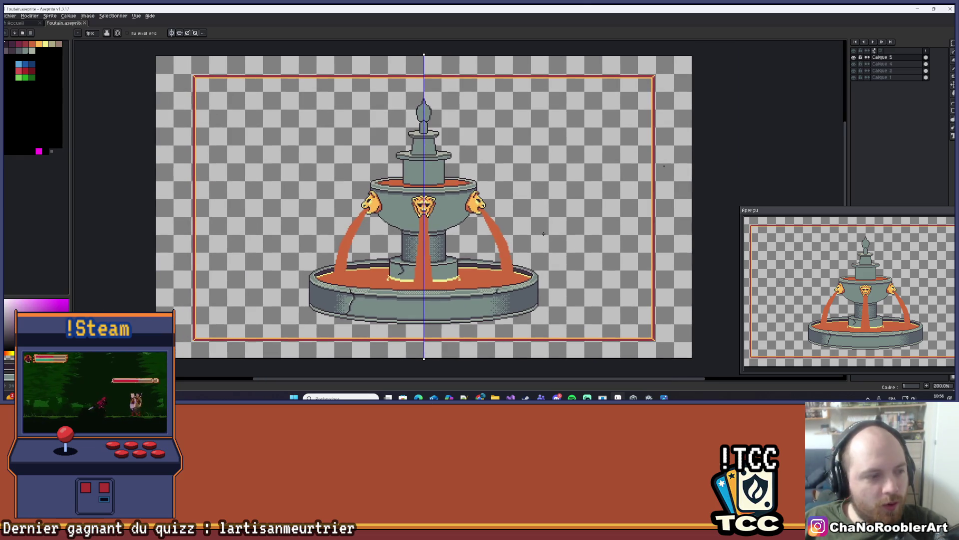
scroll(445, 202, up, 2)
scroll(594, 190, down, 2)
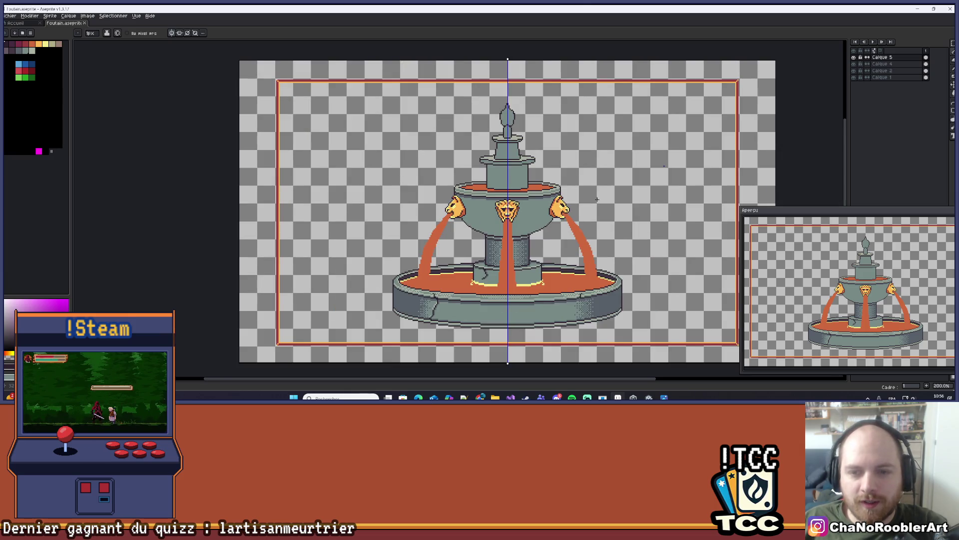
mouse_move(594, 191)
mouse_down()
mouse_move(555, 186)
mouse_move(588, 182)
mouse_up()
scroll(556, 186, up, 1)
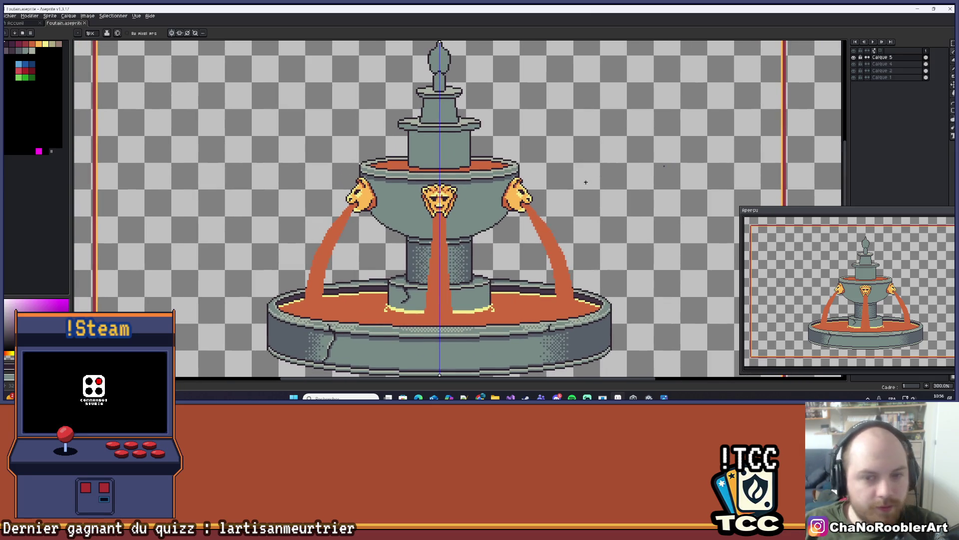
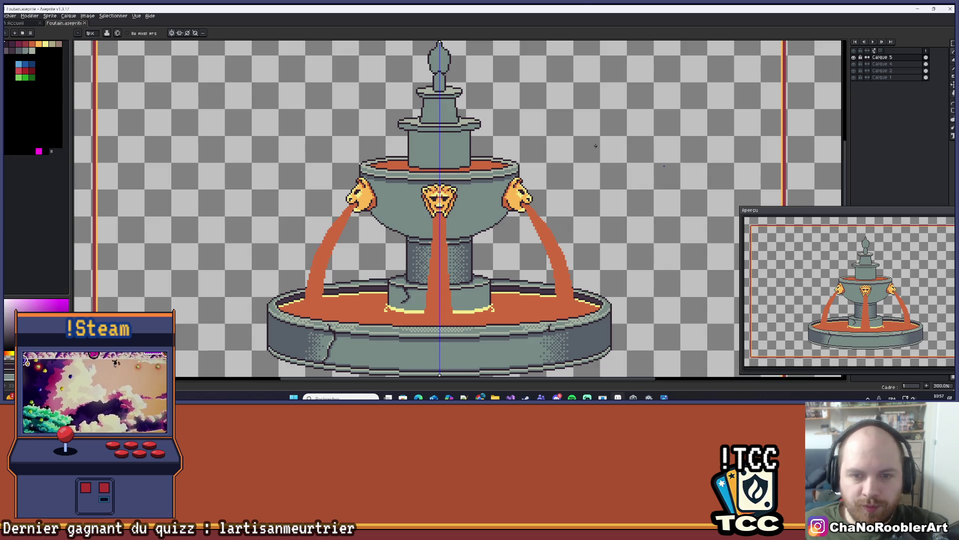
- Fit the whole sprite in view and draw a short mirrored dark stroke on the basin front
key(1)
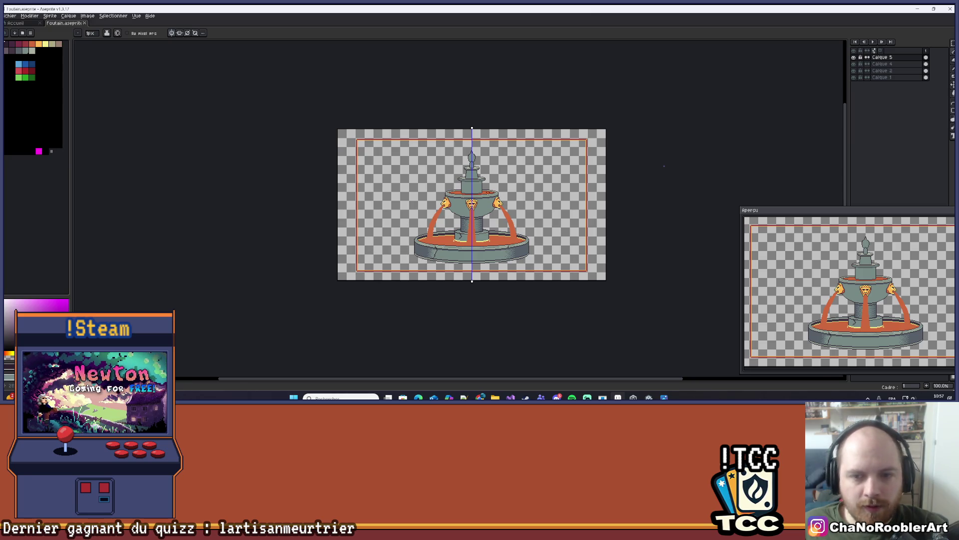
scroll(504, 177, up, 3)
scroll(505, 177, down, 2)
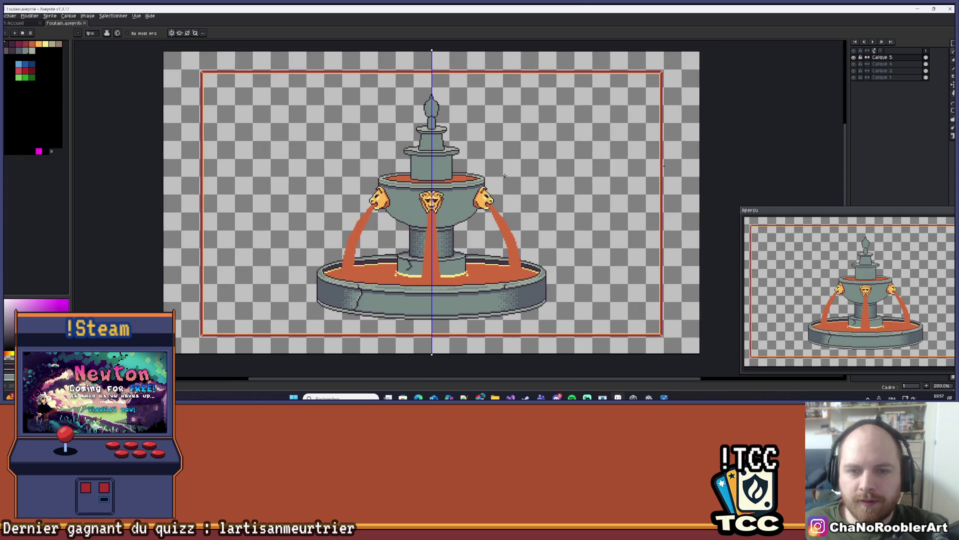
scroll(503, 270, up, 5)
mouse_move(378, 233)
mouse_down()
mouse_move(376, 261)
mouse_move(387, 232)
mouse_move(417, 237)
mouse_move(381, 255)
mouse_move(436, 266)
mouse_move(454, 252)
mouse_up()
scroll(470, 265, down, 4)
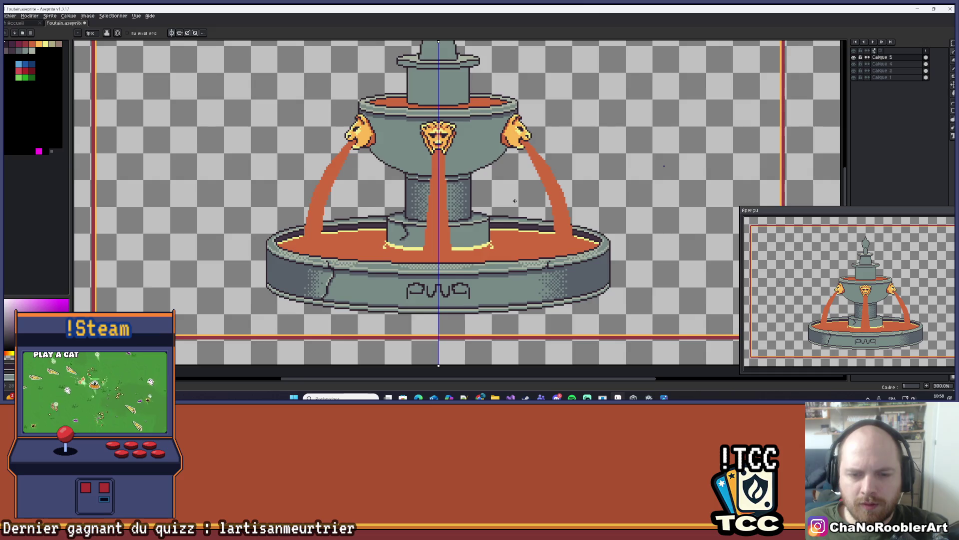
scroll(492, 243, up, 1)
- Undo the dark stroke joining the two arches on the basin front
key(v)
key(ctrl+z)
key(ctrl+z)
key(b)
scroll(530, 210, down, 1)
scroll(537, 199, up, 2)
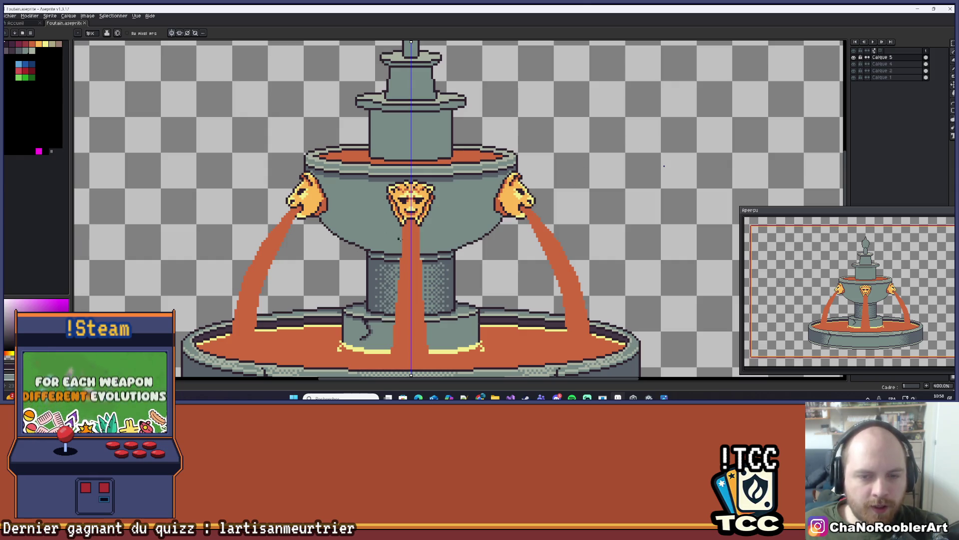
scroll(555, 148, down, 2)
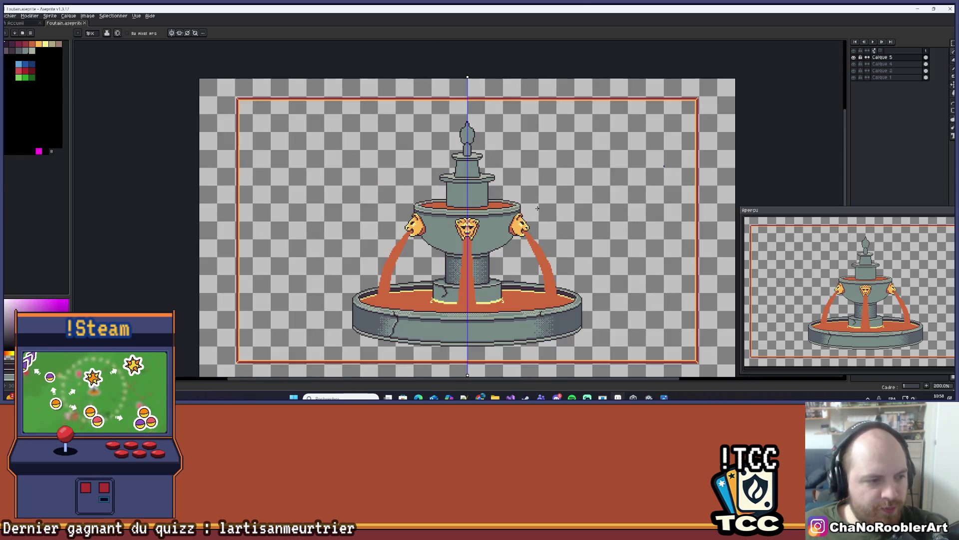
scroll(532, 211, up, 1)
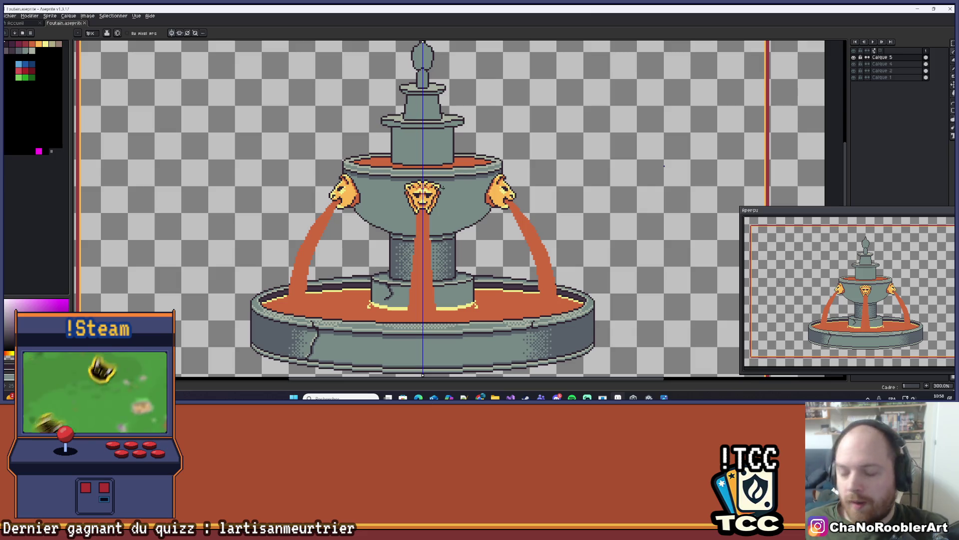
scroll(392, 217, down, 2)
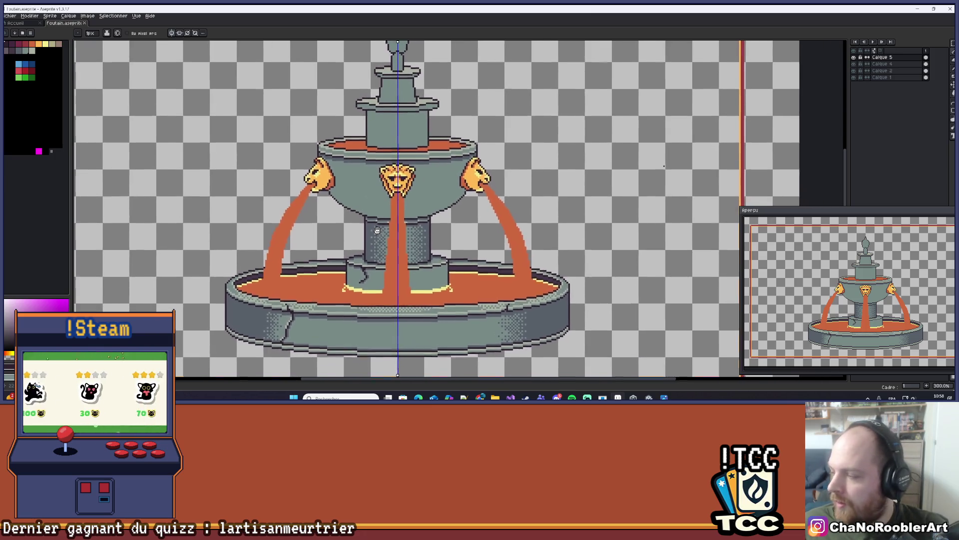
scroll(374, 217, down, 2)
scroll(423, 232, up, 1)
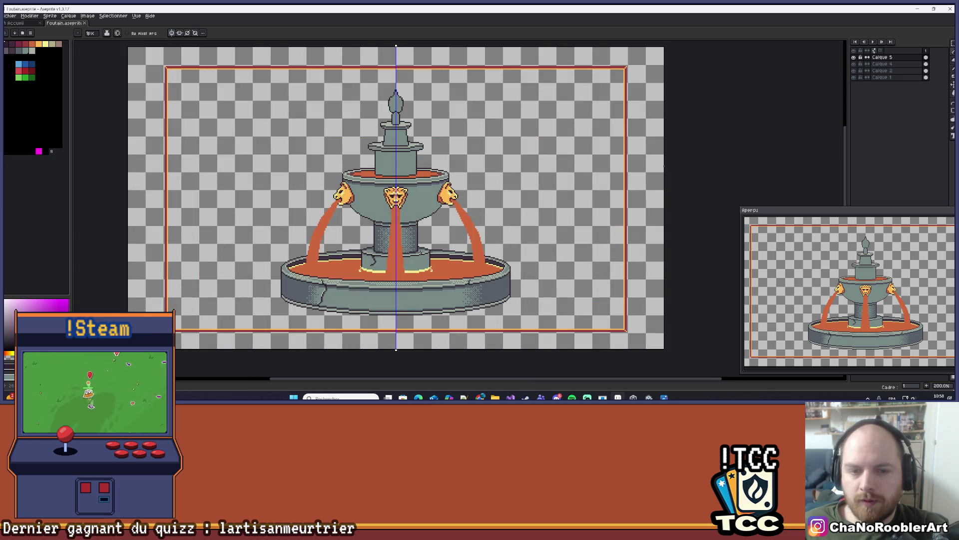
scroll(423, 232, up, 2)
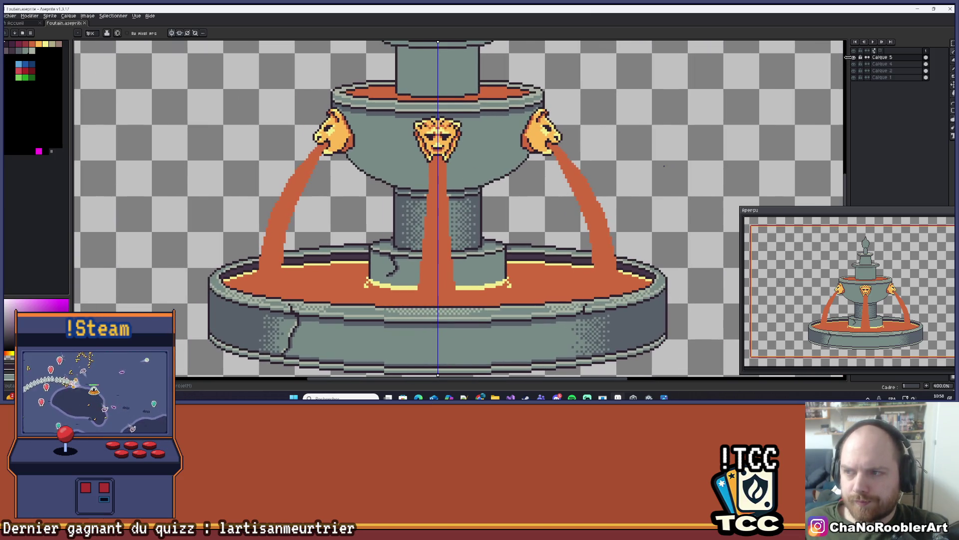
- Make Calque 5 the active layer and frame the lion heads and central stream
click(882, 58)
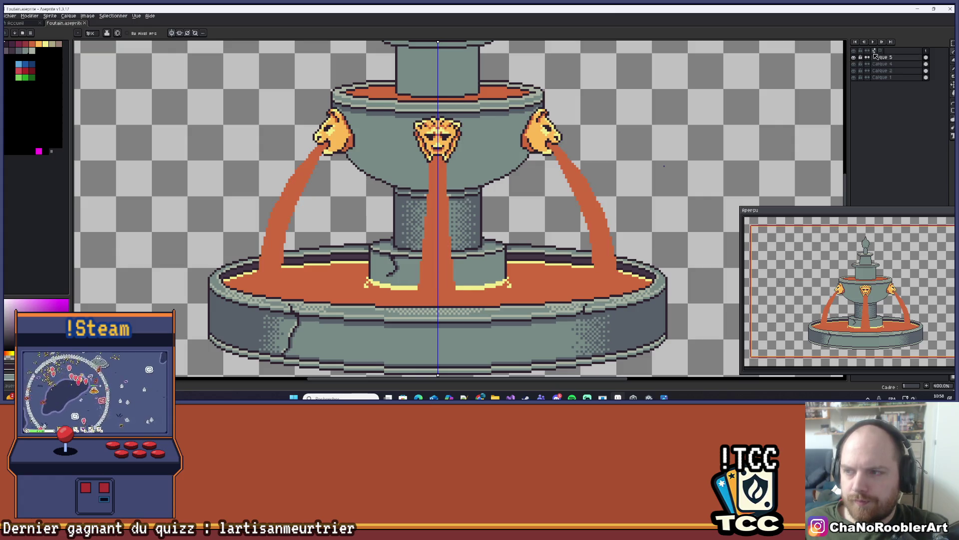
scroll(428, 110, up, 2)
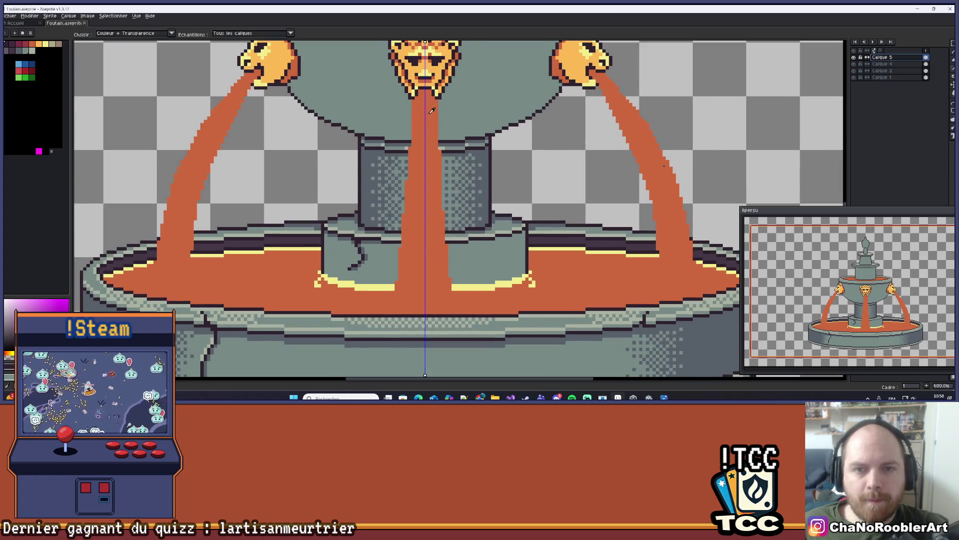
scroll(428, 110, up, 1)
drag(429, 110, 443, 174)
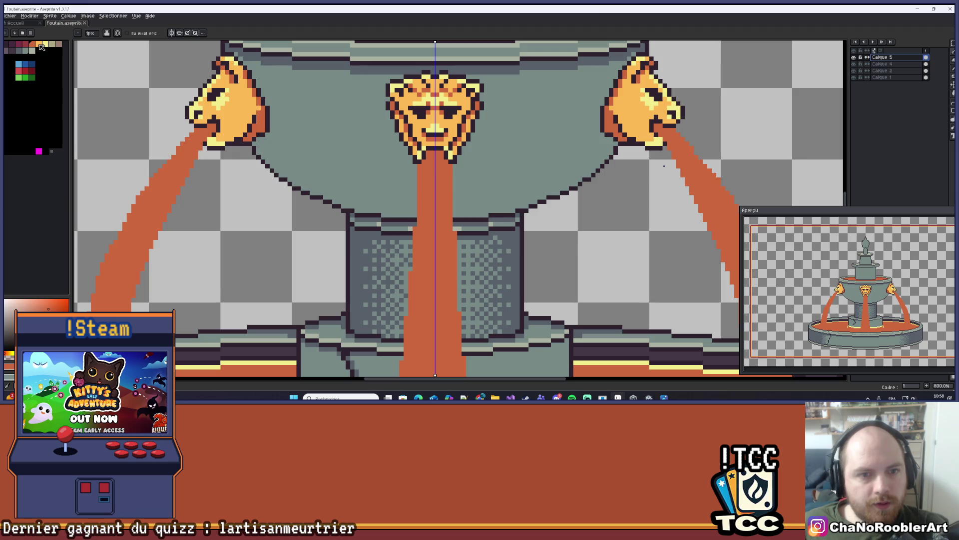
scroll(265, 210, down, 2)
mouse_move(265, 210)
mouse_down()
mouse_move(268, 179)
mouse_move(261, 190)
mouse_up()
scroll(391, 228, up, 4)
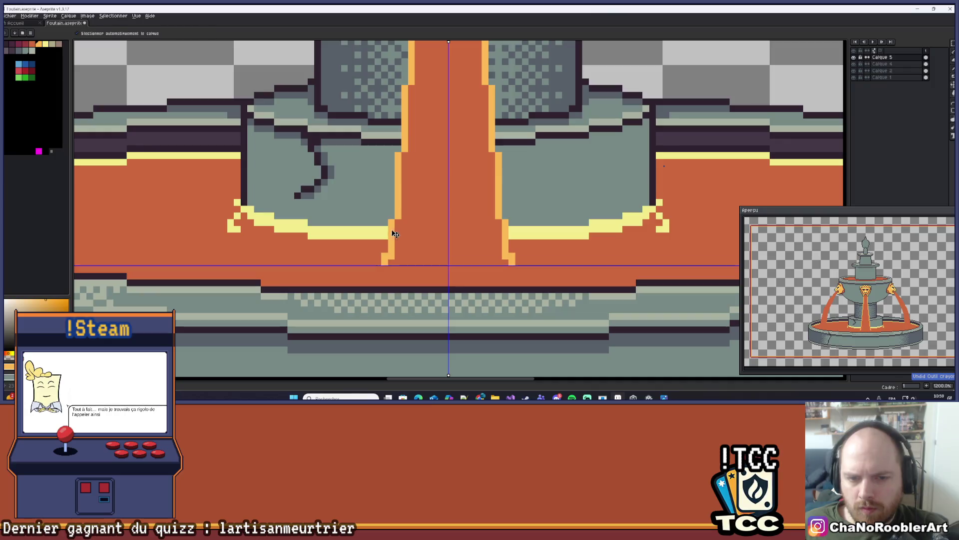
scroll(400, 244, down, 8)
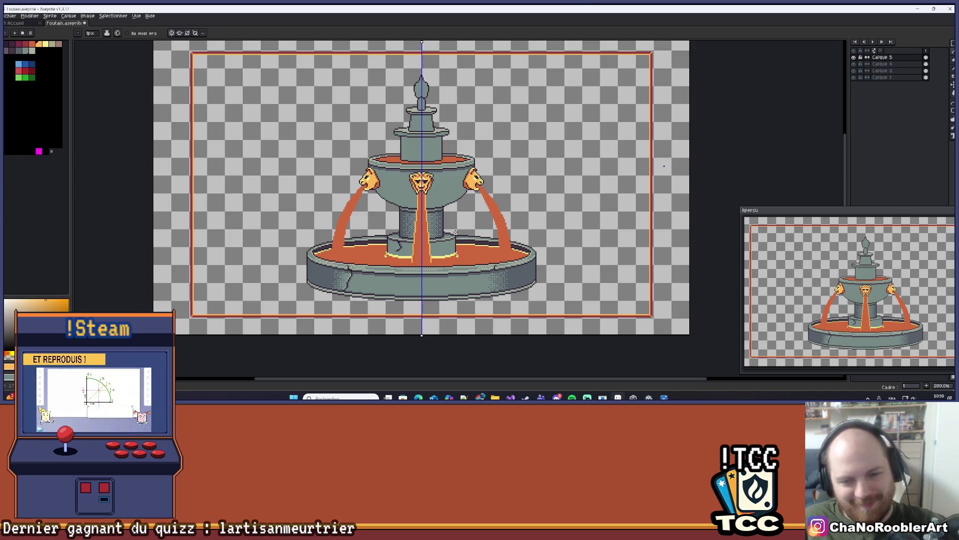
- Frame the lion heads and central stream, and pick the pale yellow from the stream outline
scroll(404, 240, up, 4)
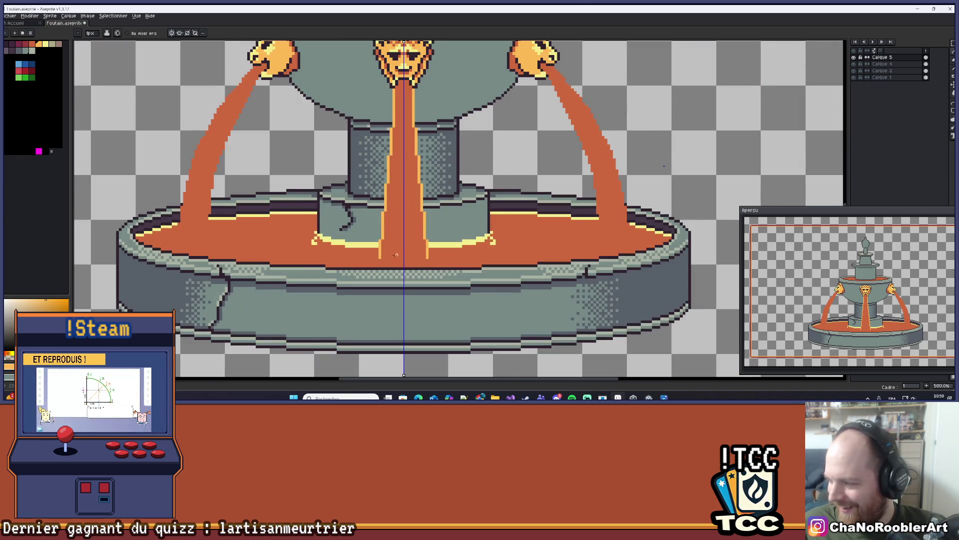
scroll(404, 241, up, 1)
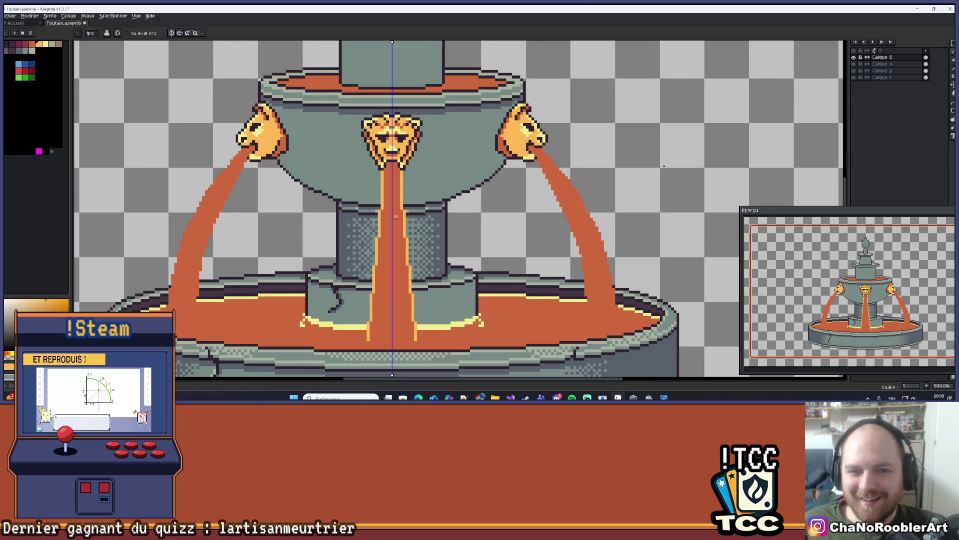
scroll(394, 215, up, 1)
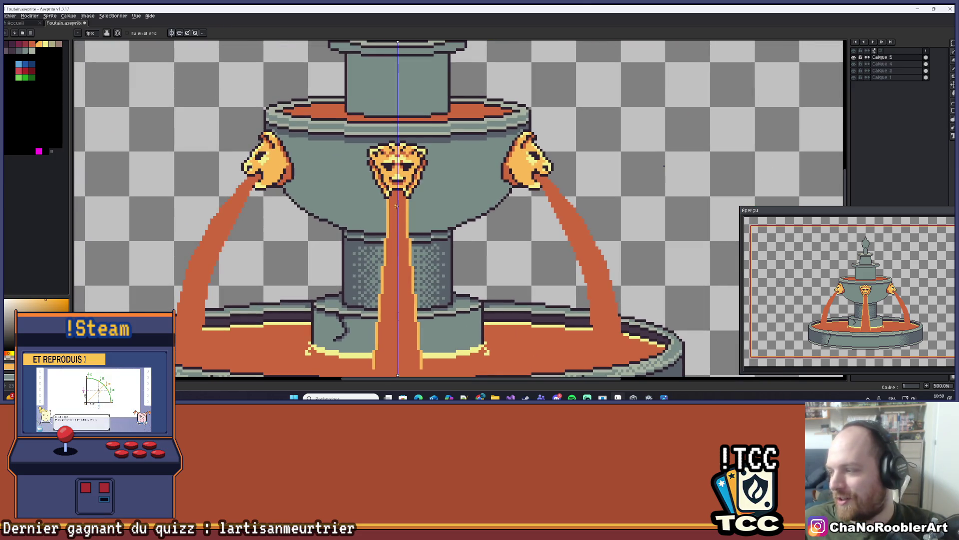
scroll(406, 231, up, 5)
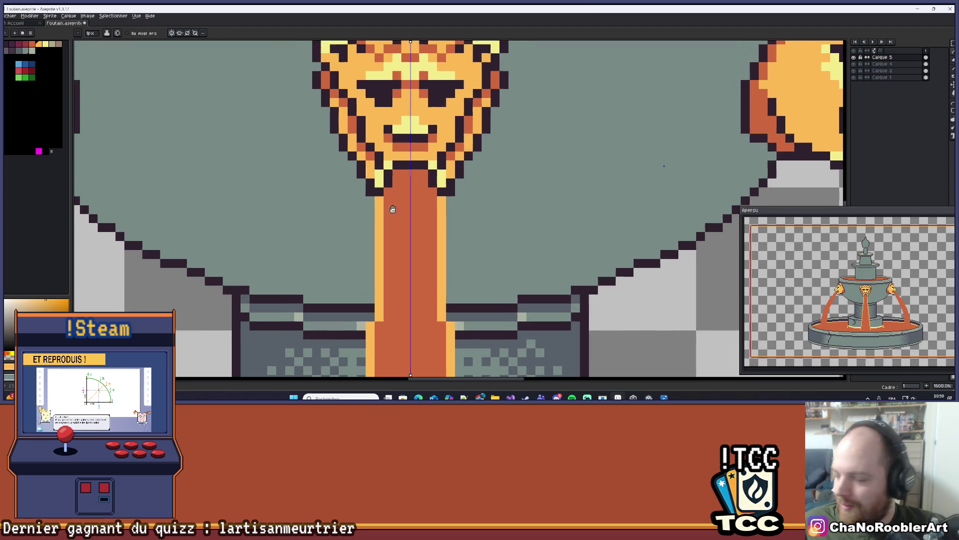
scroll(413, 263, down, 7)
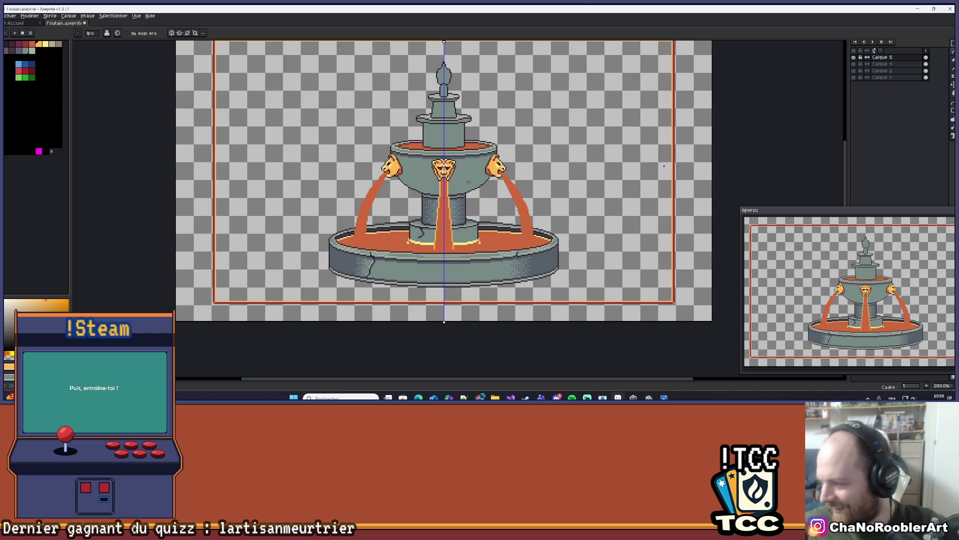
scroll(432, 258, up, 5)
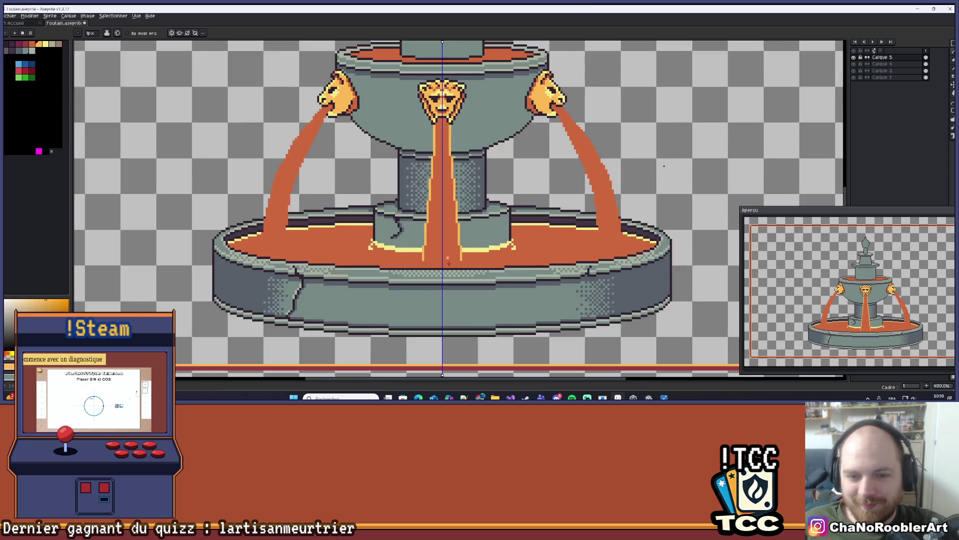
scroll(432, 258, up, 2)
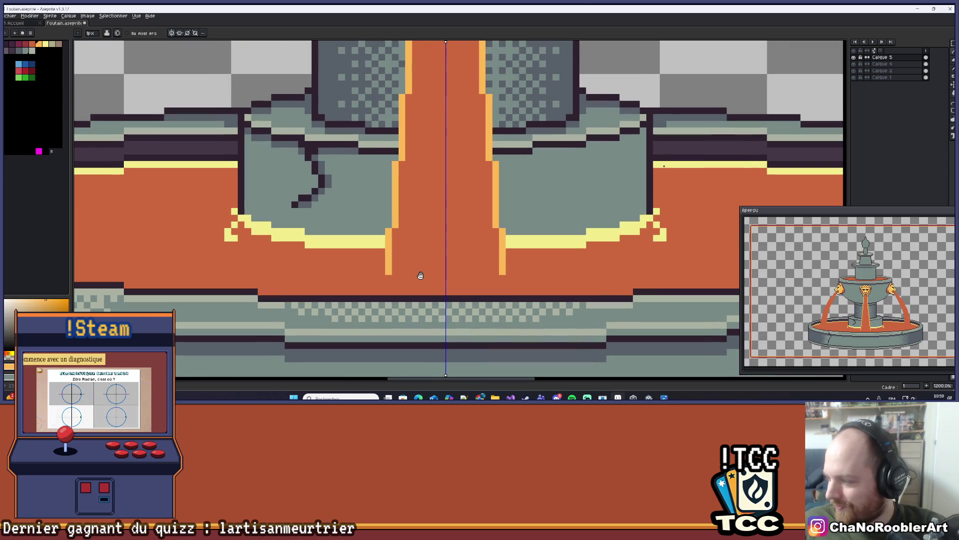
mouse_move(425, 287)
mouse_down()
mouse_move(409, 240)
mouse_move(402, 267)
mouse_up()
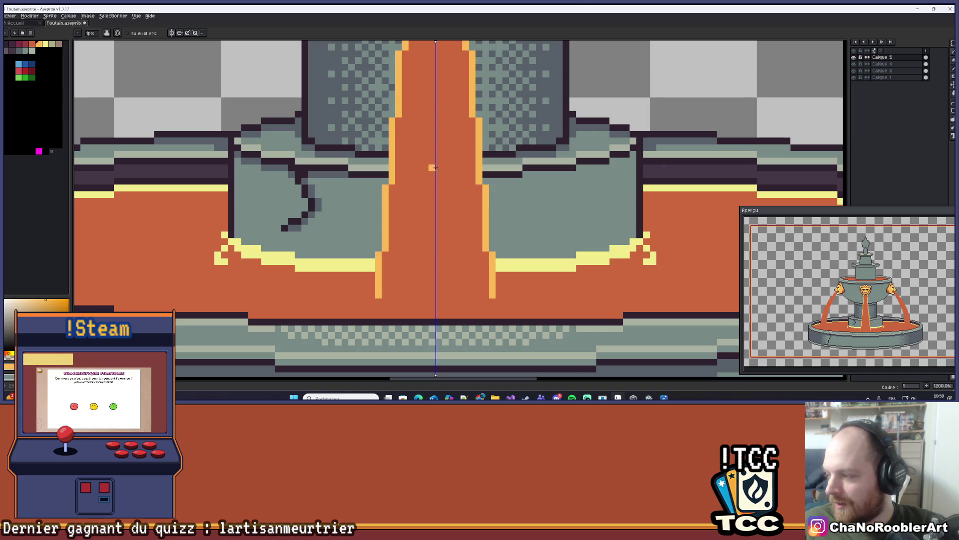
scroll(435, 228, down, 1)
scroll(435, 228, down, 1)
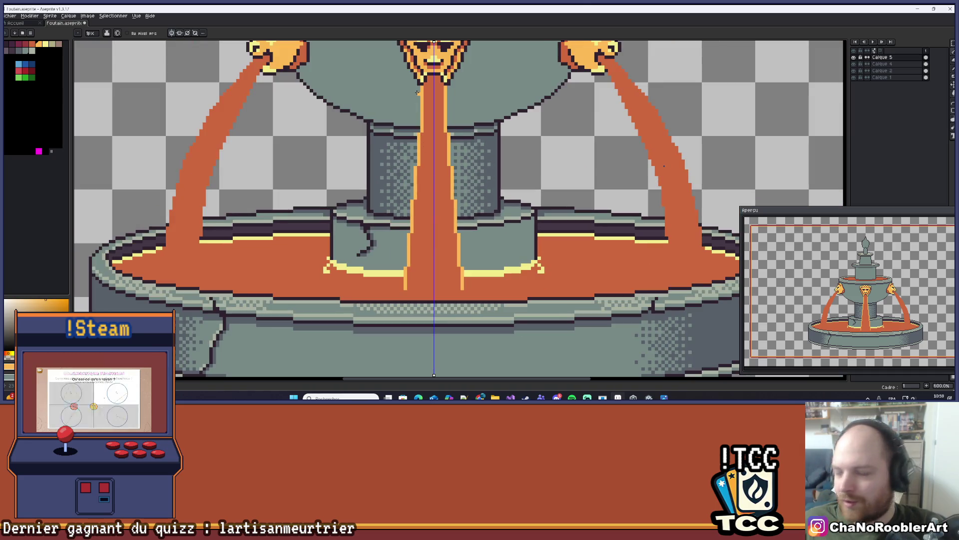
mouse_move(406, 96)
mouse_down()
mouse_move(399, 102)
mouse_move(415, 130)
mouse_up()
alt+click(414, 101)
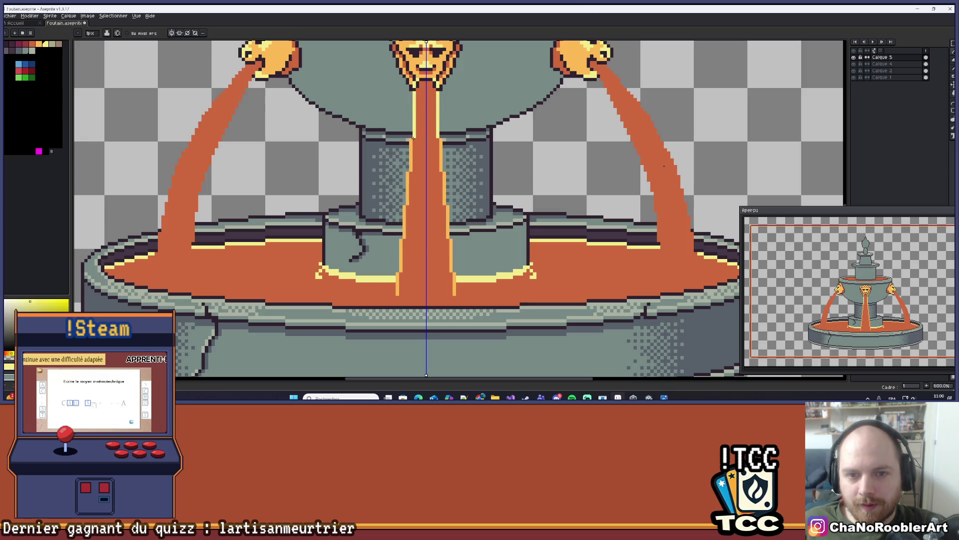
- Draw pale yellow edges down both sides of the central stream, redoing the first attempt
scroll(417, 154, up, 1)
mouse_move(416, 130)
mouse_down()
mouse_move(417, 75)
mouse_move(418, 173)
mouse_up()
key(ctrl+z)
key(ctrl+z)
key(ctrl+z)
scroll(419, 84, up, 2)
mouse_move(440, 214)
mouse_down()
mouse_move(442, 150)
mouse_move(434, 147)
mouse_up()
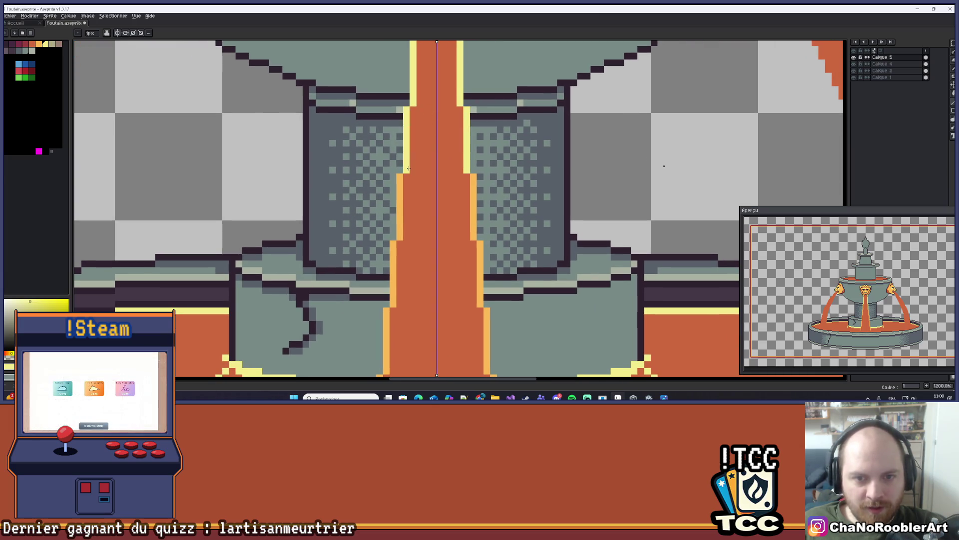
- Zoom out along the central stream to see the whole sprite, then frame the right lion head
mouse_move(411, 224)
mouse_down()
mouse_move(417, 157)
mouse_move(406, 155)
mouse_move(395, 170)
mouse_move(373, 341)
mouse_up()
scroll(381, 332, down, 4)
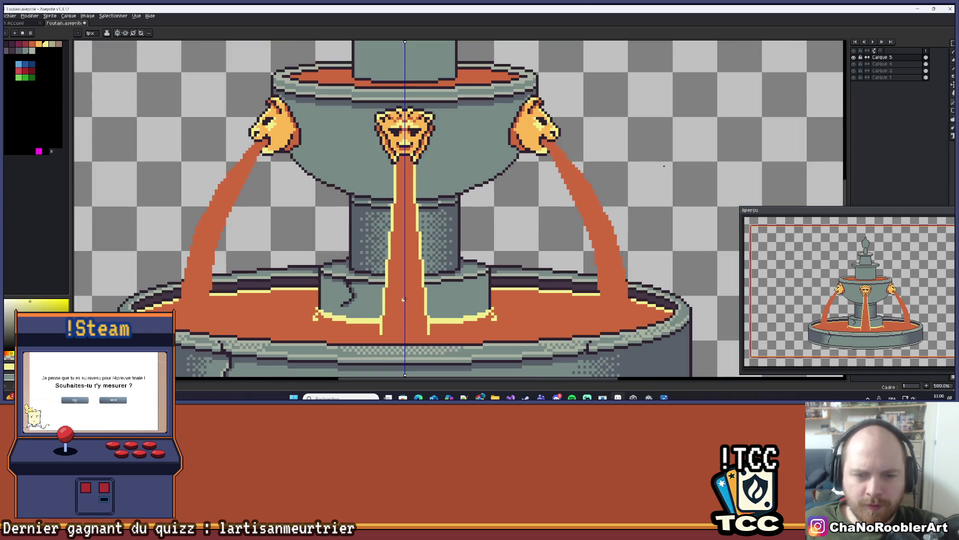
scroll(443, 244, down, 1)
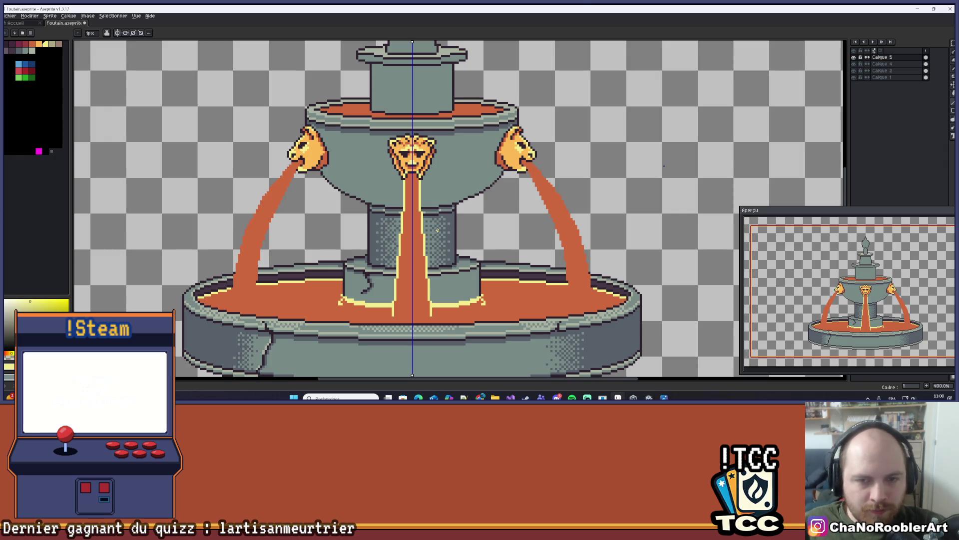
scroll(367, 230, down, 2)
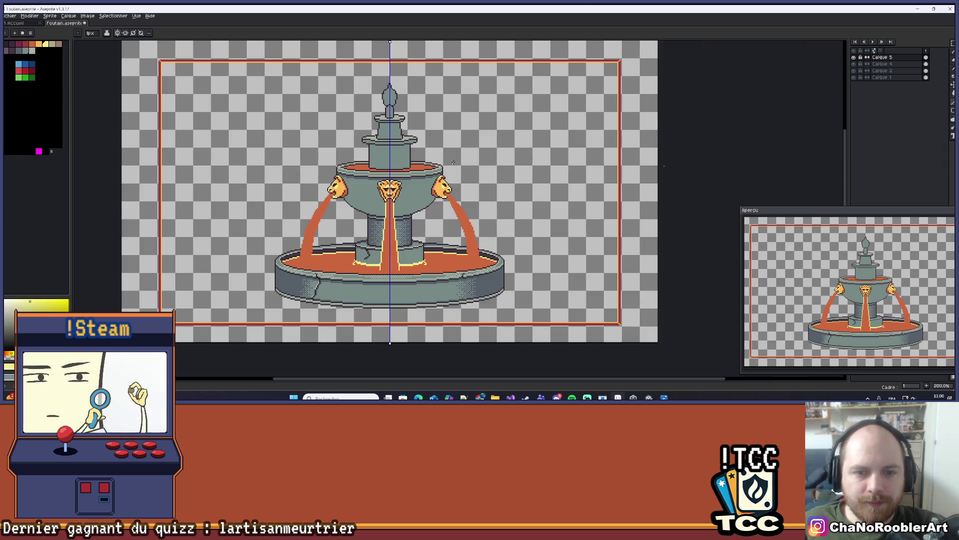
scroll(387, 183, up, 1)
scroll(385, 202, up, 10)
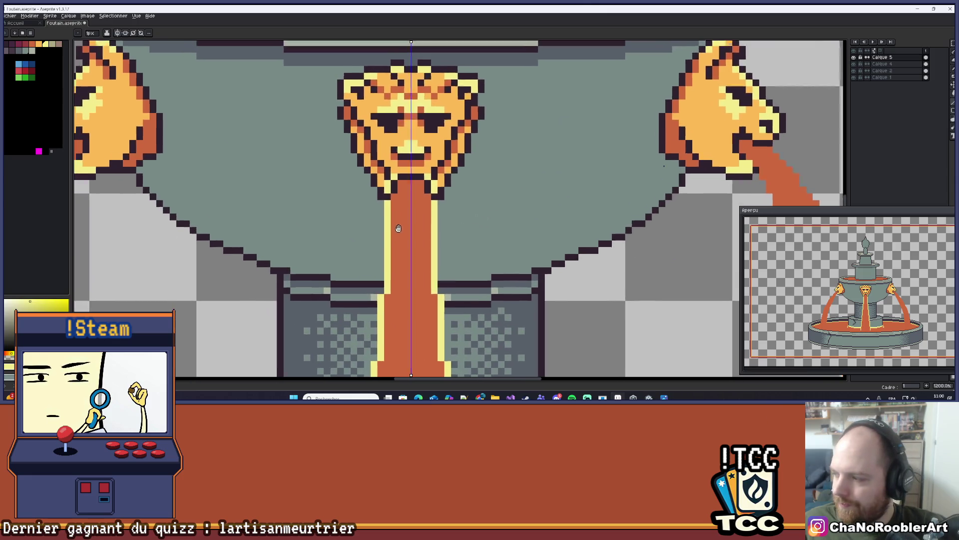
scroll(433, 216, down, 3)
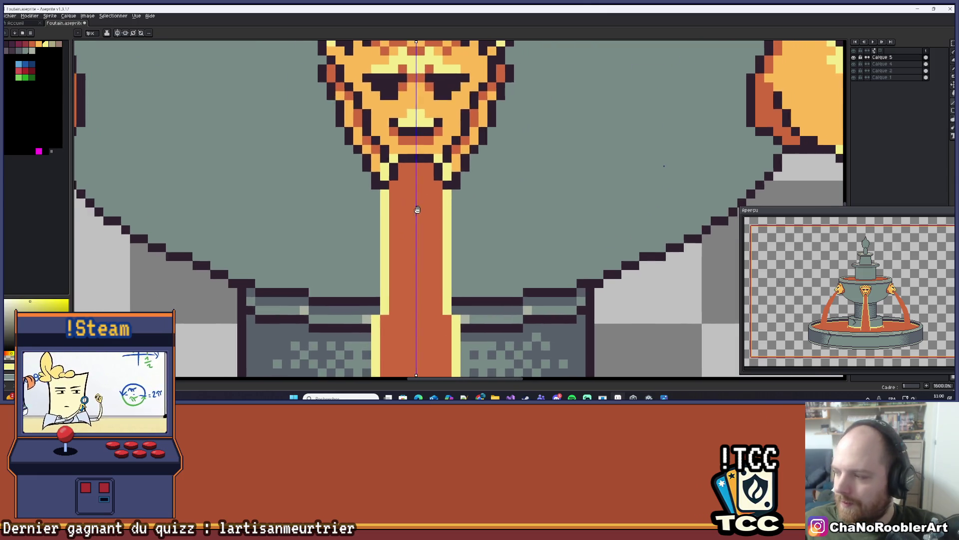
scroll(413, 210, down, 5)
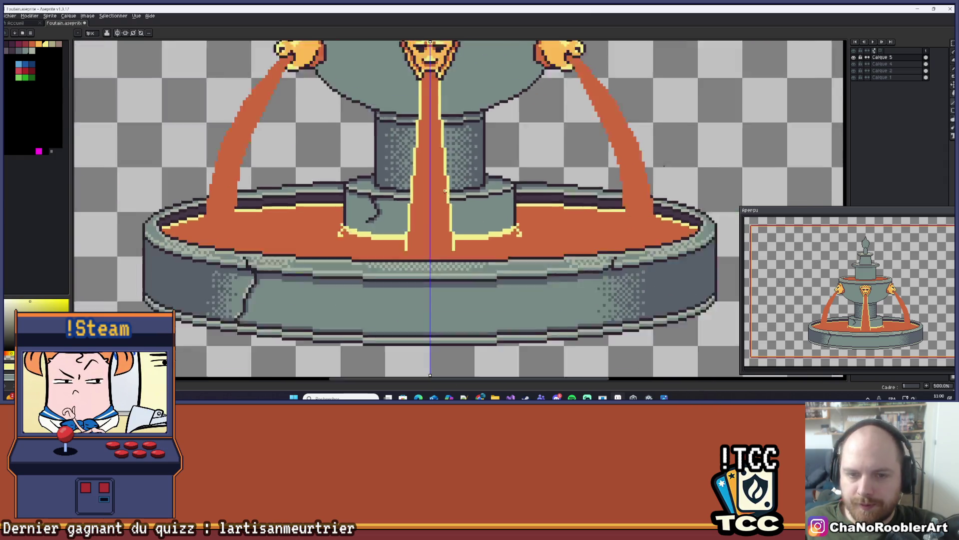
scroll(420, 213, down, 4)
scroll(400, 225, up, 1)
drag(398, 228, 375, 233)
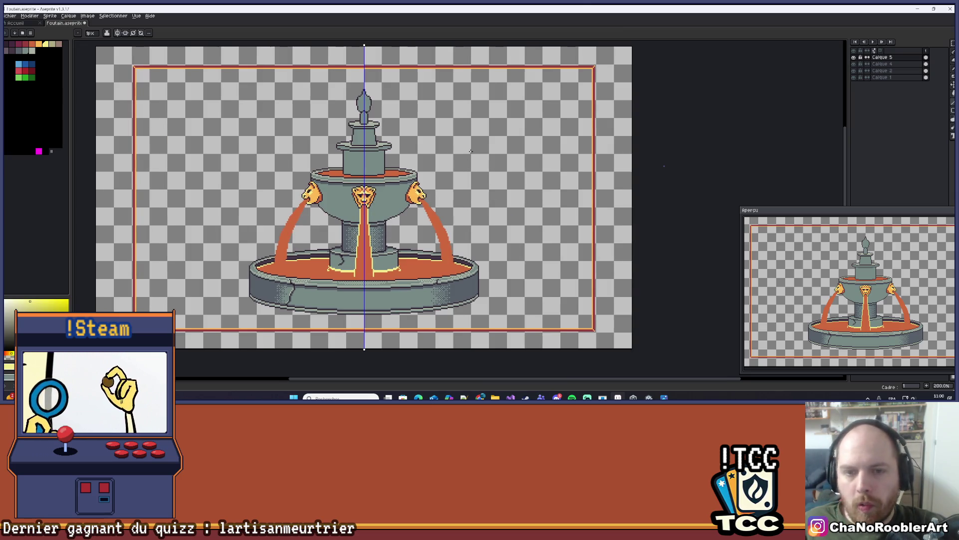
mouse_move(461, 182)
mouse_down()
mouse_move(439, 183)
mouse_move(433, 147)
mouse_up()
- Place pale yellow pixels at the right lion's mouth and down the stream's upper edge
scroll(439, 183, up, 8)
click(388, 168)
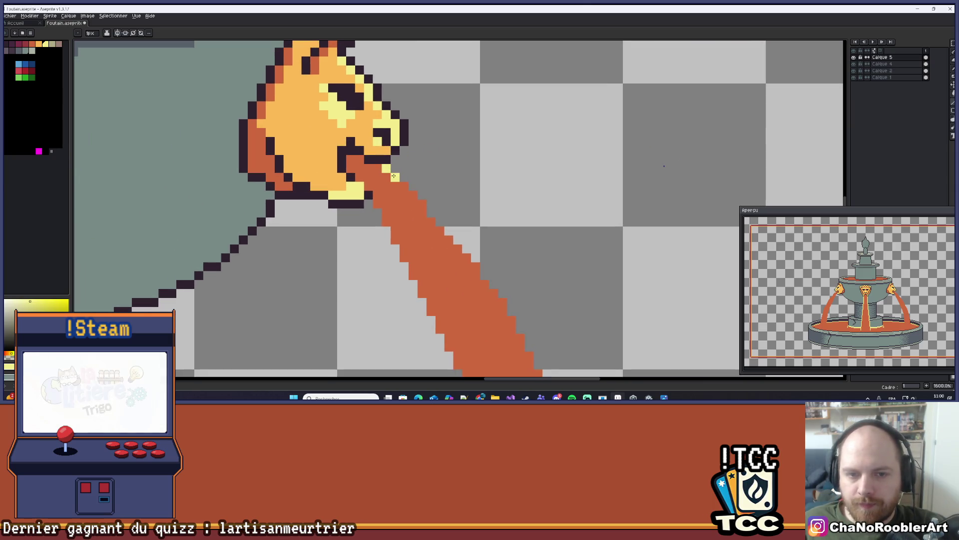
scroll(383, 204, down, 6)
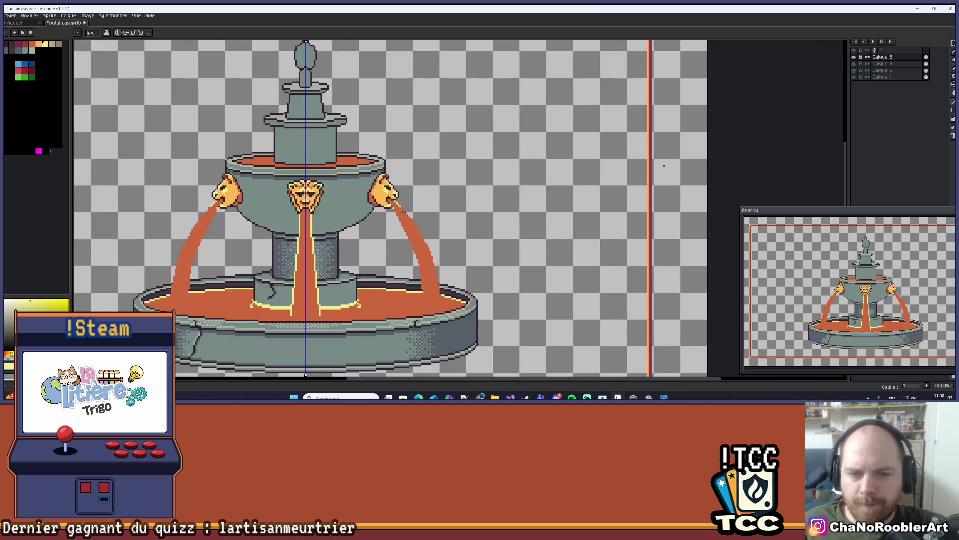
scroll(382, 171, up, 2)
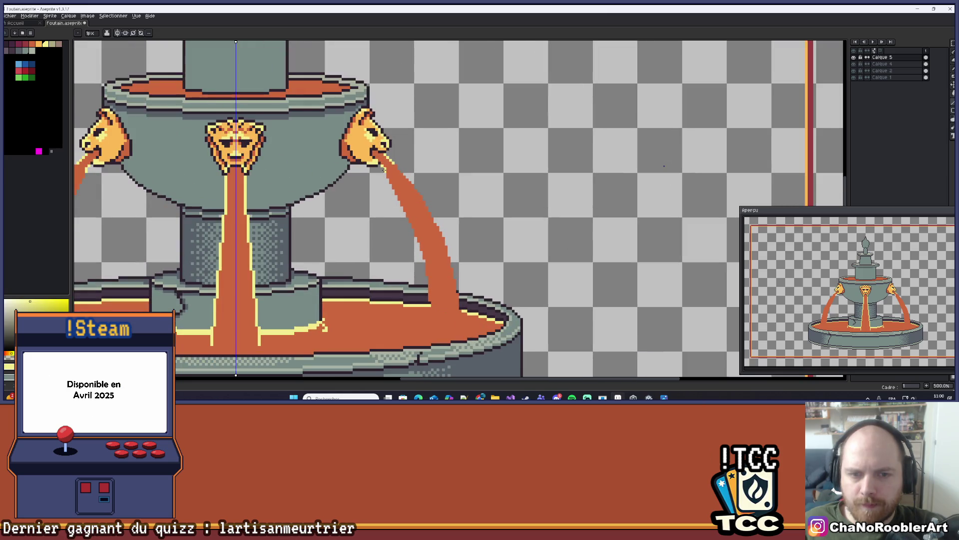
scroll(384, 170, up, 5)
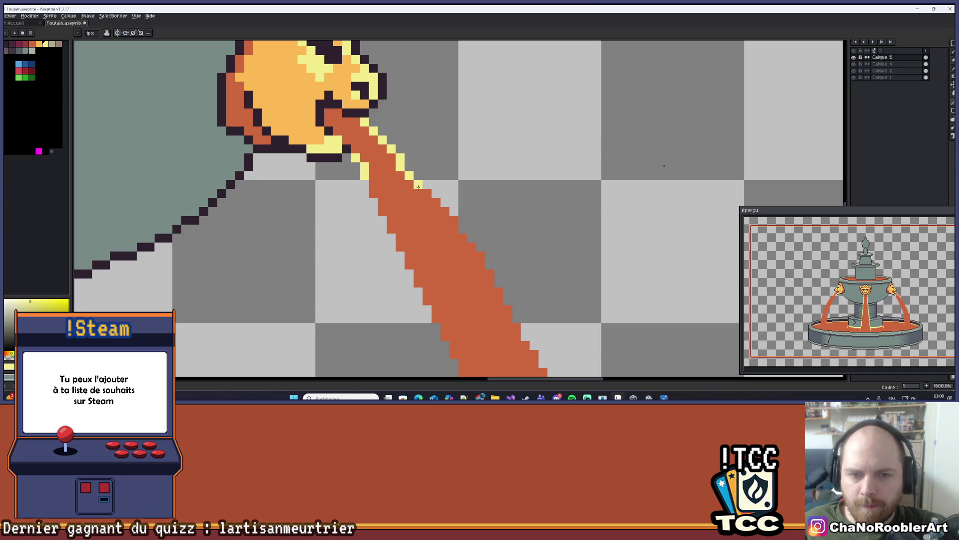
drag(487, 220, 391, 110)
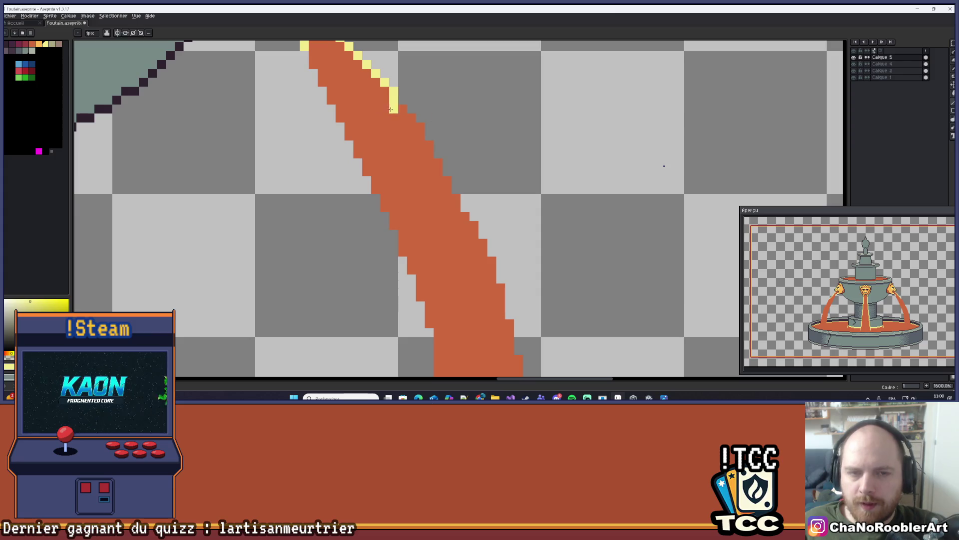
click(403, 109)
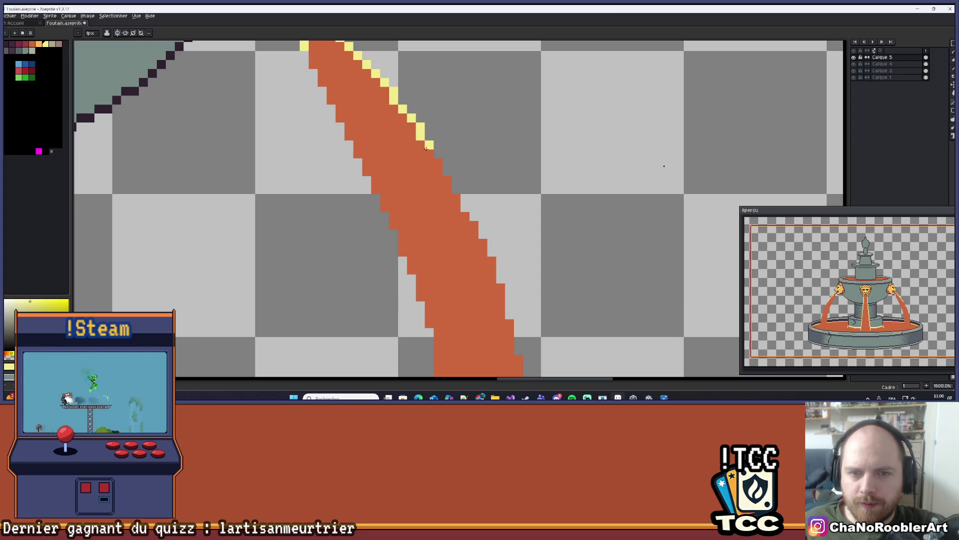
click(438, 171)
- Continue the pale yellow outline further down the right stream's edges
drag(496, 186, 433, 143)
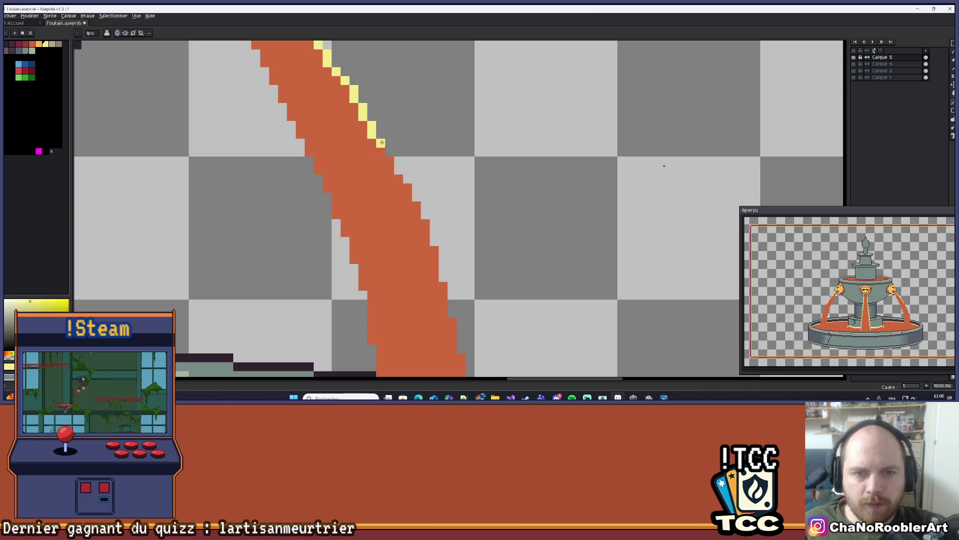
drag(475, 167, 444, 165)
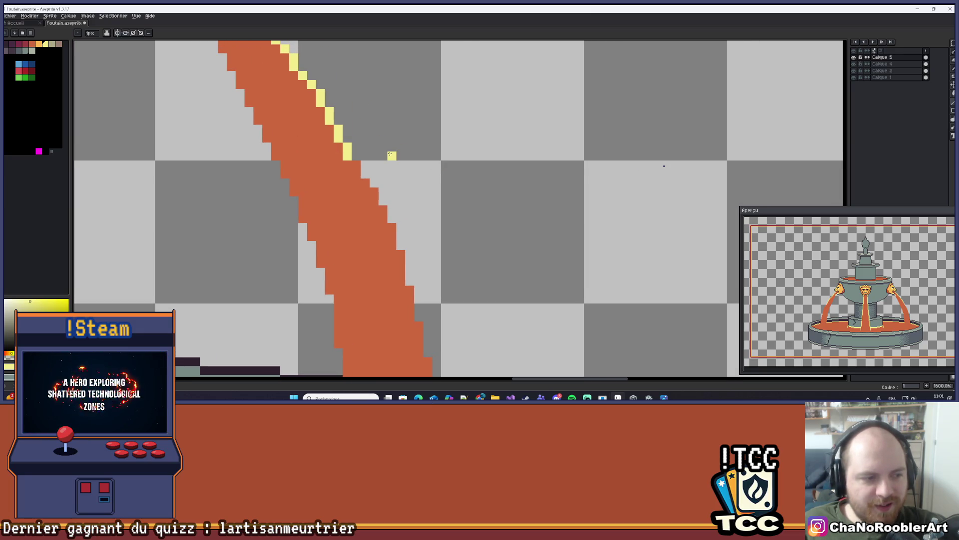
mouse_move(356, 165)
mouse_down()
mouse_move(365, 182)
mouse_move(415, 127)
mouse_move(388, 115)
mouse_move(384, 140)
mouse_up()
scroll(507, 139, up, 2)
click(416, 154)
scroll(415, 150, down, 2)
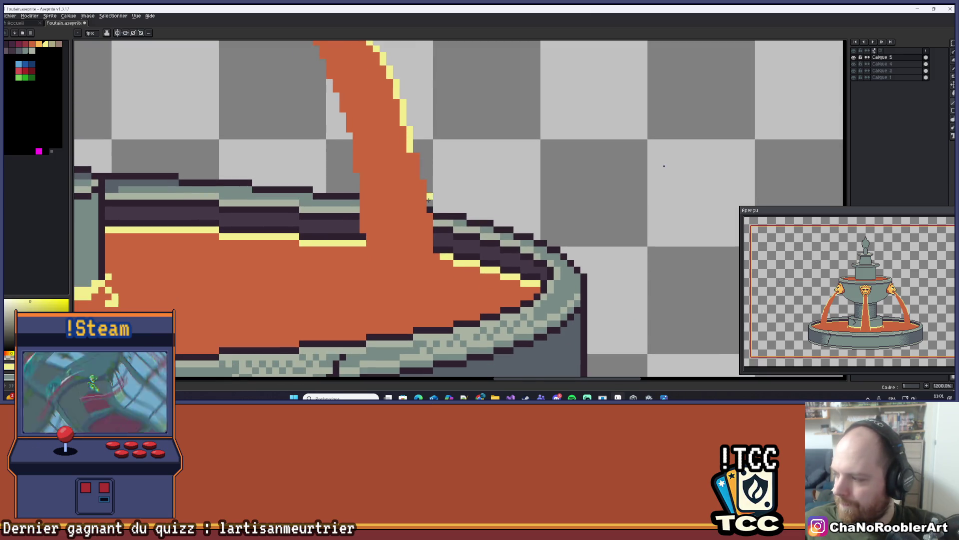
scroll(438, 237, up, 1)
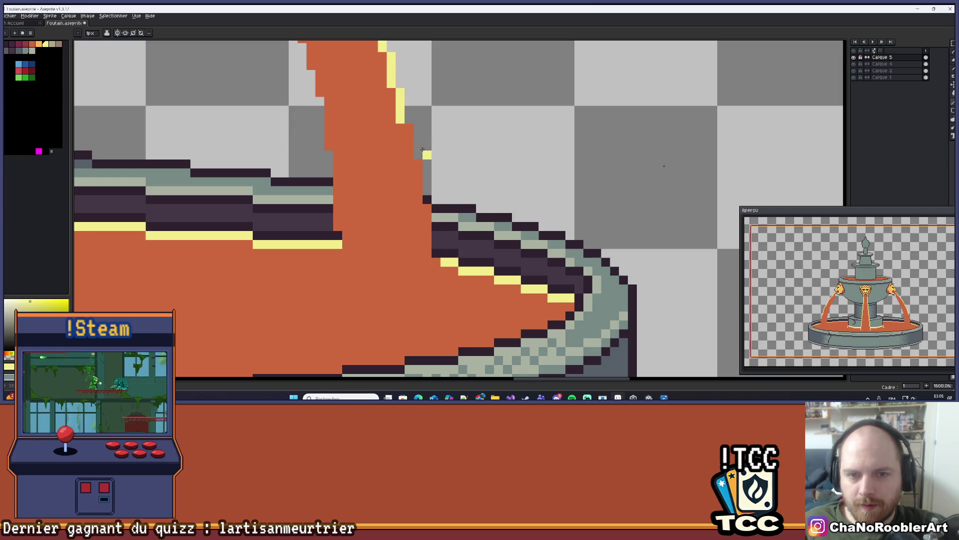
drag(409, 128, 428, 295)
- Finish the left edge and draw a yellow splash rim where the stream meets the basin water
scroll(429, 285, down, 4)
scroll(435, 288, up, 1)
scroll(436, 288, down, 2)
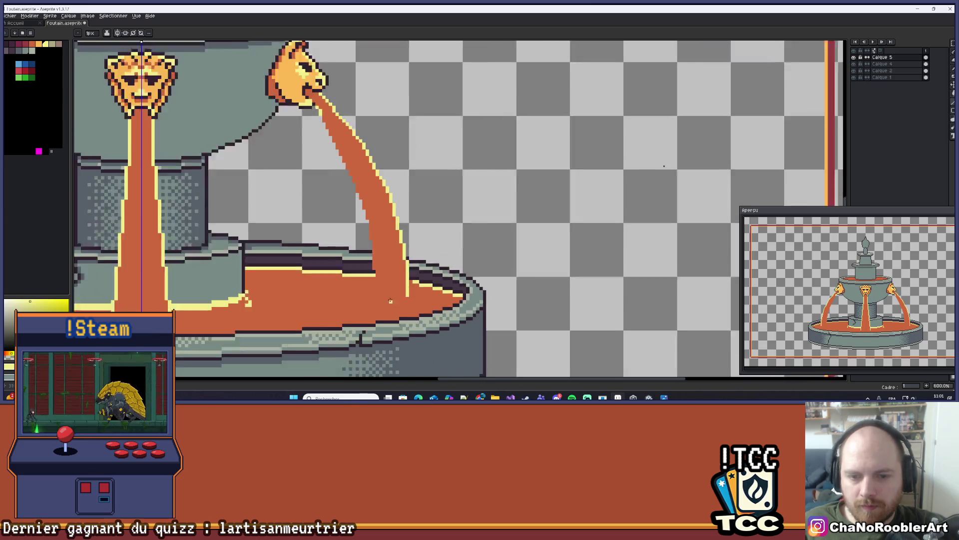
scroll(436, 287, up, 1)
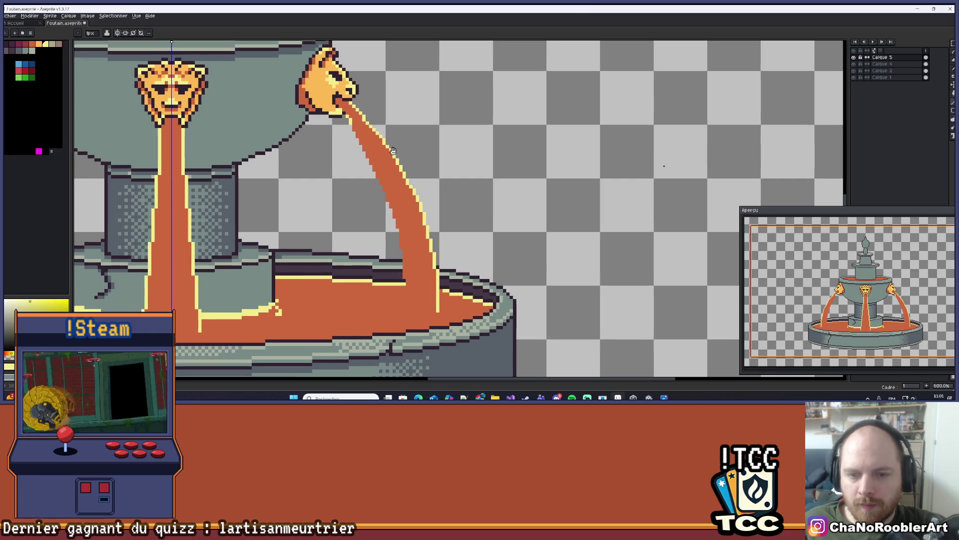
scroll(350, 118, up, 1)
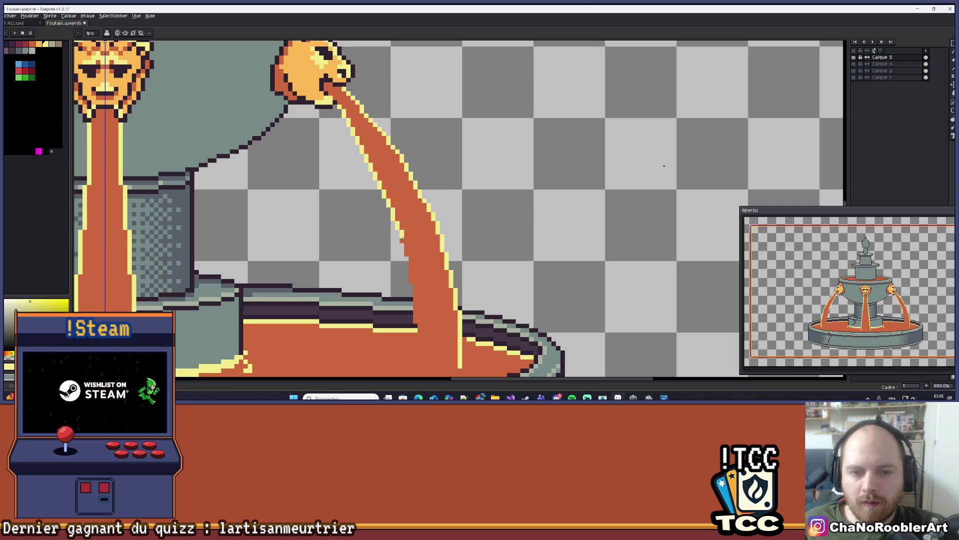
scroll(408, 254, up, 3)
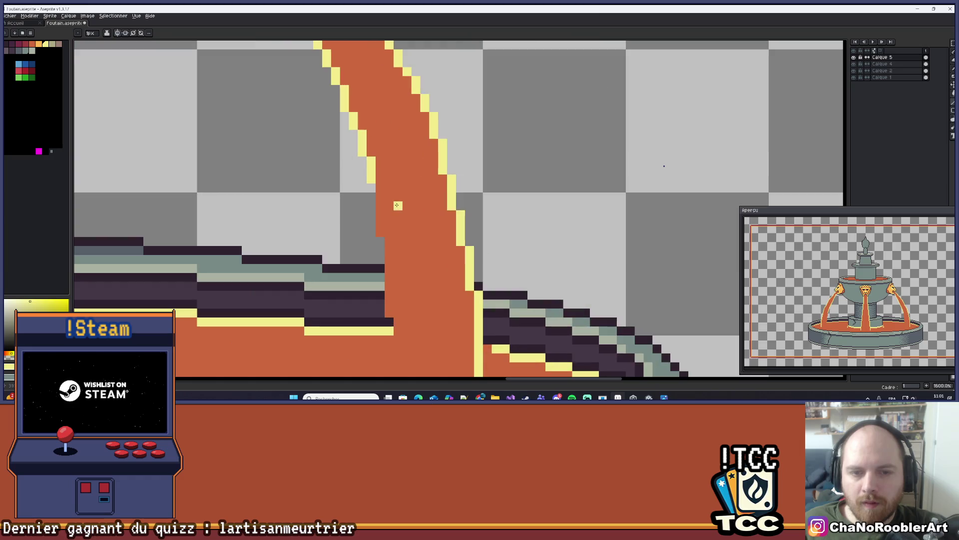
mouse_move(380, 192)
mouse_down()
mouse_move(383, 230)
mouse_move(397, 175)
mouse_move(398, 244)
mouse_move(427, 169)
mouse_up()
click(425, 209)
click(433, 196)
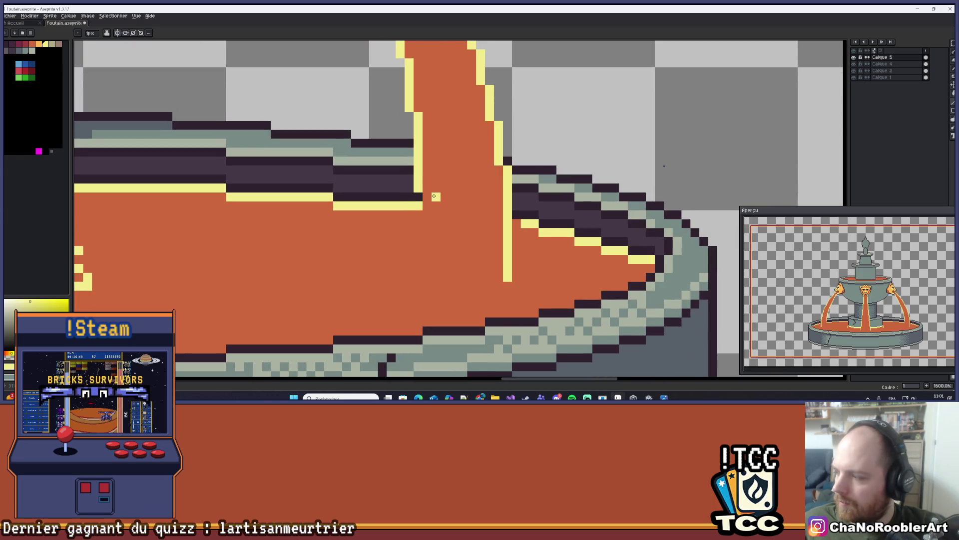
mouse_move(428, 196)
mouse_down()
mouse_move(423, 280)
mouse_move(521, 279)
mouse_up()
key(v)
scroll(496, 292, down, 5)
key(b)
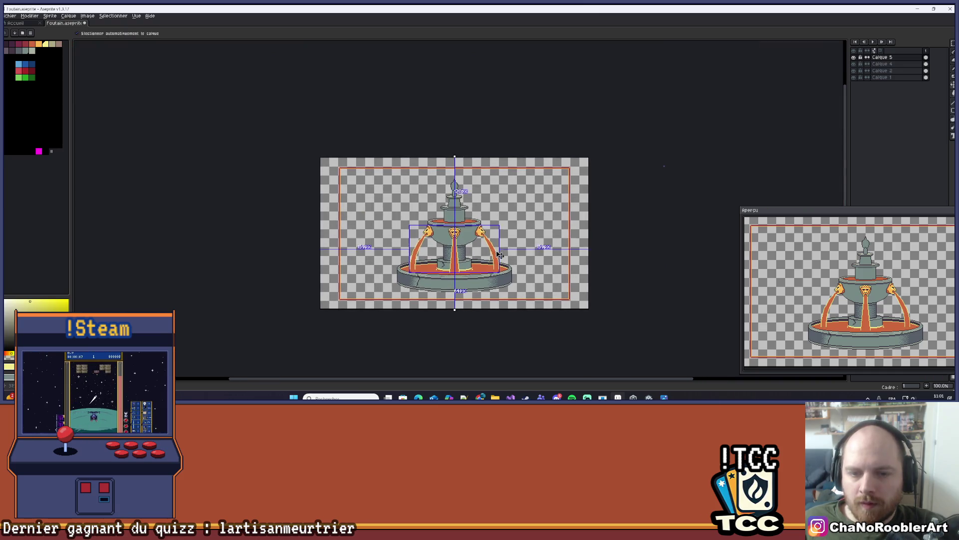
scroll(467, 246, up, 1)
drag(467, 246, 483, 217)
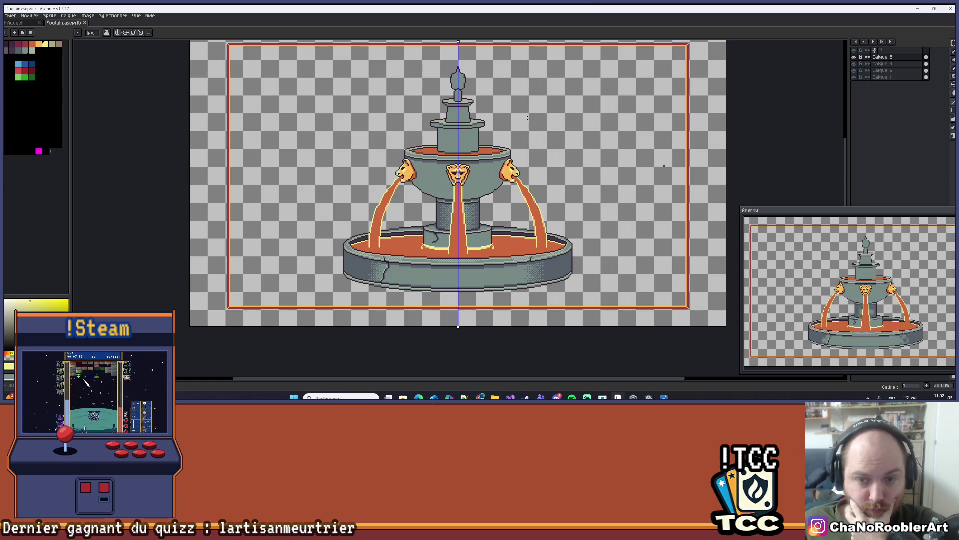
mouse_move(567, 140)
mouse_down()
mouse_move(552, 161)
mouse_move(497, 186)
mouse_up()
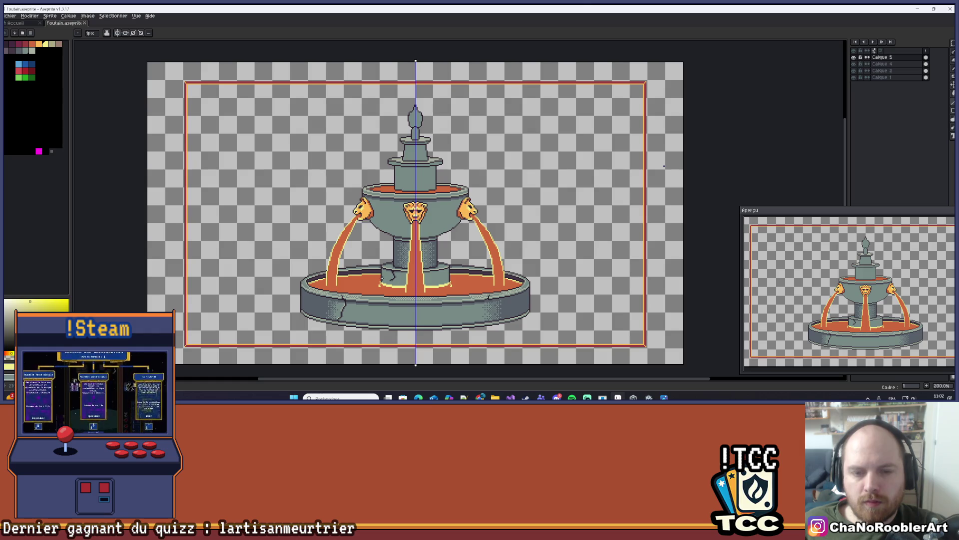
drag(370, 228, 375, 224)
scroll(375, 224, down, 1)
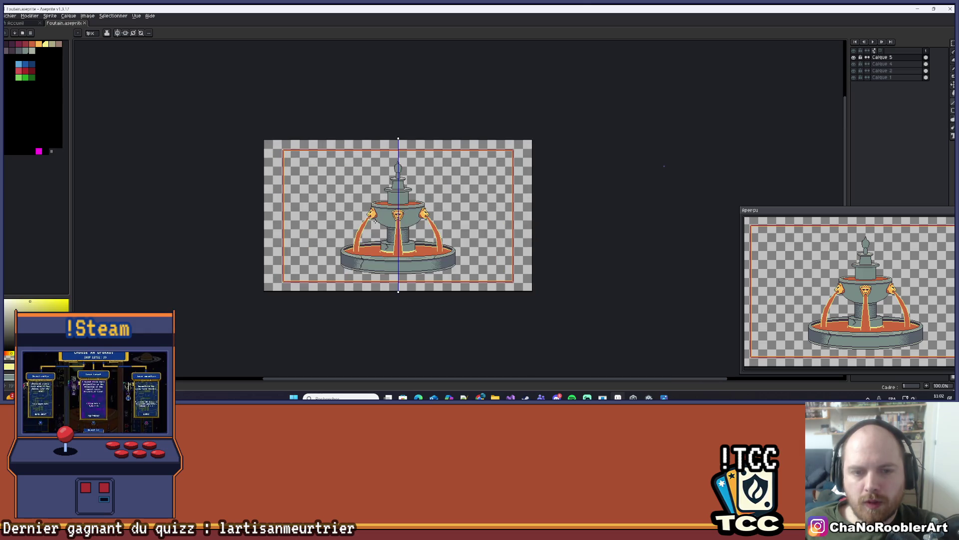
scroll(404, 180, up, 2)
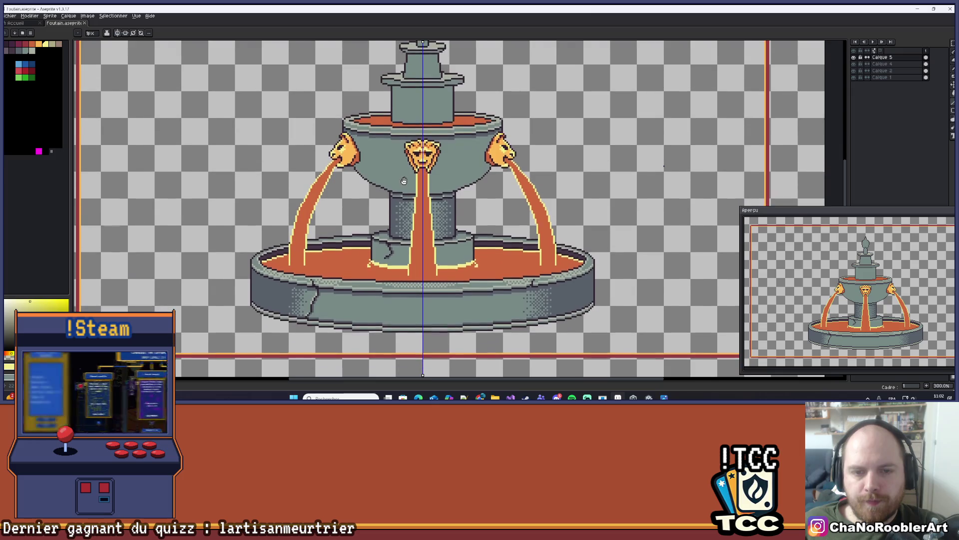
drag(403, 180, 403, 179)
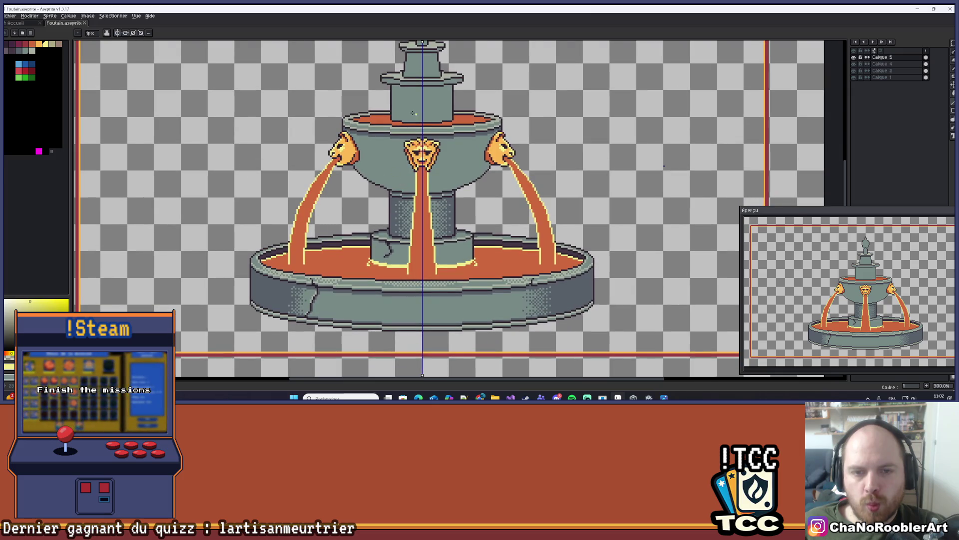
scroll(403, 144, up, 2)
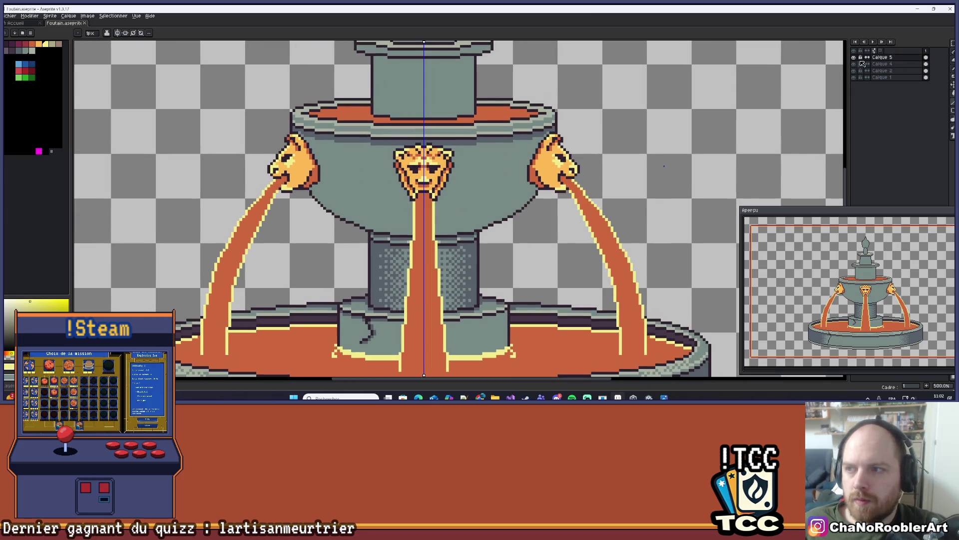
click(854, 58)
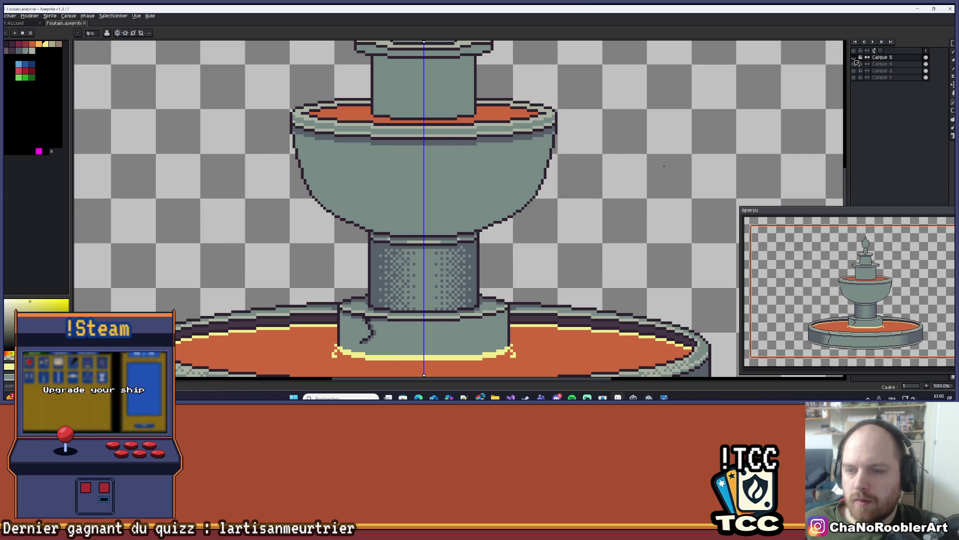
scroll(592, 136, down, 2)
drag(591, 136, 617, 112)
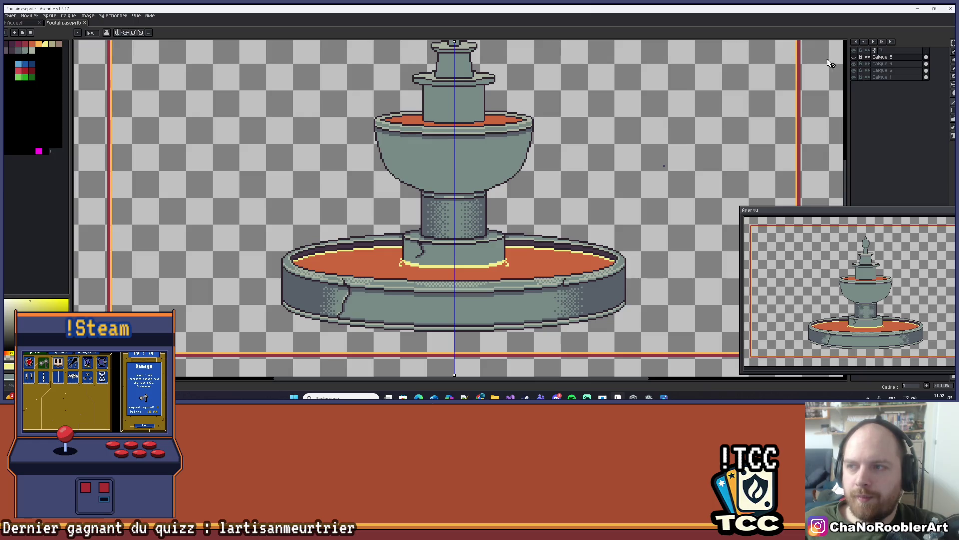
click(854, 58)
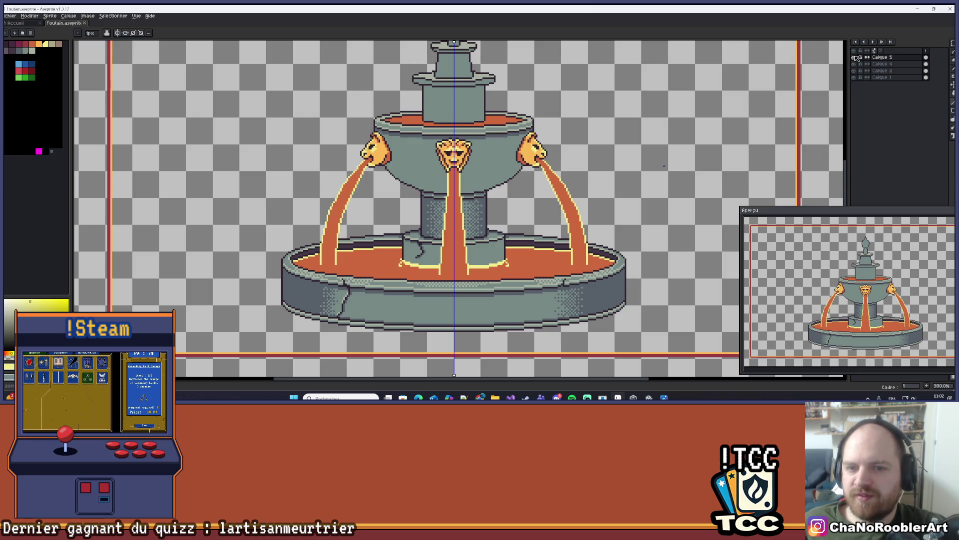
click(855, 57)
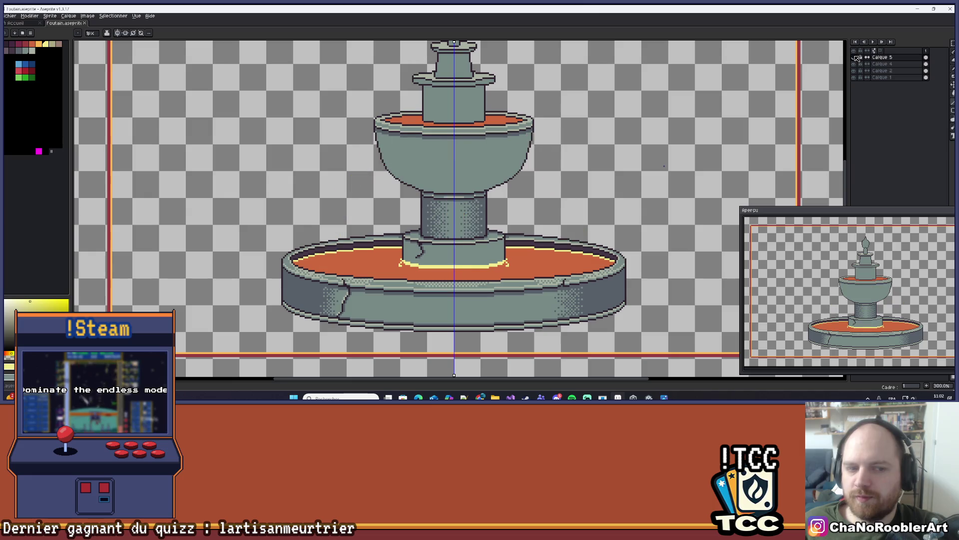
click(856, 58)
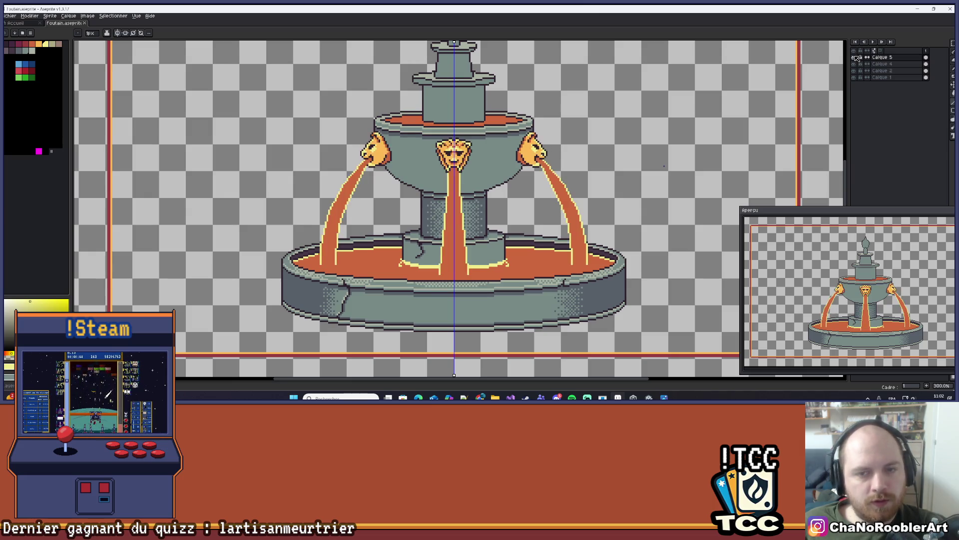
click(855, 58)
click(855, 58)
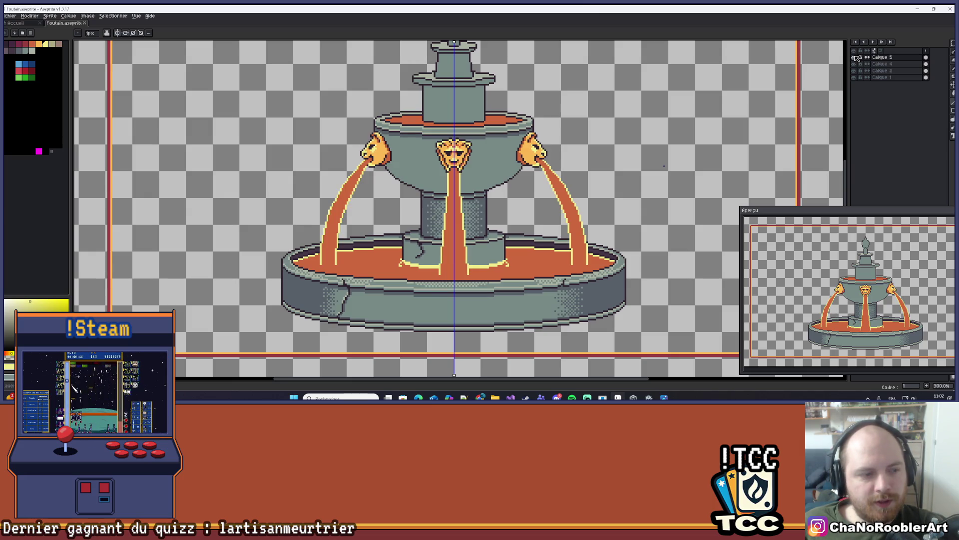
mouse_move(492, 180)
mouse_down()
mouse_move(464, 172)
mouse_move(476, 181)
mouse_up()
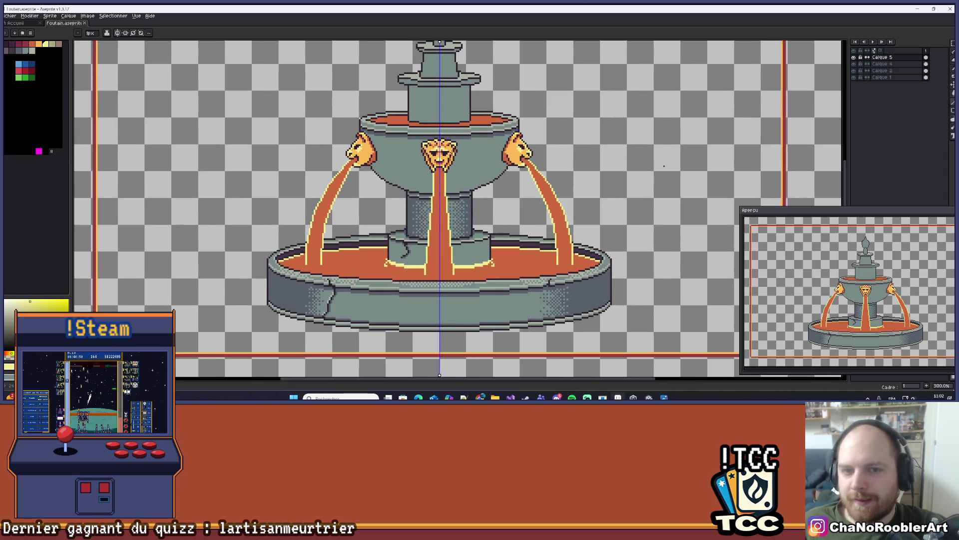
scroll(469, 125, up, 2)
drag(472, 121, 449, 185)
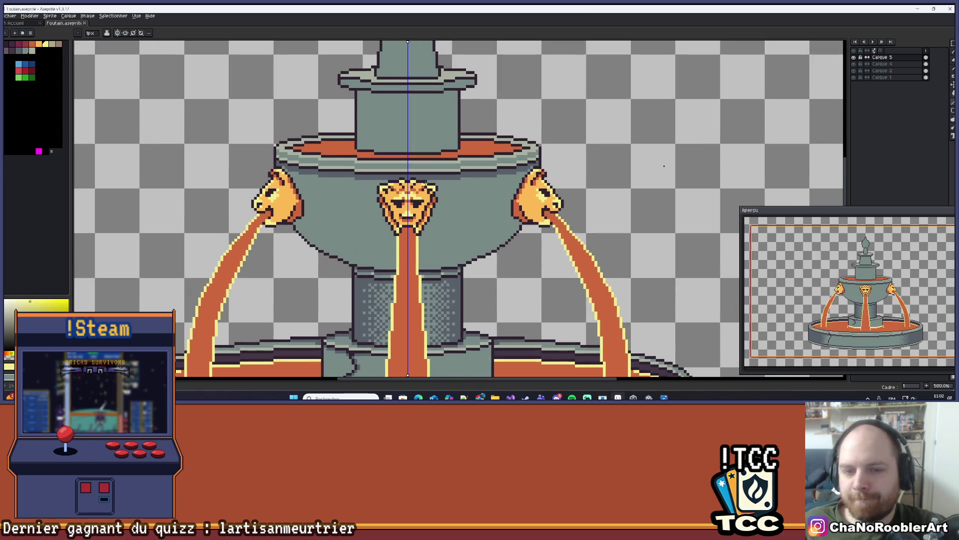
scroll(449, 185, up, 1)
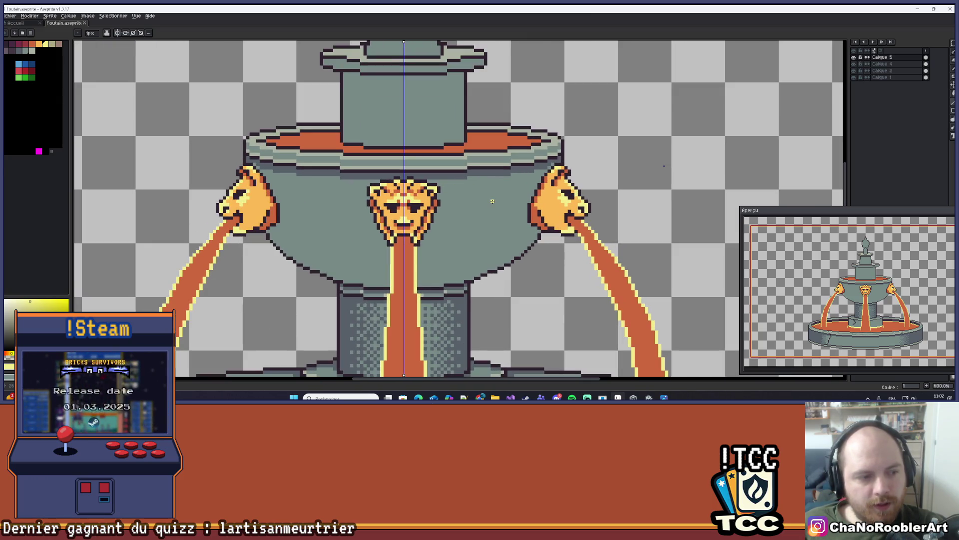
scroll(492, 201, down, 1)
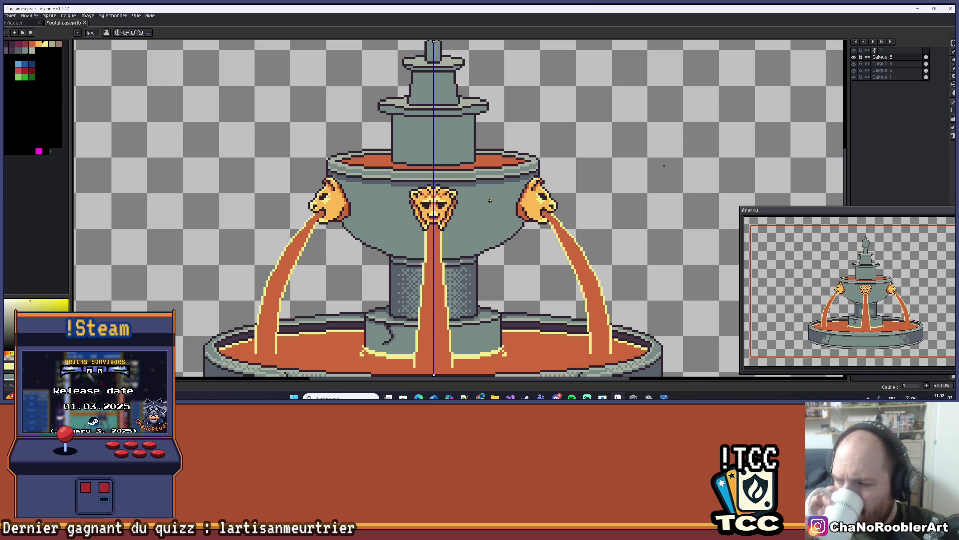
- Compare layers by toggling their visibility, then make Calque 4 the editable layer
click(854, 57)
click(855, 58)
click(854, 64)
click(854, 64)
click(878, 64)
scroll(375, 155, up, 6)
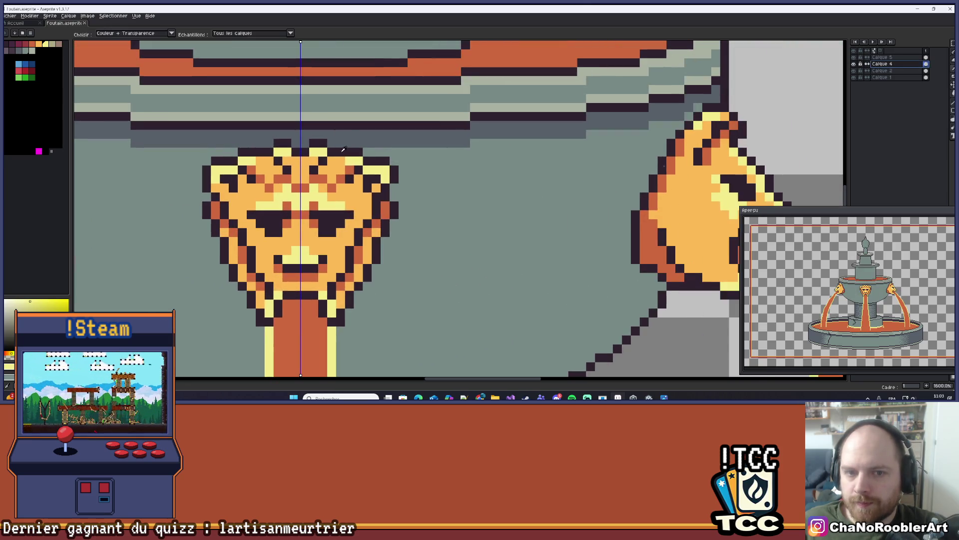
scroll(375, 155, up, 2)
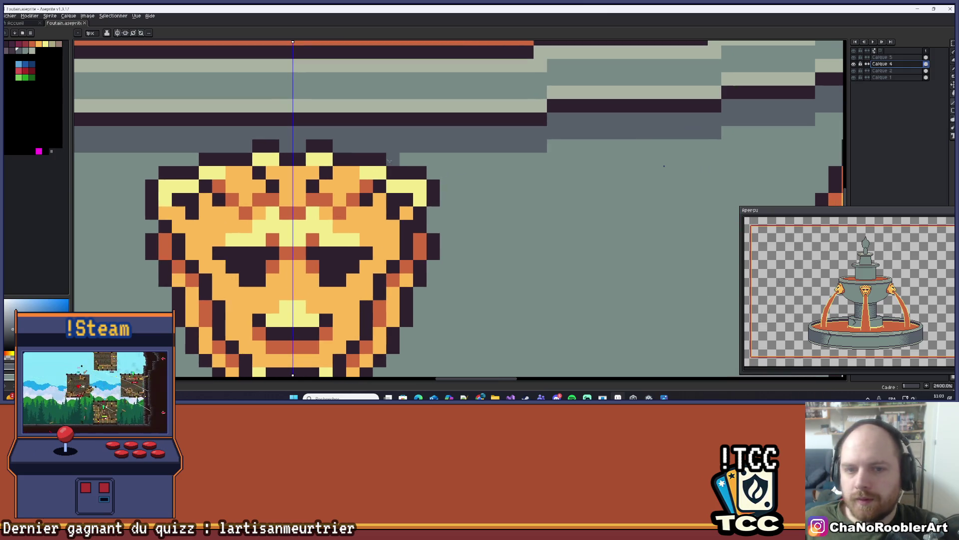
- Paint mirrored dark-grey shadow pixels around the central lion head
mouse_move(433, 172)
mouse_down()
mouse_move(447, 200)
mouse_move(454, 150)
mouse_move(467, 190)
mouse_move(479, 135)
mouse_up()
click(467, 164)
click(454, 216)
mouse_move(454, 209)
mouse_down()
mouse_move(486, 176)
mouse_move(485, 142)
mouse_move(484, 170)
mouse_move(445, 223)
mouse_move(445, 250)
mouse_move(432, 261)
mouse_up()
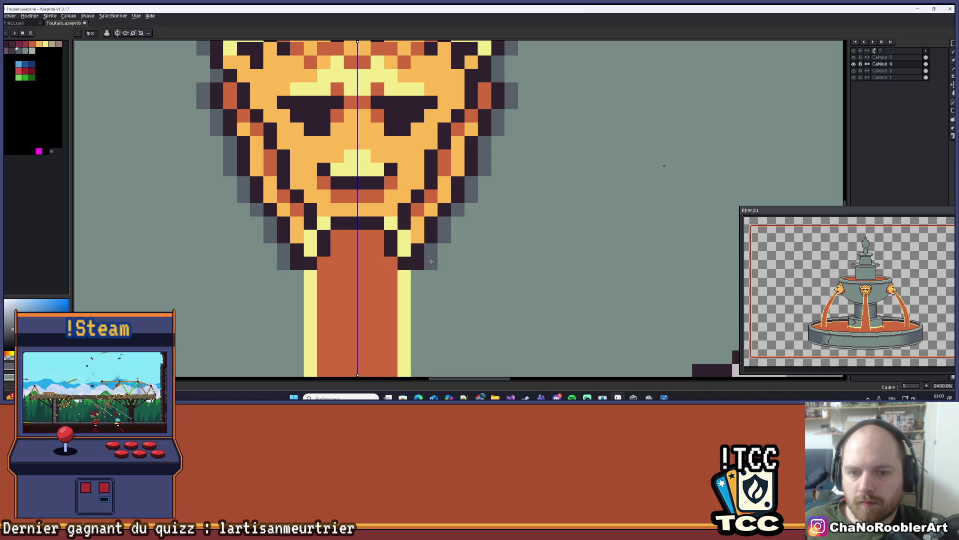
click(418, 276)
scroll(482, 228, down, 5)
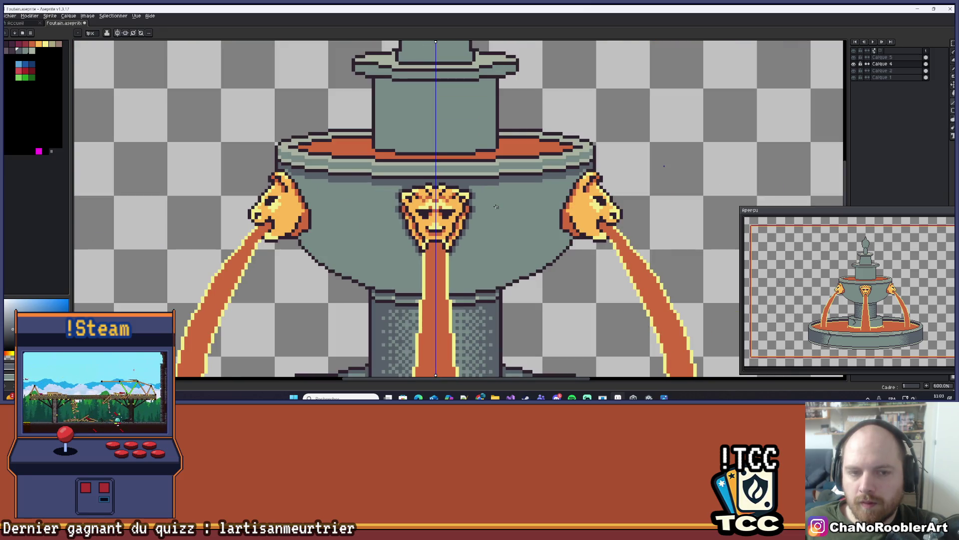
scroll(496, 206, down, 1)
drag(497, 206, 479, 144)
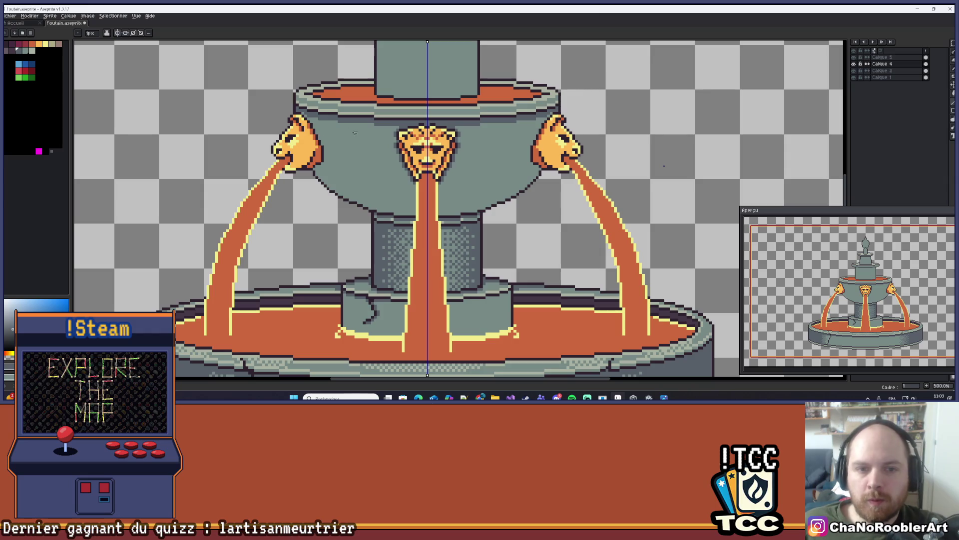
- On the lion-head layer Calque 5, replace a dark pixel above the left lion with teal
scroll(310, 128, up, 4)
scroll(311, 128, up, 3)
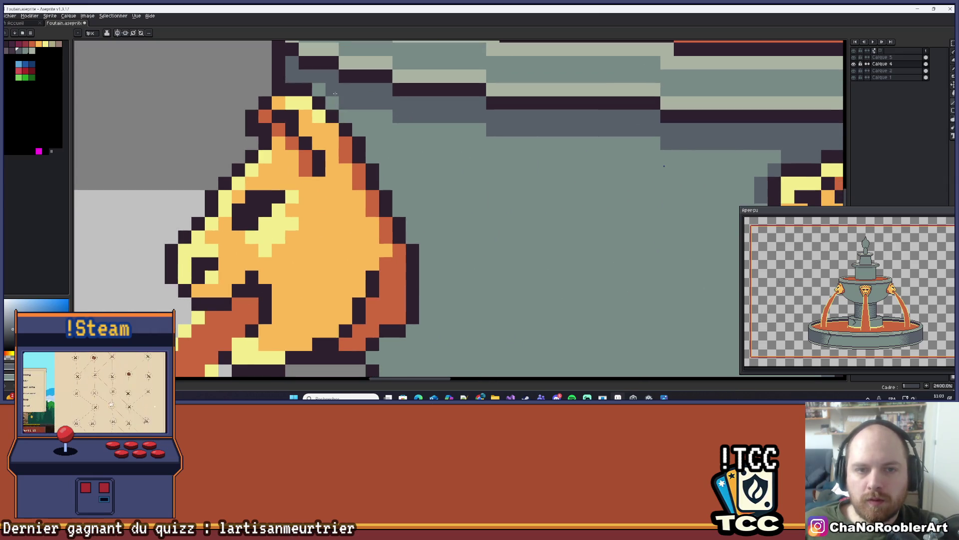
drag(332, 119, 353, 146)
key(alt+Up)
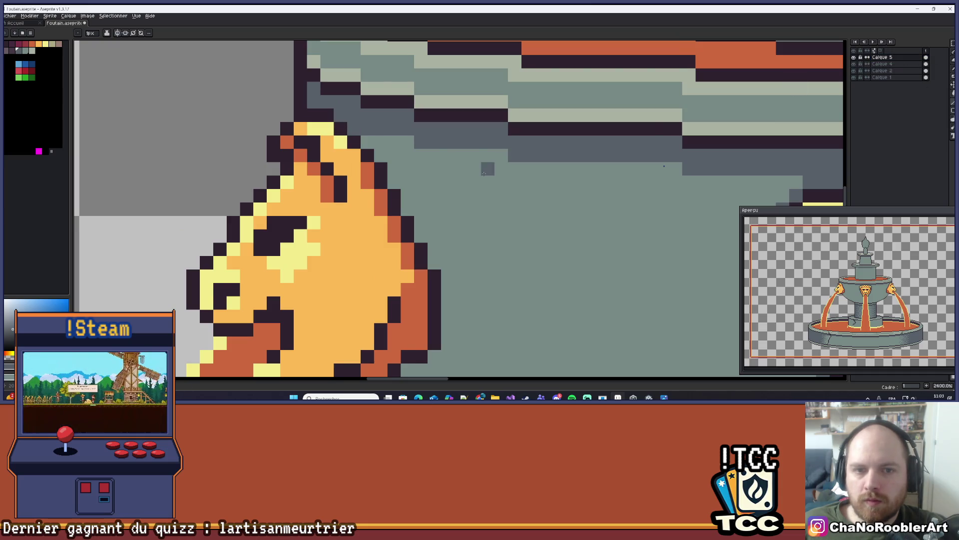
scroll(484, 174, up, 1)
click(315, 99)
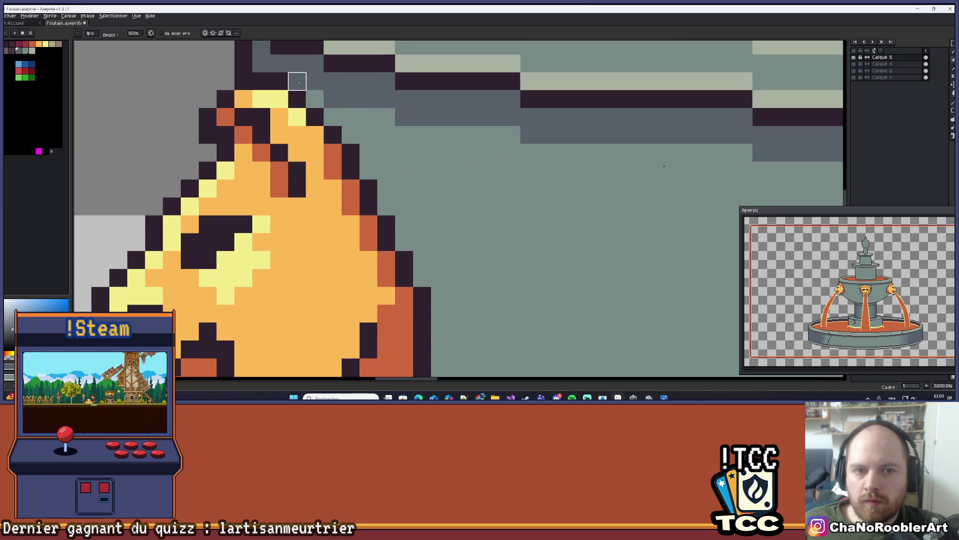
scroll(315, 81, down, 6)
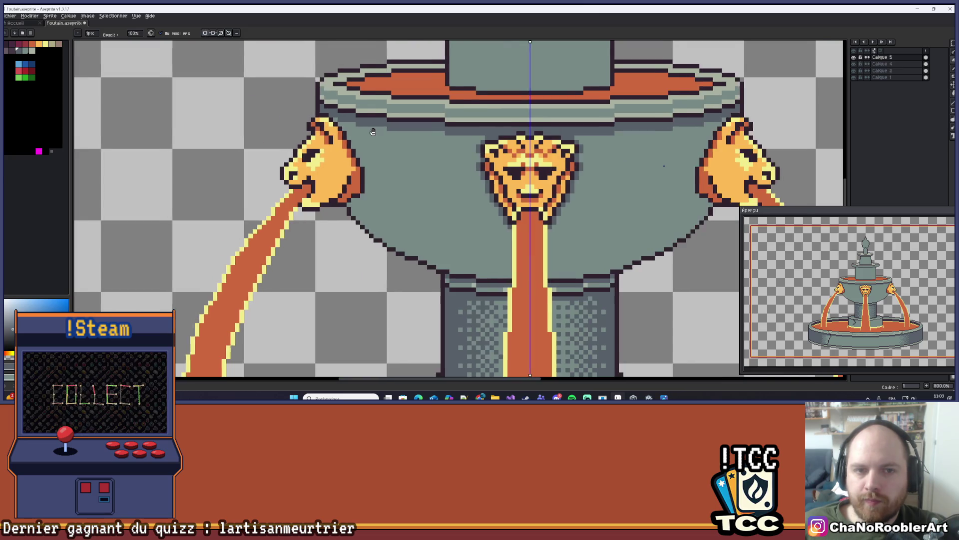
scroll(419, 181, up, 2)
- Compare the lion-head and basin layers, then return to editing Calque 4
click(854, 64)
click(854, 64)
click(854, 71)
click(854, 70)
click(882, 64)
scroll(222, 155, up, 3)
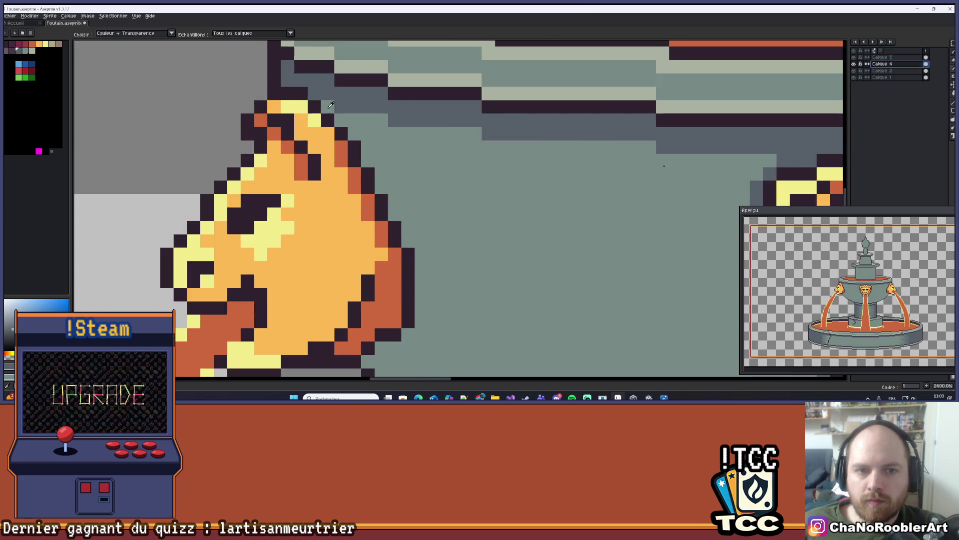
- Paint a diagonal shadow line beside the left lion and extra shadow pixels along the outline
drag(341, 120, 373, 150)
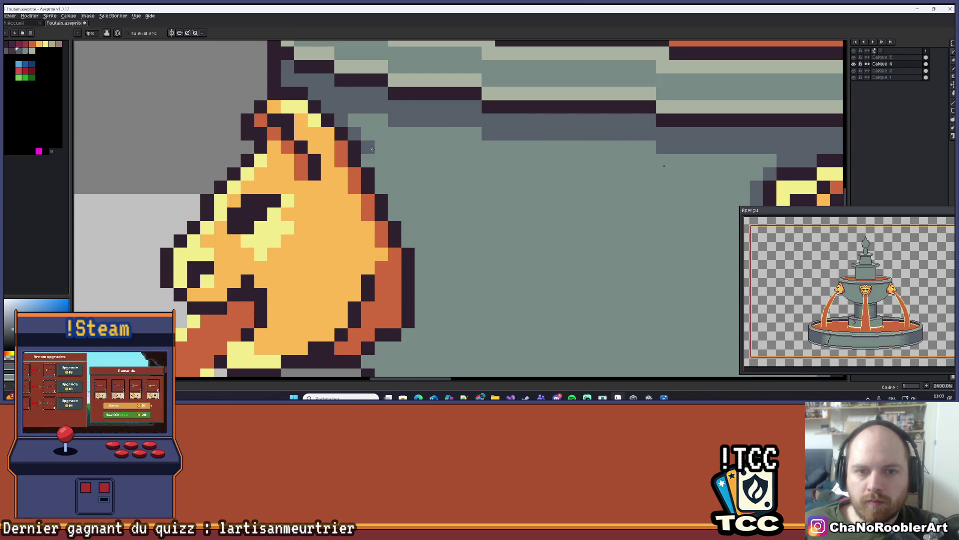
scroll(452, 190, down, 2)
drag(376, 116, 377, 129)
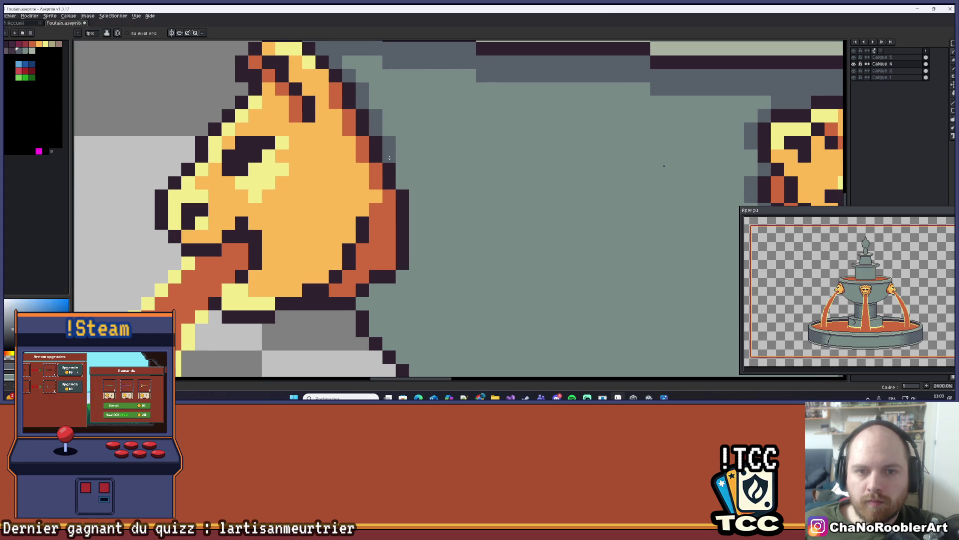
drag(416, 196, 416, 264)
scroll(416, 263, down, 3)
click(424, 192)
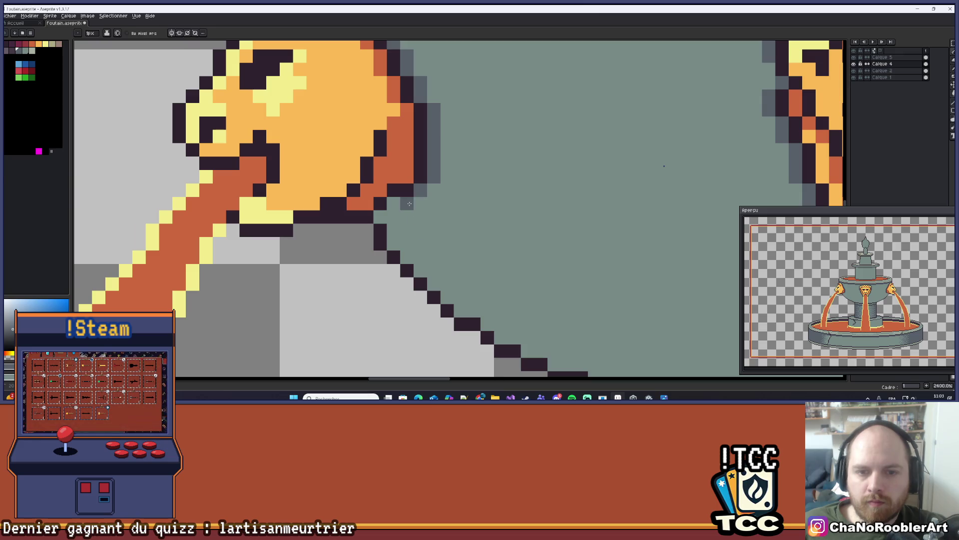
scroll(415, 210, down, 8)
mouse_move(415, 209)
mouse_down()
mouse_move(338, 200)
mouse_move(370, 190)
mouse_up()
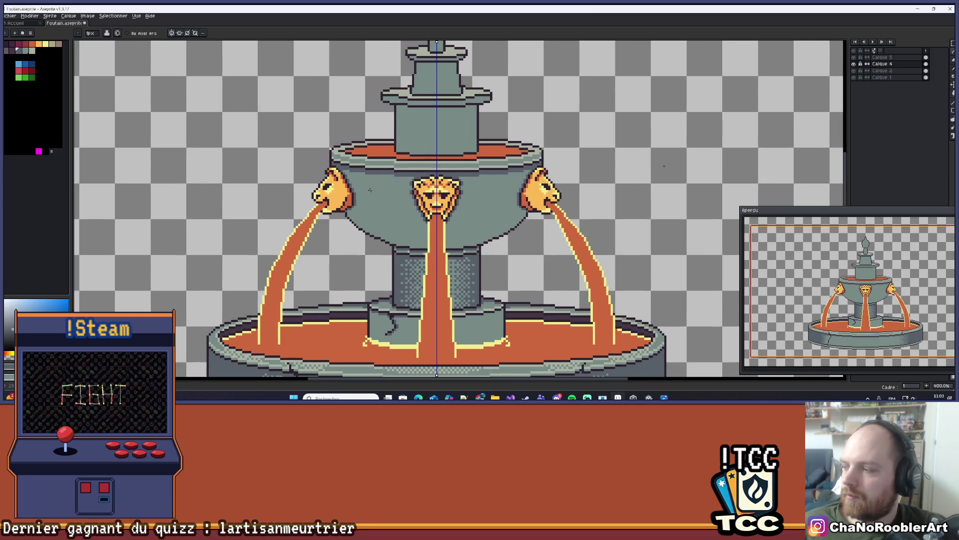
- Draw a mirrored pair of curved lines down the basin front with the Curve tool
scroll(370, 190, up, 1)
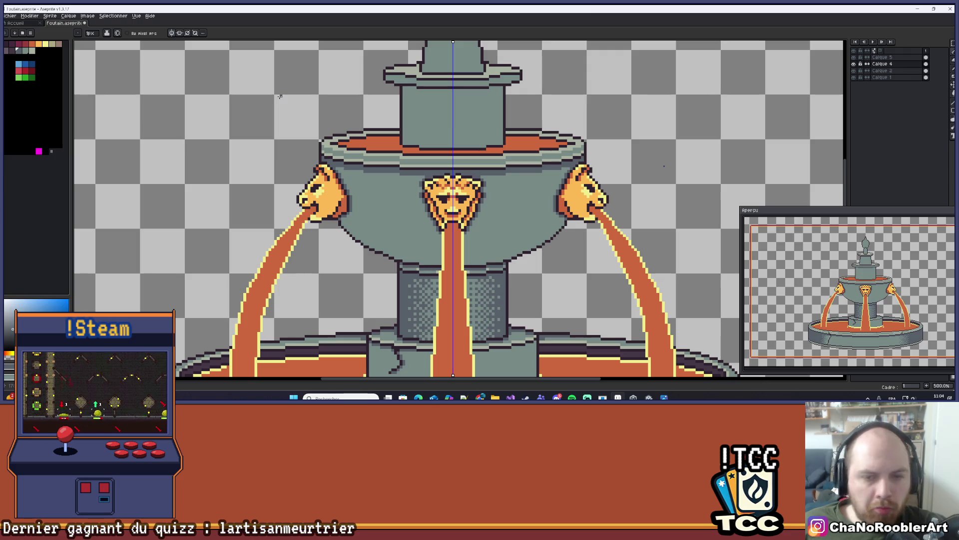
scroll(443, 178, down, 4)
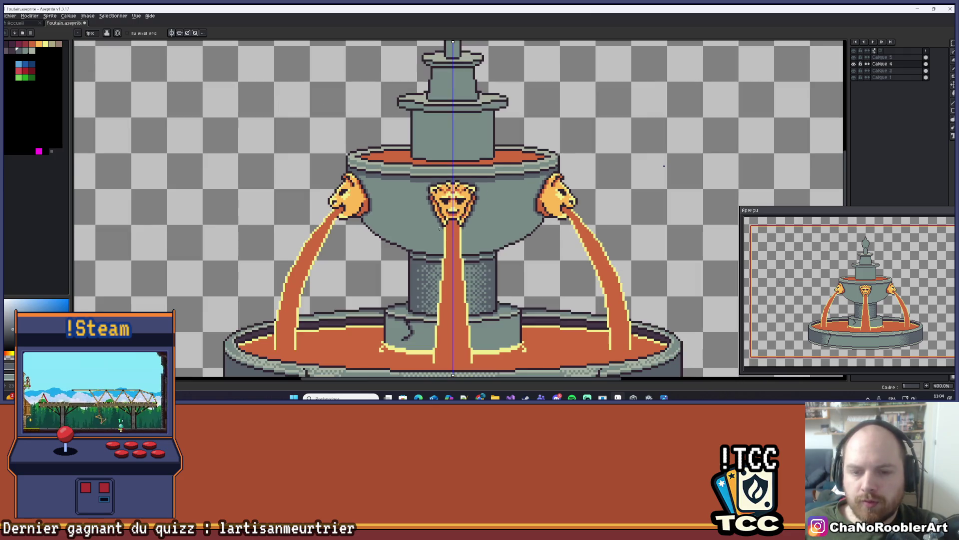
scroll(451, 191, up, 7)
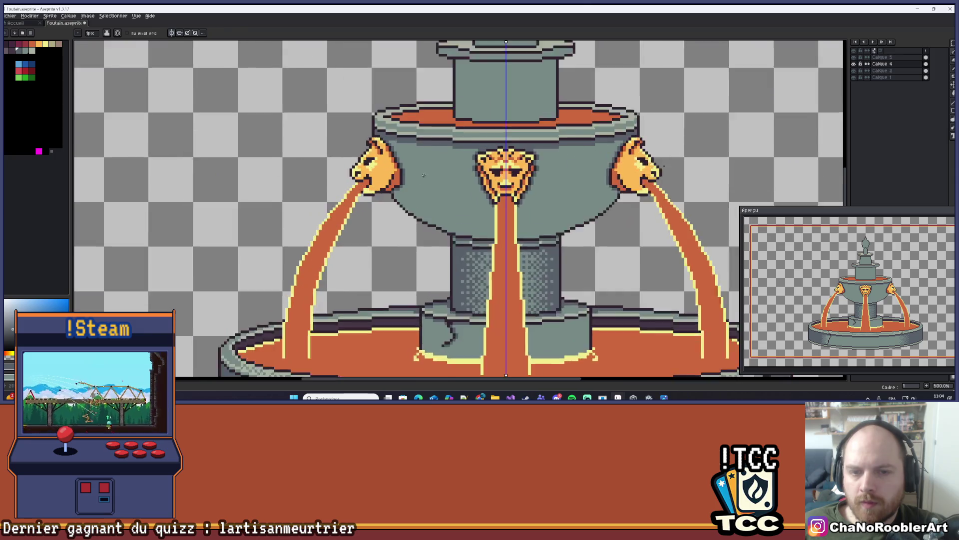
scroll(451, 191, down, 3)
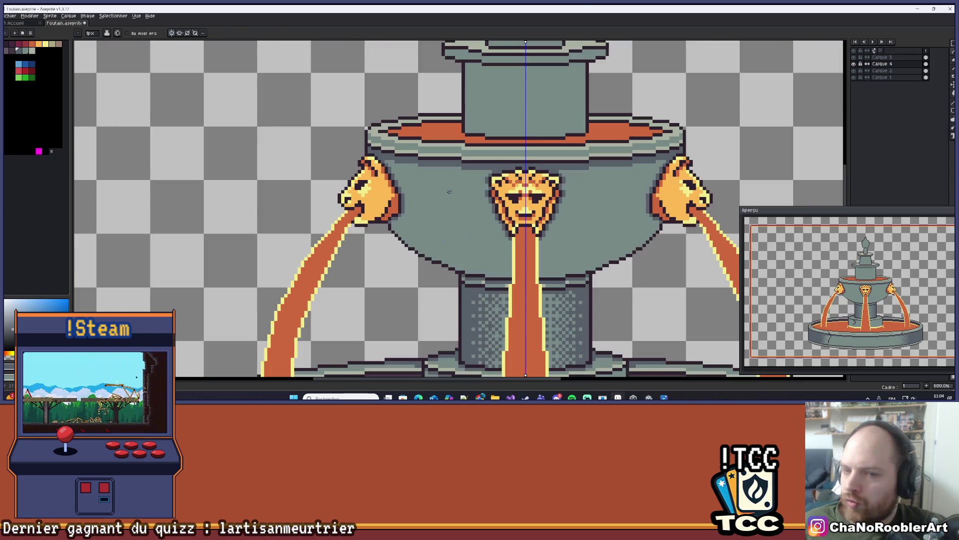
drag(440, 188, 448, 208)
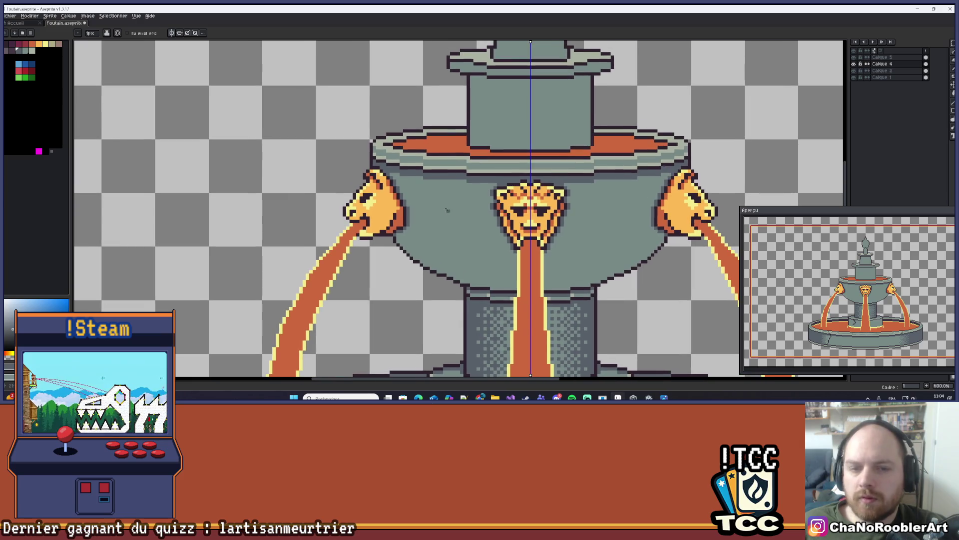
scroll(443, 210, up, 1)
click(953, 106)
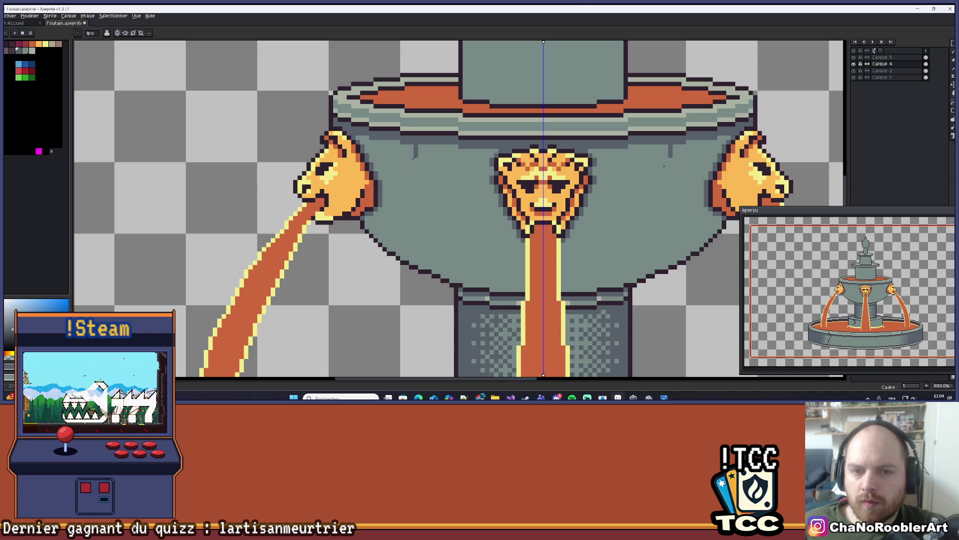
mouse_move(434, 145)
mouse_down()
mouse_move(431, 272)
mouse_move(421, 206)
mouse_move(403, 205)
mouse_move(432, 210)
mouse_up()
key(Escape)
scroll(427, 295, down, 2)
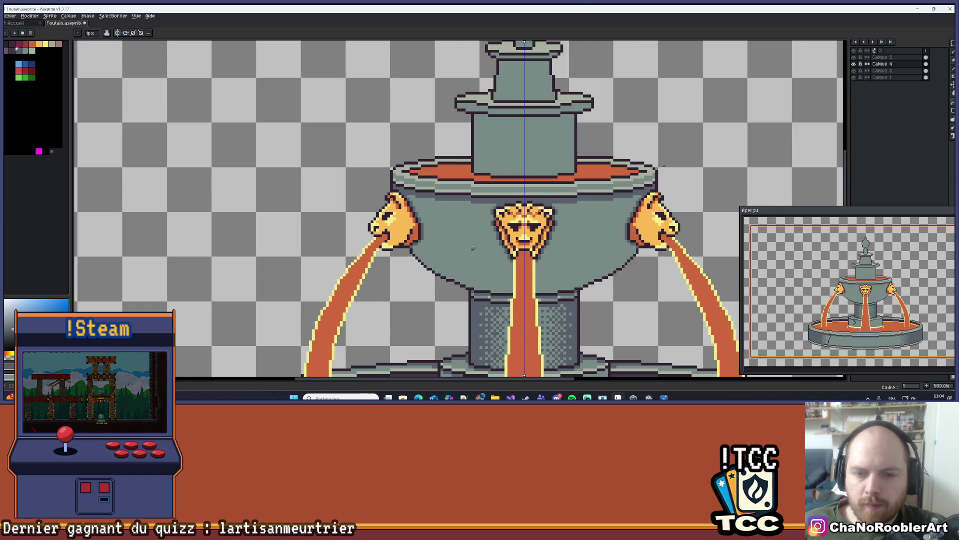
scroll(409, 265, up, 1)
scroll(393, 244, up, 1)
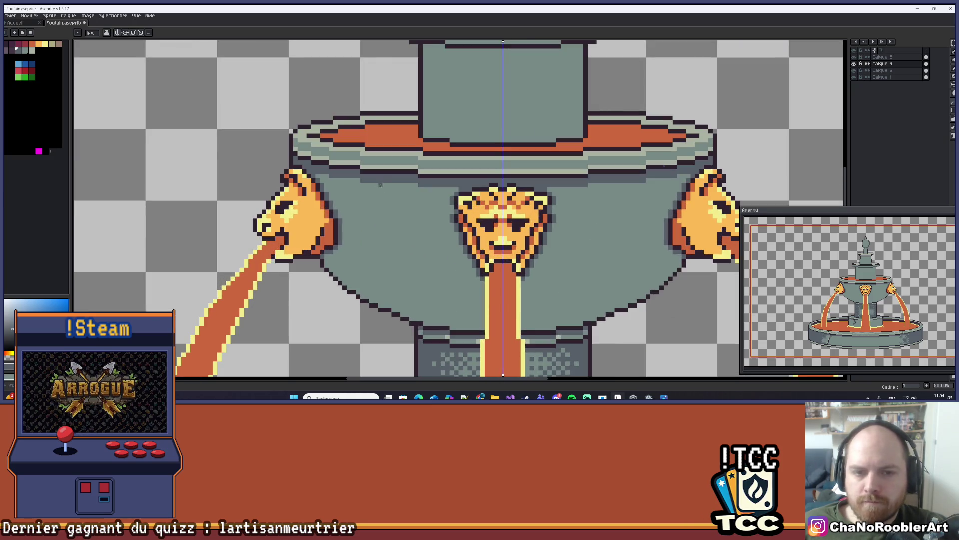
drag(374, 205, 421, 319)
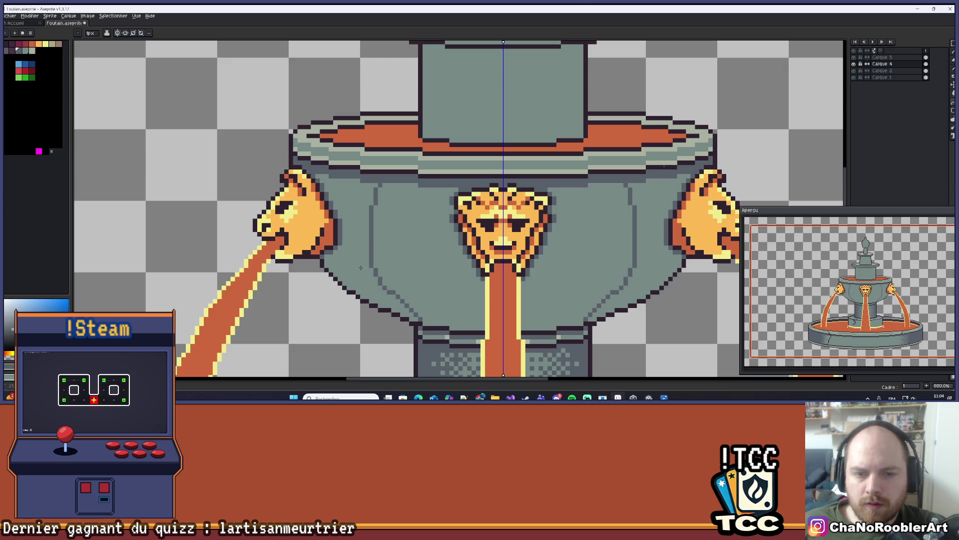
- Flood-fill the bowl, then undo and redo the fill to compare the result
click(360, 268)
key(g)
scroll(394, 247, down, 4)
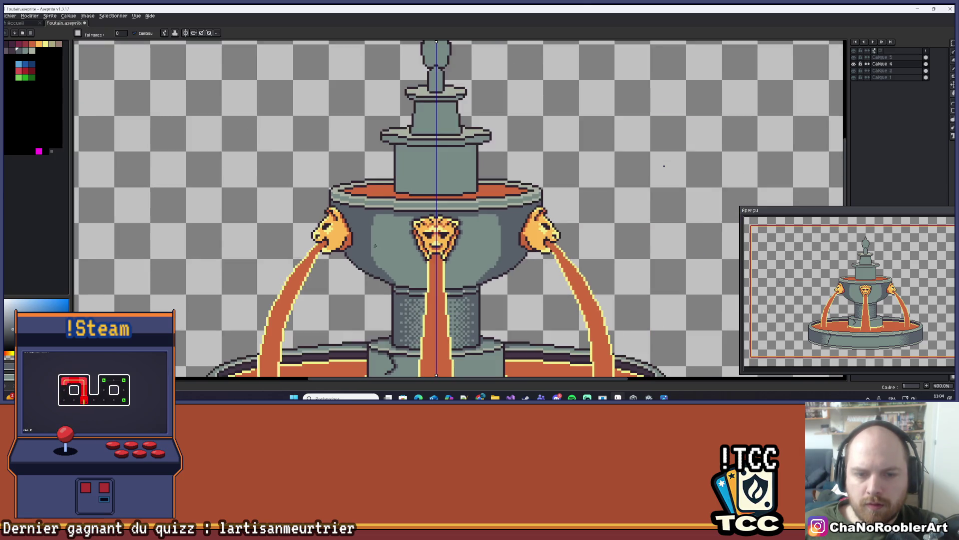
scroll(393, 247, up, 1)
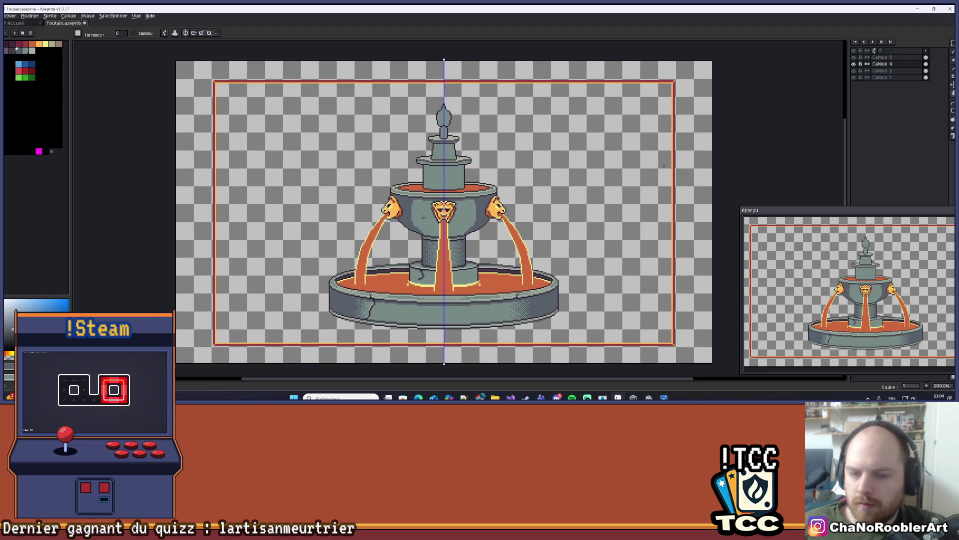
scroll(435, 225, up, 2)
scroll(435, 224, down, 3)
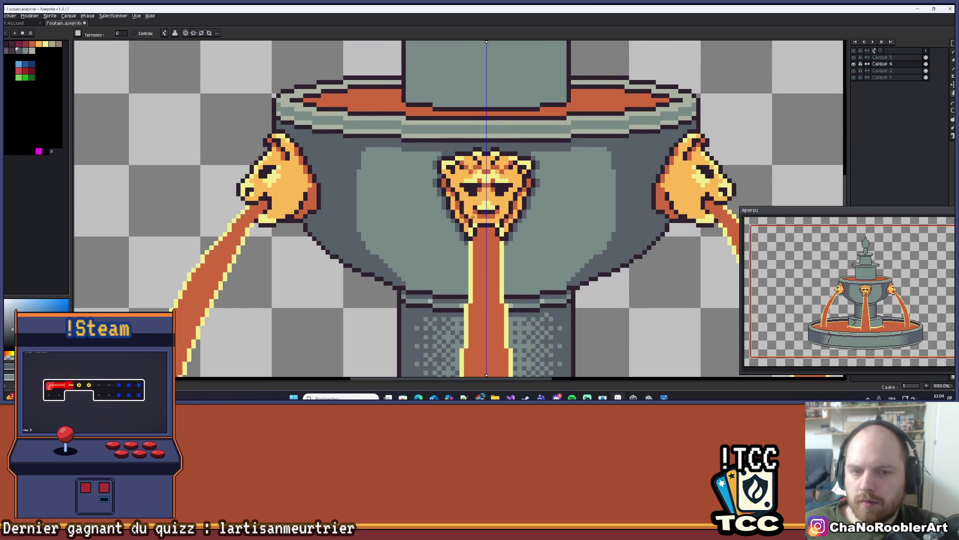
scroll(442, 227, down, 1)
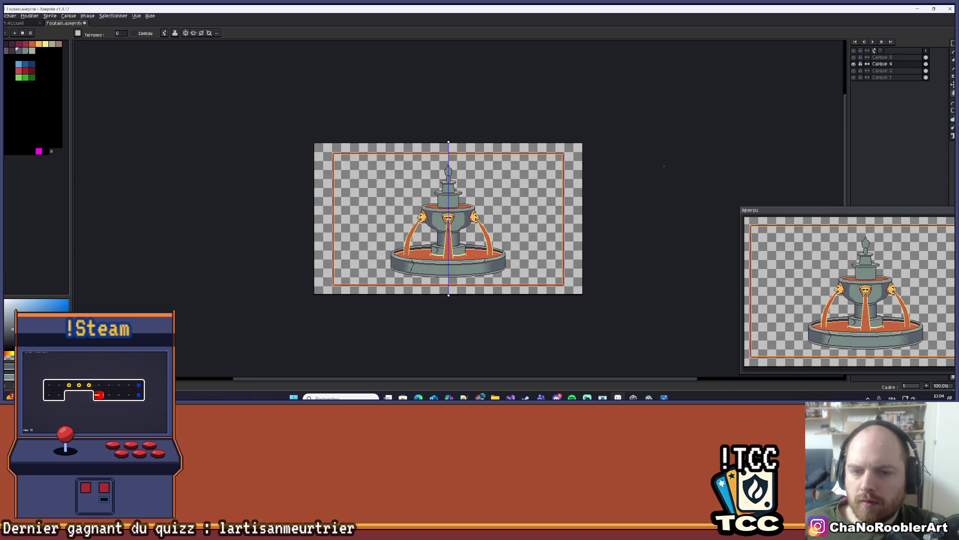
scroll(442, 227, up, 5)
key(ctrl+z)
key(ctrl+y)
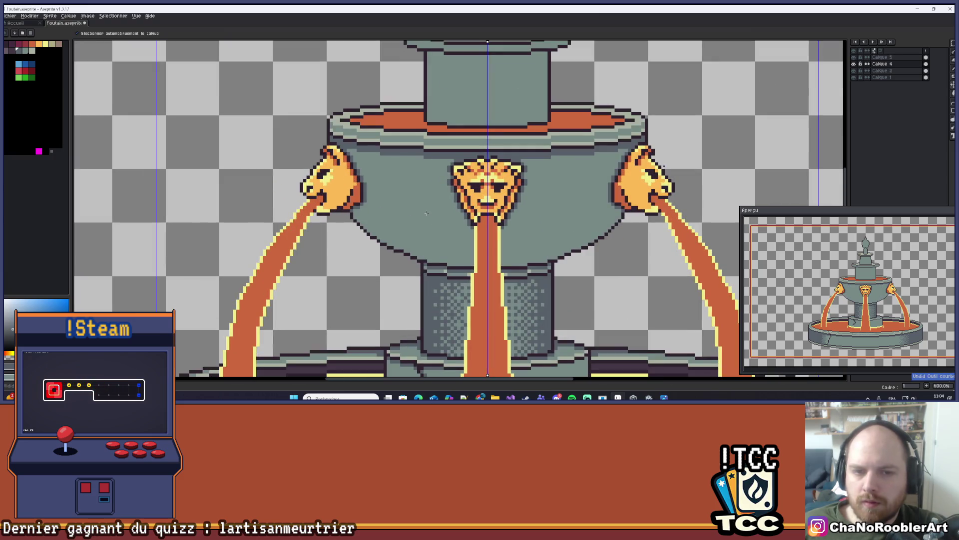
scroll(423, 216, up, 3)
drag(382, 183, 396, 203)
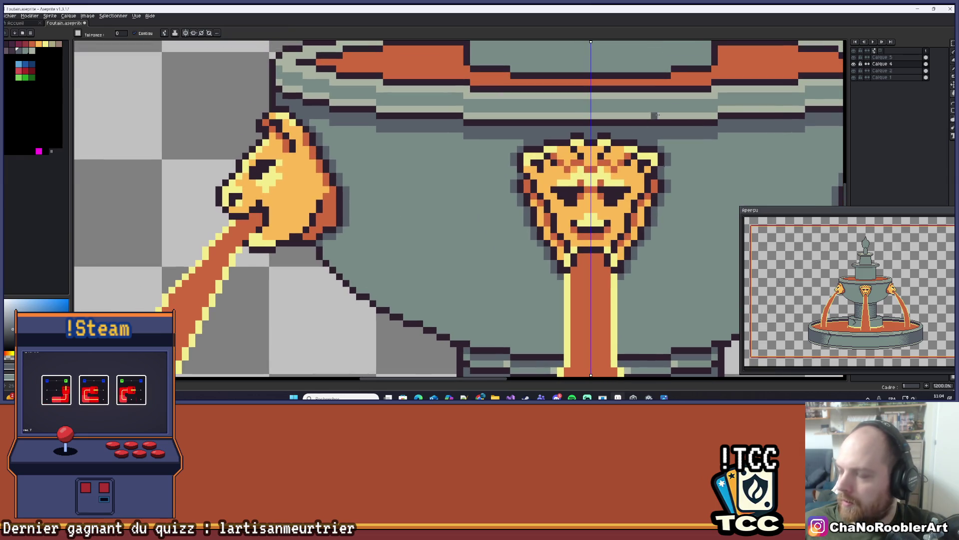
- Draw a curved dark shadow edge on the bowl and fill the area left of it darker
click(951, 104)
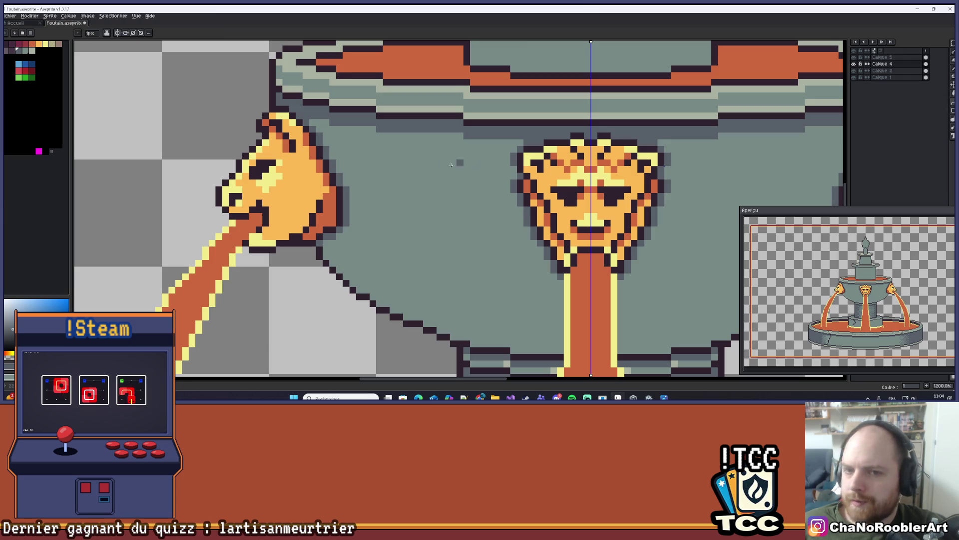
scroll(374, 174, down, 4)
scroll(376, 172, down, 1)
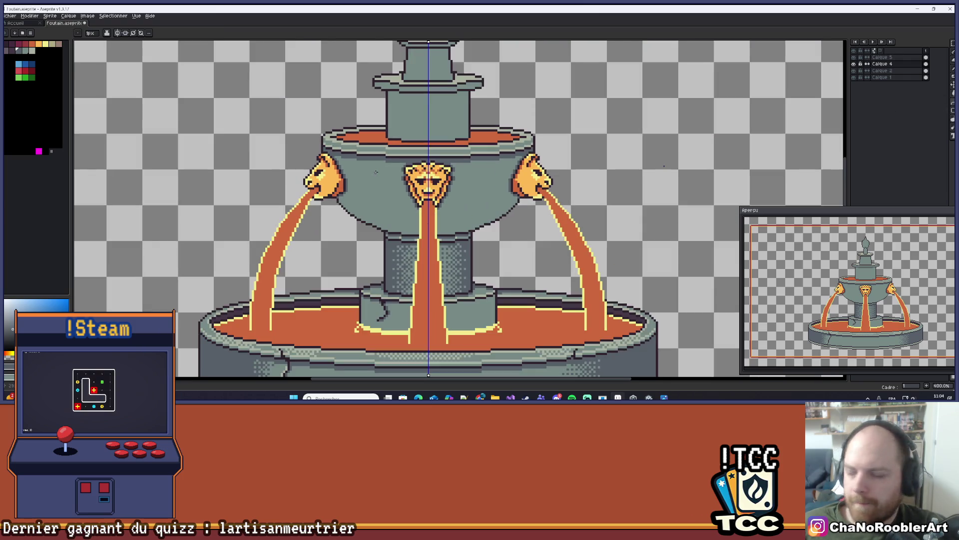
scroll(386, 187, up, 6)
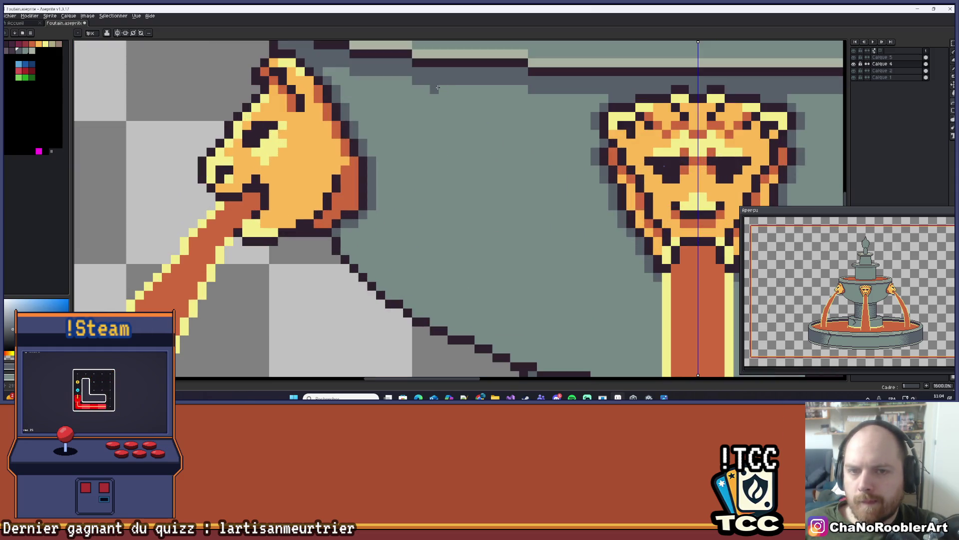
mouse_move(438, 88)
mouse_down()
mouse_move(432, 325)
mouse_move(424, 165)
mouse_move(417, 172)
mouse_up()
mouse_move(408, 130)
mouse_down()
mouse_move(400, 205)
mouse_move(410, 194)
mouse_up()
key(g)
click(408, 196)
scroll(412, 210, down, 4)
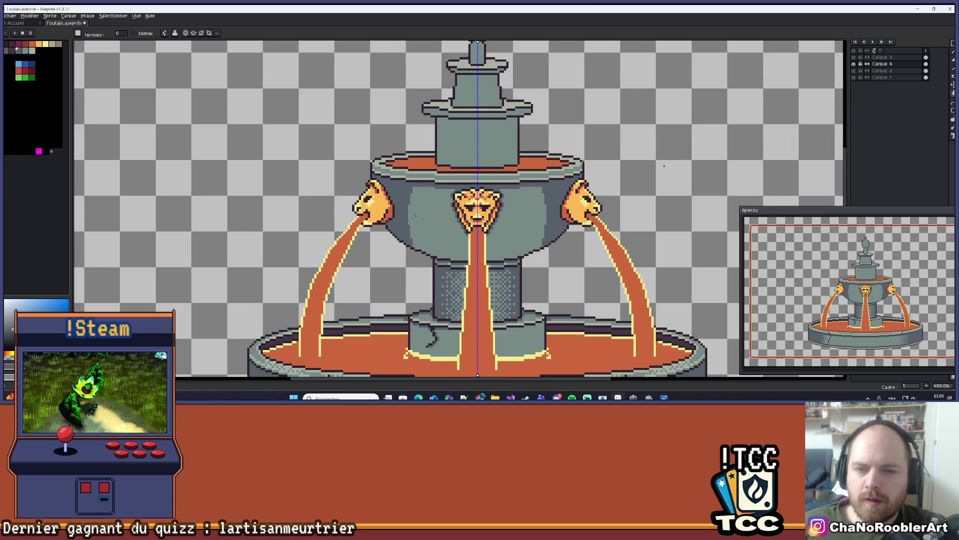
scroll(414, 216, down, 2)
scroll(405, 214, up, 10)
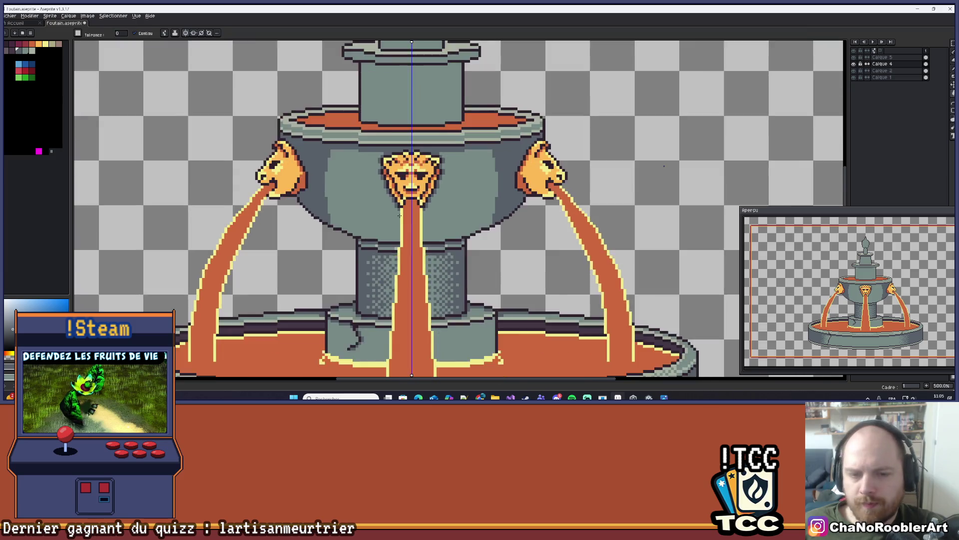
- Add grey shading pixels along the bowl's lower step edge, removing stray strokes
key(b)
drag(274, 245, 321, 256)
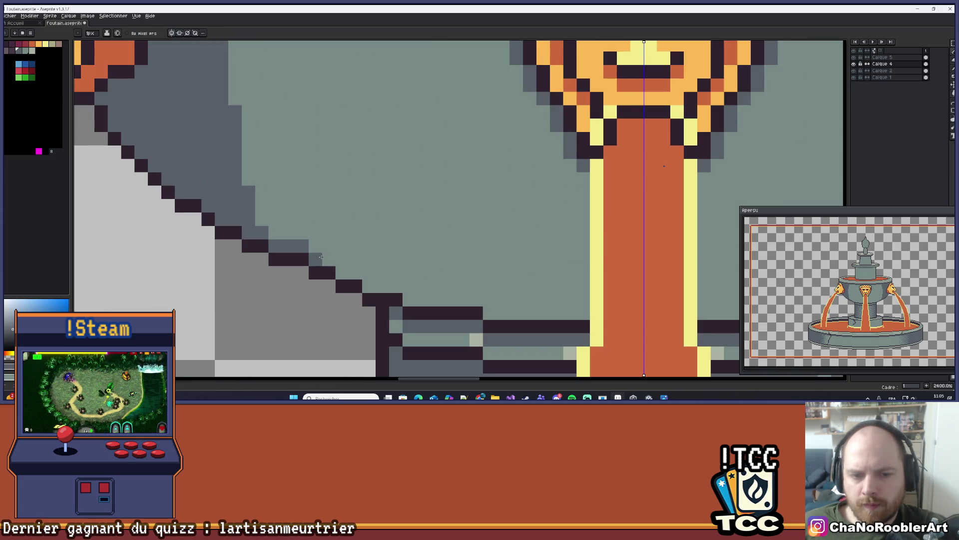
right_click(369, 273)
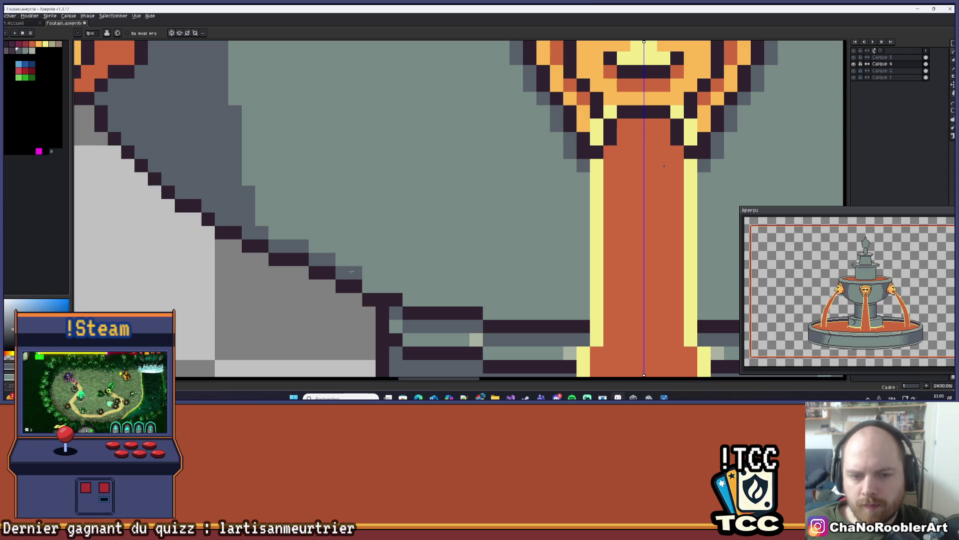
drag(368, 282, 491, 314)
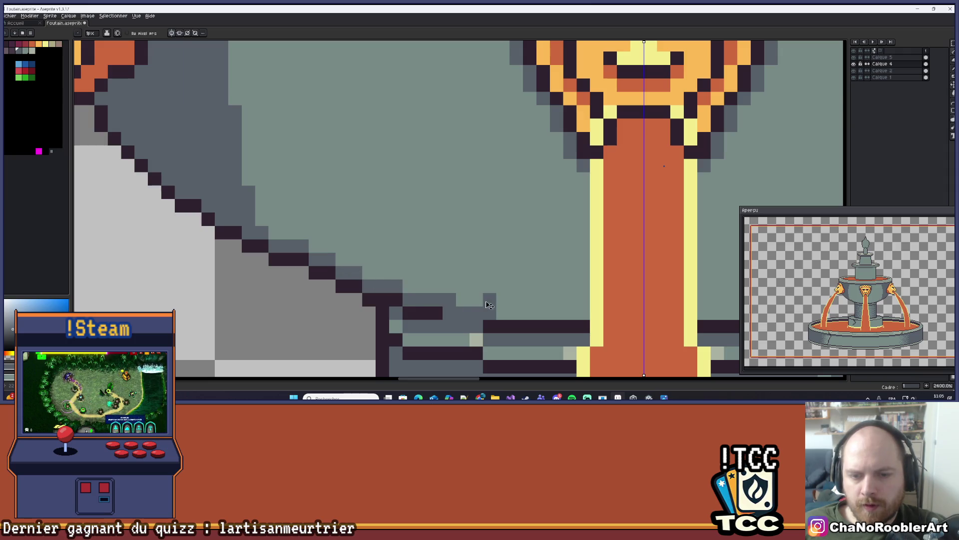
key(ctrl+z)
drag(413, 300, 473, 299)
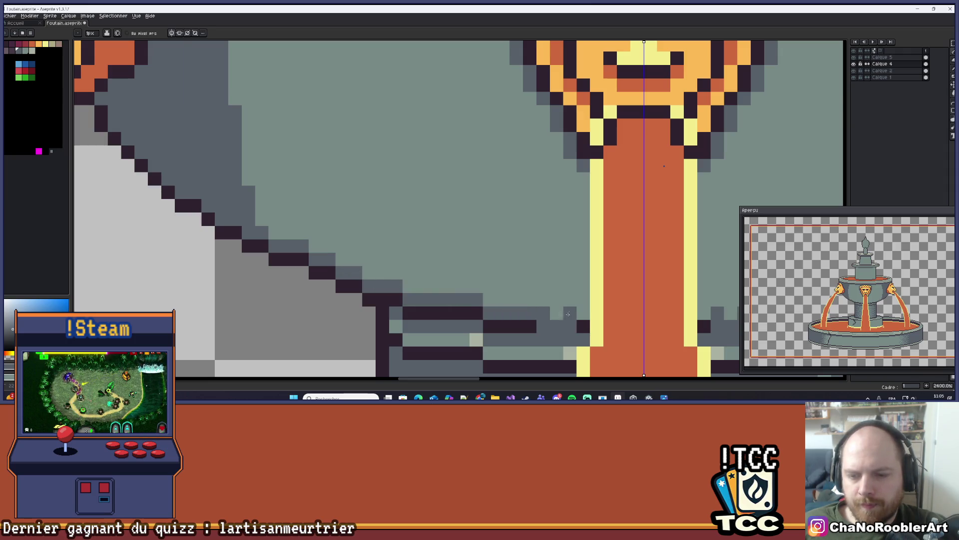
mouse_move(539, 314)
mouse_down()
mouse_move(460, 294)
mouse_move(499, 291)
mouse_move(411, 289)
mouse_up()
click(493, 279)
key(ctrl+z)
- Add a stroke of grey shading pixels along the bowl's left edge and rim
scroll(411, 289, down, 5)
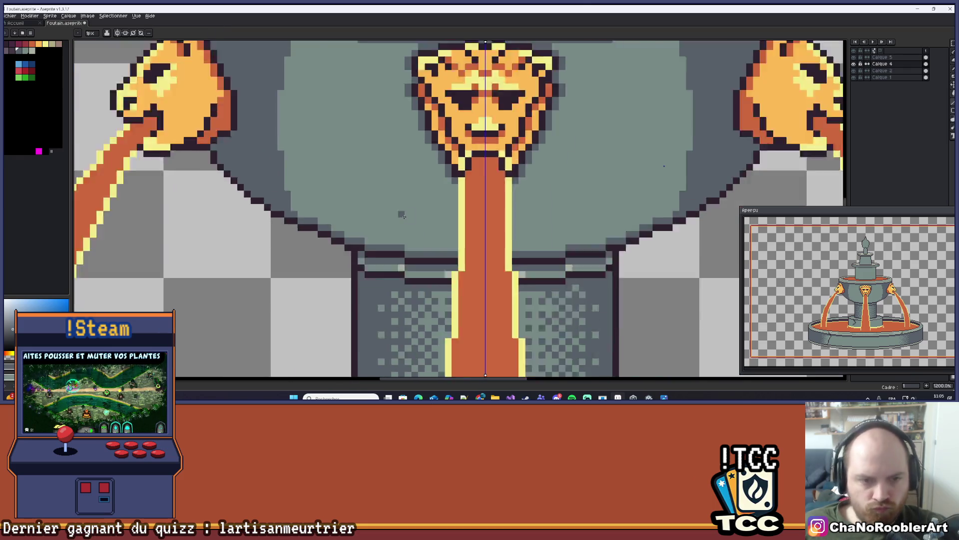
scroll(296, 185, up, 6)
drag(296, 186, 255, 180)
mouse_move(255, 180)
mouse_down()
mouse_move(399, 234)
mouse_move(575, 270)
mouse_move(662, 271)
mouse_up()
scroll(662, 271, down, 5)
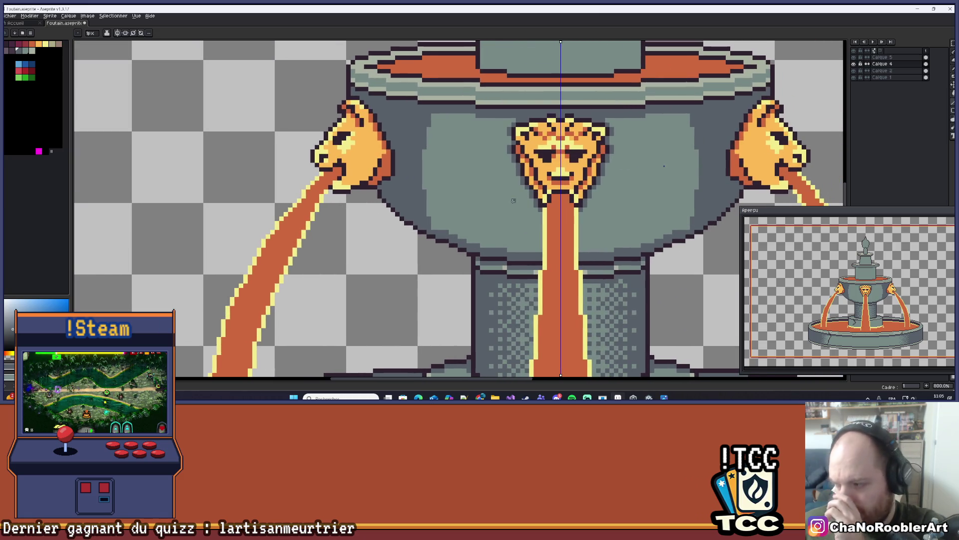
scroll(436, 198, up, 4)
scroll(435, 197, down, 6)
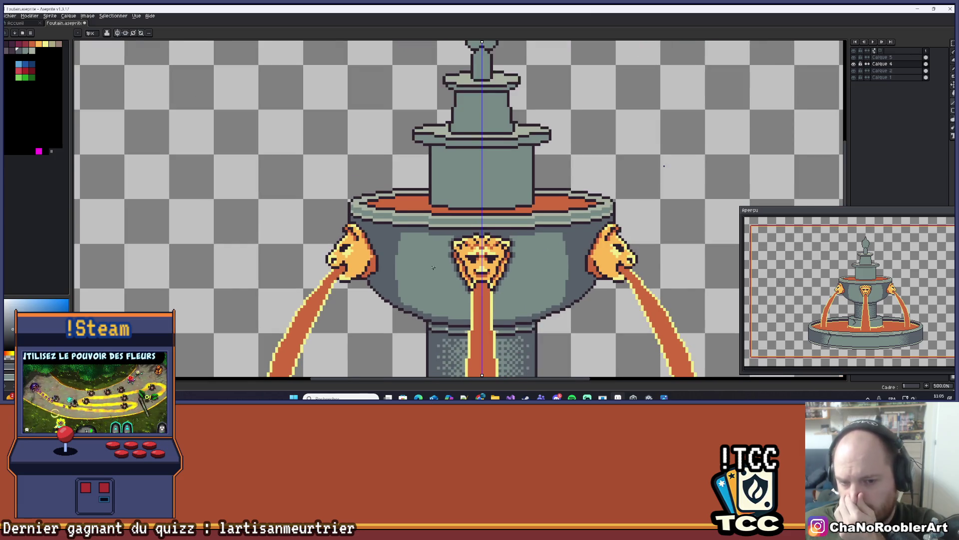
scroll(393, 309, up, 6)
scroll(465, 239, down, 10)
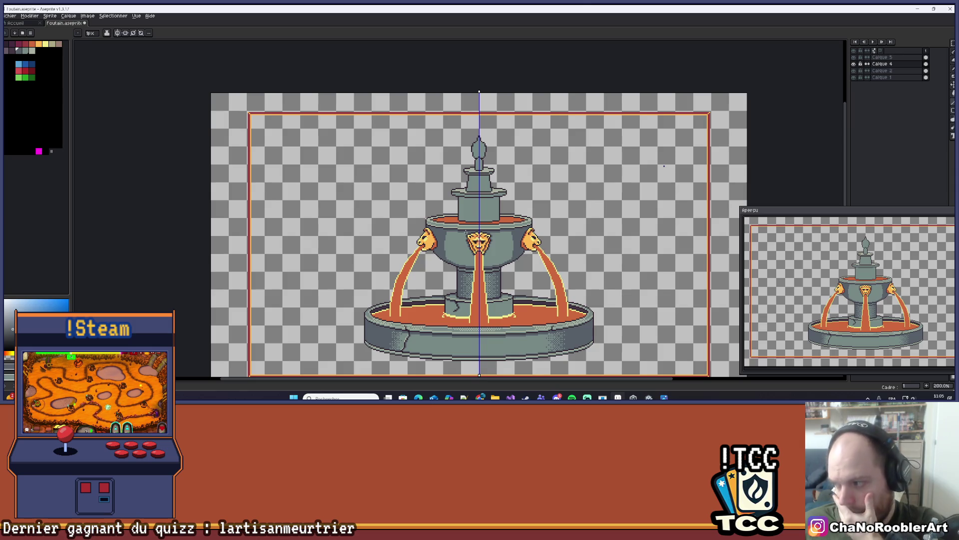
scroll(451, 250, up, 2)
scroll(451, 249, down, 3)
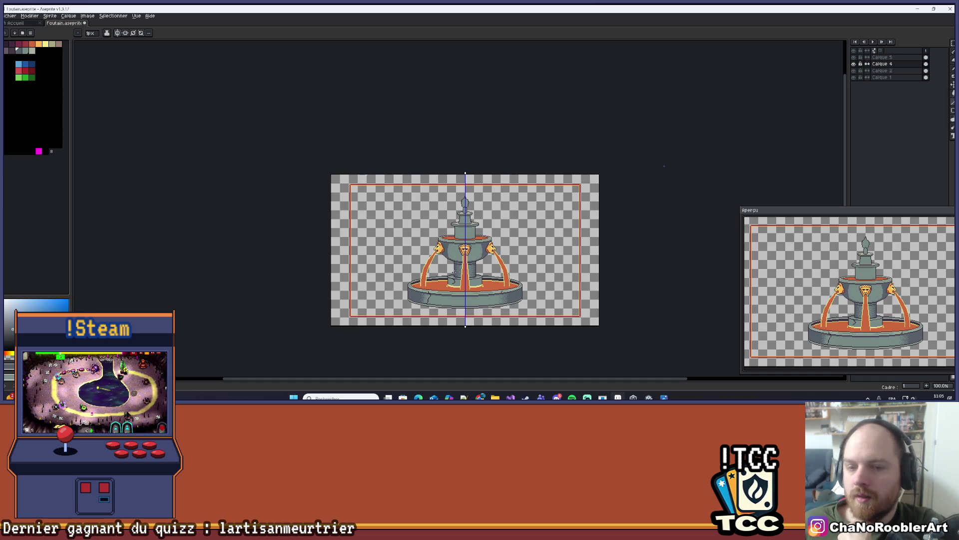
scroll(449, 248, up, 5)
scroll(448, 233, down, 7)
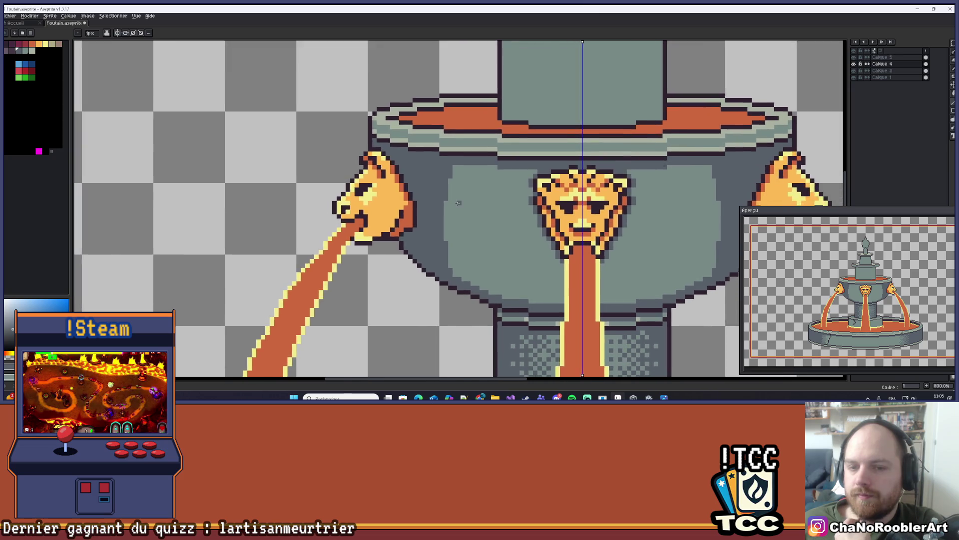
scroll(459, 201, up, 11)
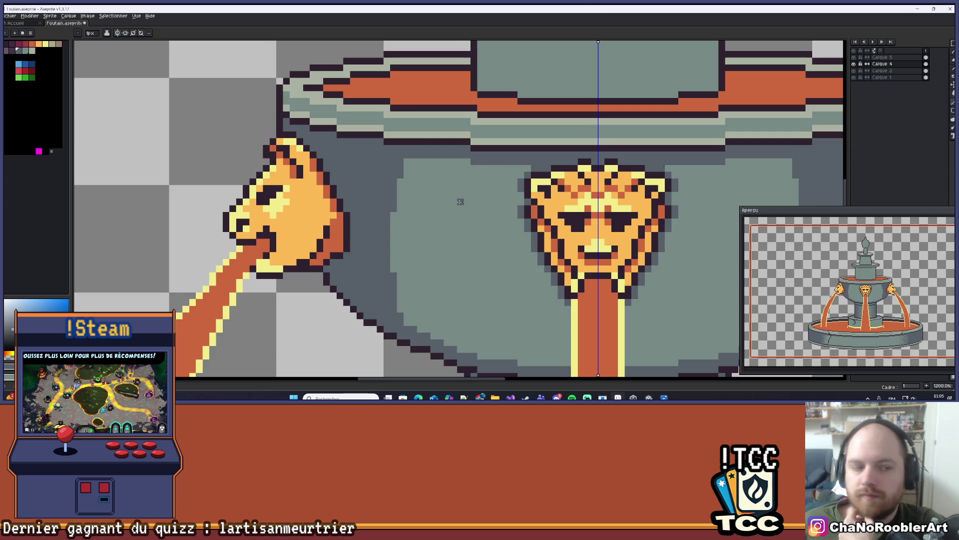
- Select the Gradient tool with Bayer Matrix 8x8 dithering from the bucket flyout
drag(459, 201, 479, 222)
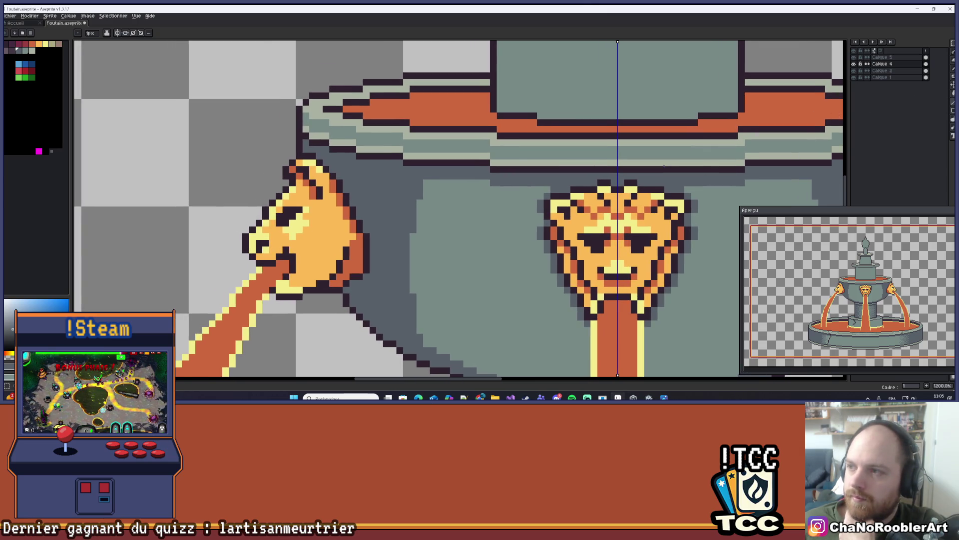
click(953, 44)
click(953, 102)
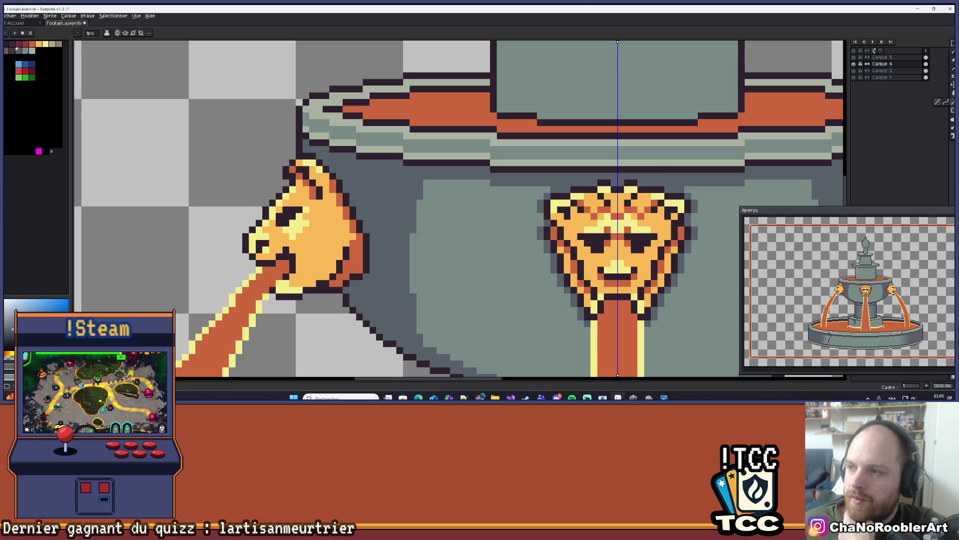
click(953, 93)
click(948, 94)
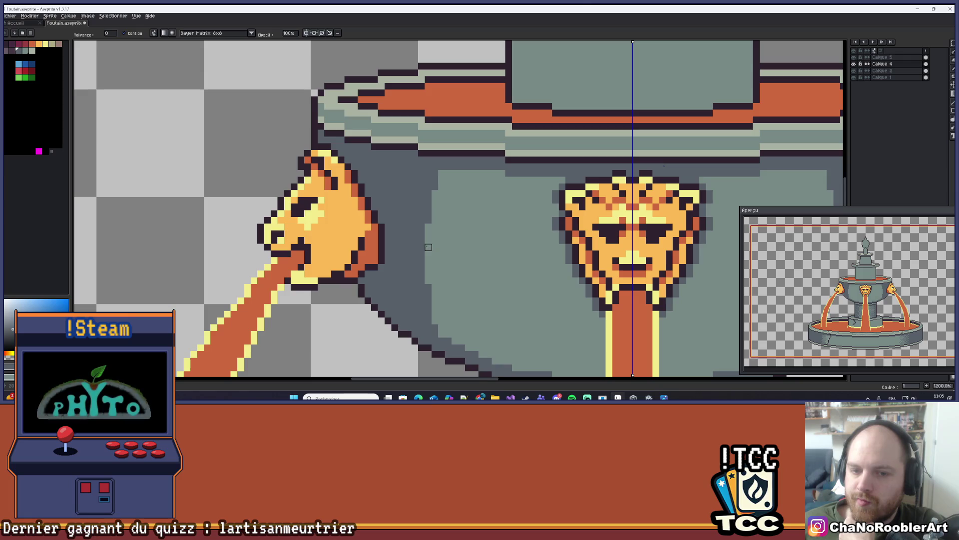
- Apply a dithered gradient across the bowl's left shading edge, retrying after an undo
scroll(500, 235, down, 3)
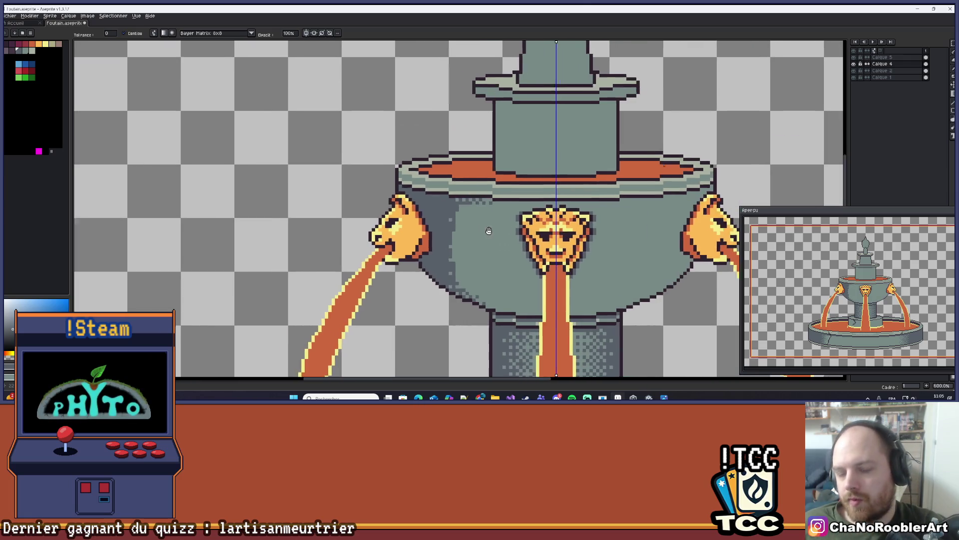
scroll(458, 225, up, 3)
drag(427, 248, 479, 247)
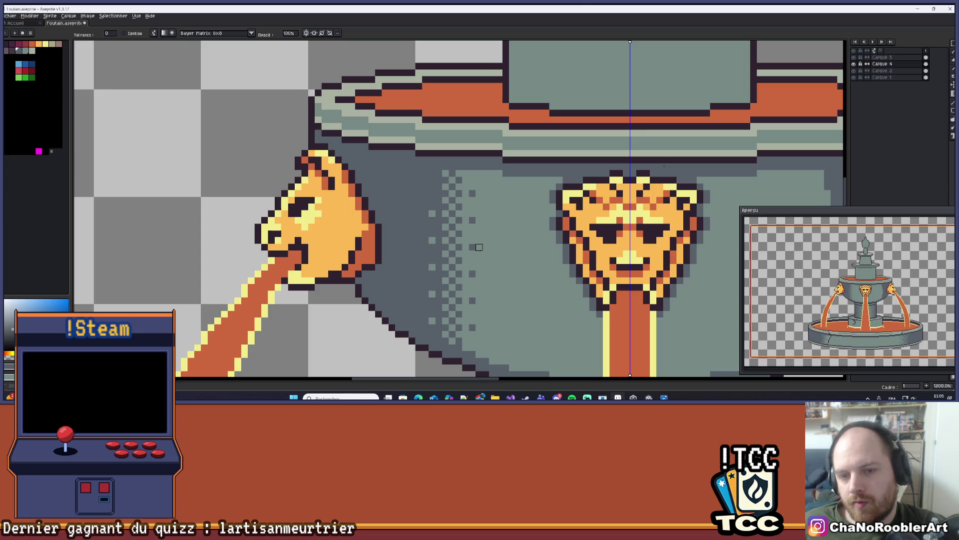
scroll(493, 247, down, 2)
scroll(493, 247, up, 2)
key(ctrl+z)
scroll(419, 224, up, 1)
scroll(419, 224, up, 2)
drag(401, 189, 582, 235)
- Redraw a longer dithered gradient blending the left dark band into the lighter middle
scroll(583, 236, down, 5)
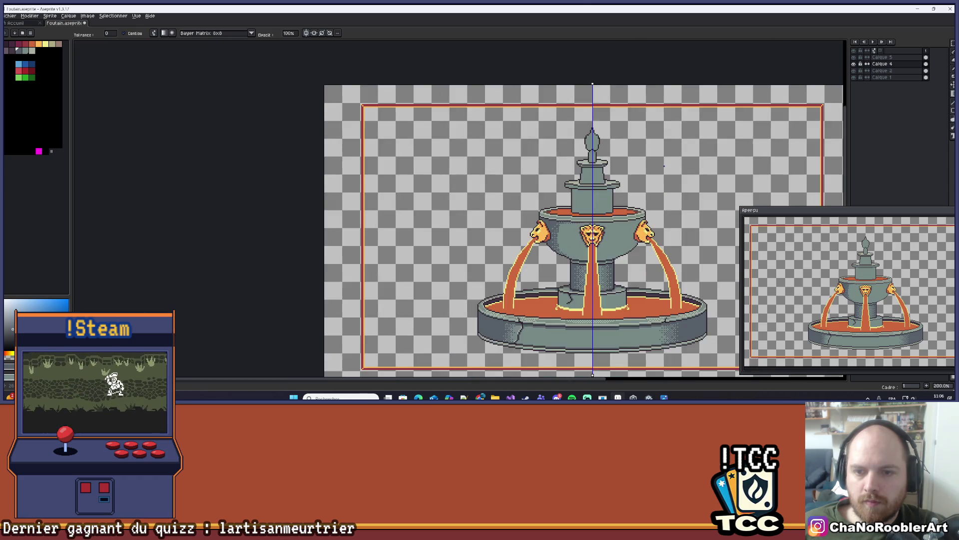
scroll(601, 213, up, 2)
scroll(601, 212, down, 1)
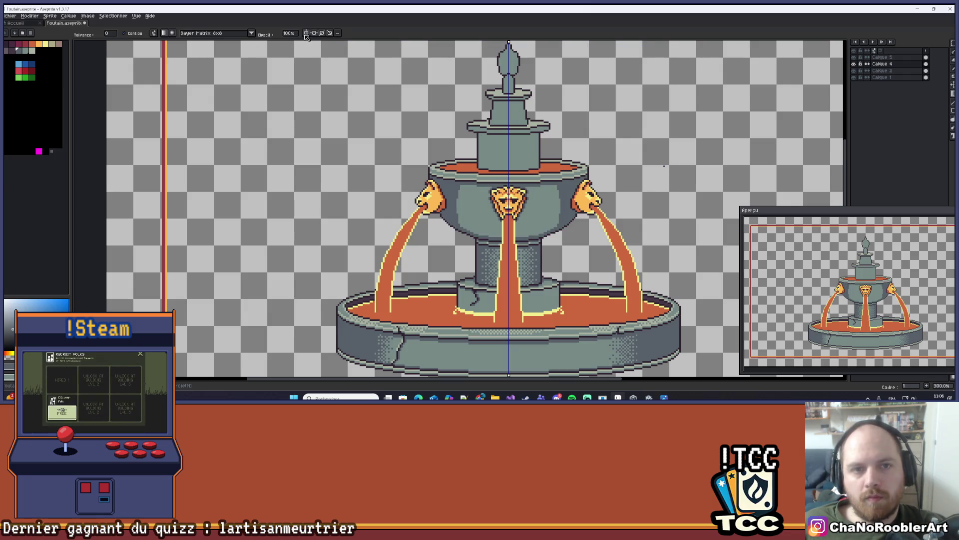
scroll(454, 221, up, 4)
scroll(453, 219, up, 2)
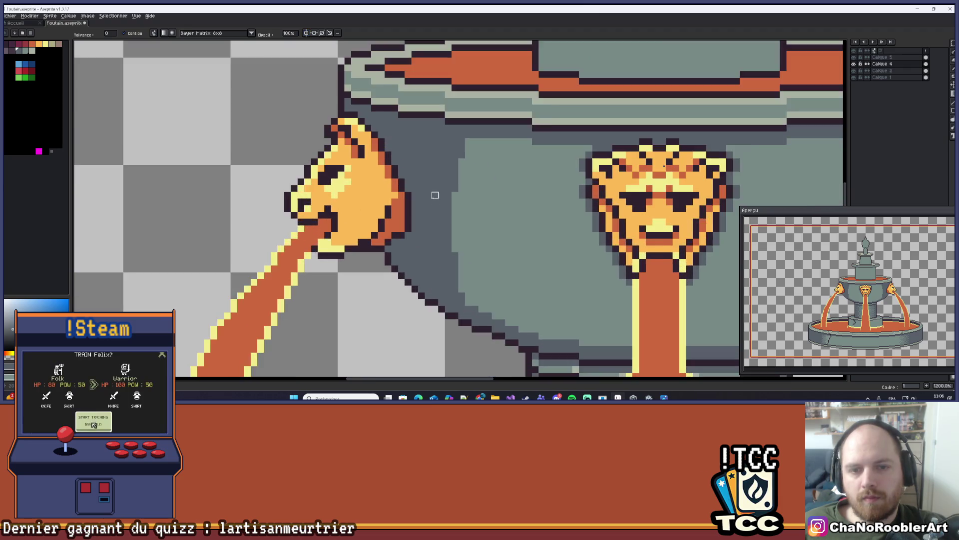
drag(390, 165, 623, 221)
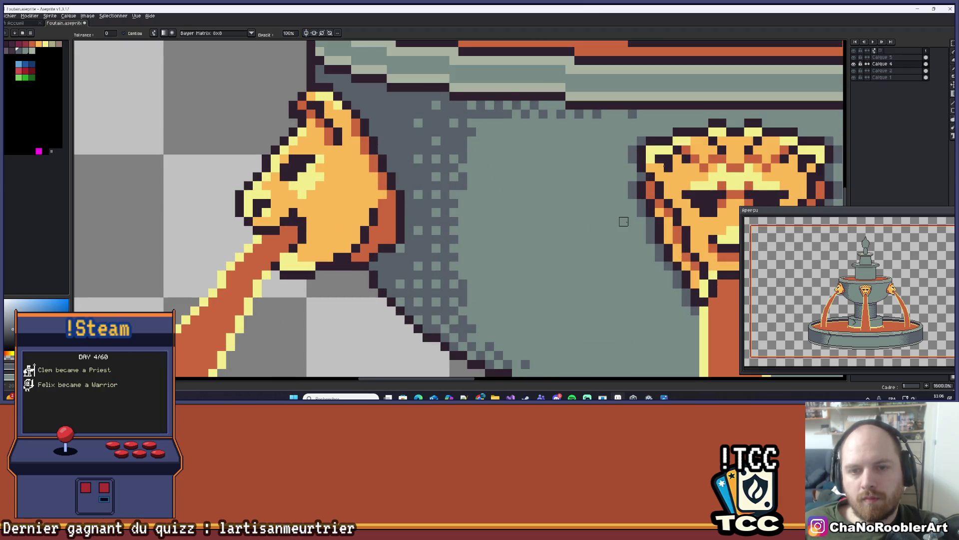
scroll(554, 210, down, 6)
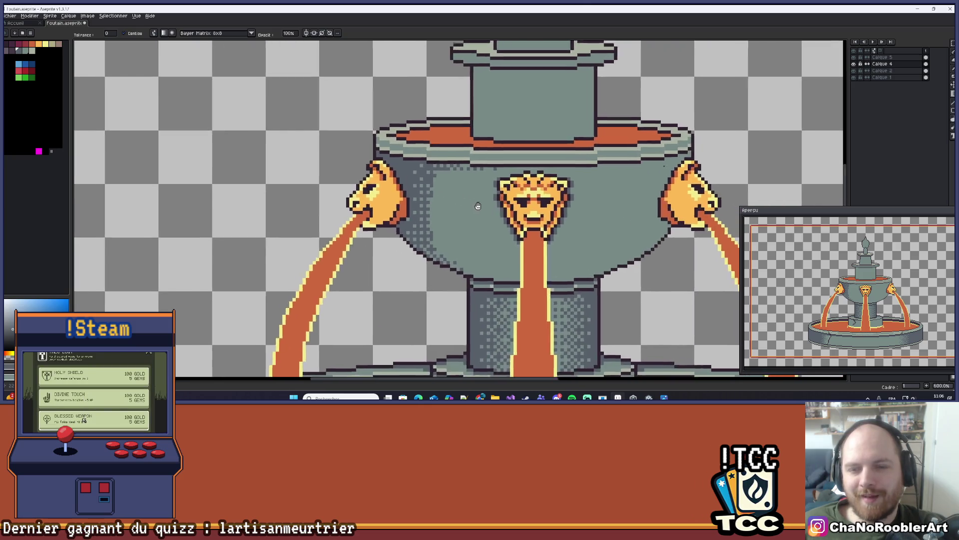
scroll(591, 177, up, 3)
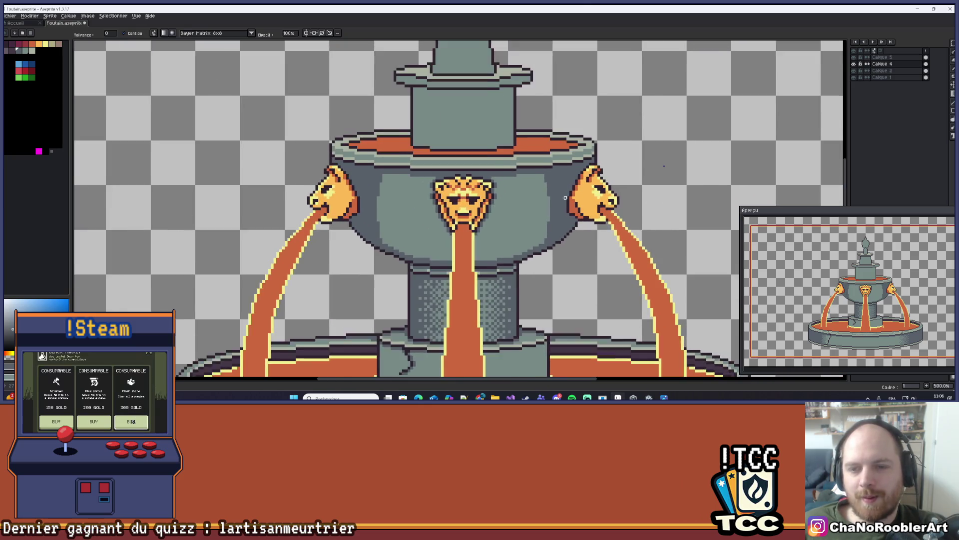
- Shade the bowl's right side with a dithered gradient, then undo the last strokes
mouse_move(592, 177)
mouse_down()
mouse_move(565, 190)
mouse_move(488, 190)
mouse_up()
scroll(512, 180, down, 2)
scroll(512, 181, up, 2)
scroll(549, 237, down, 3)
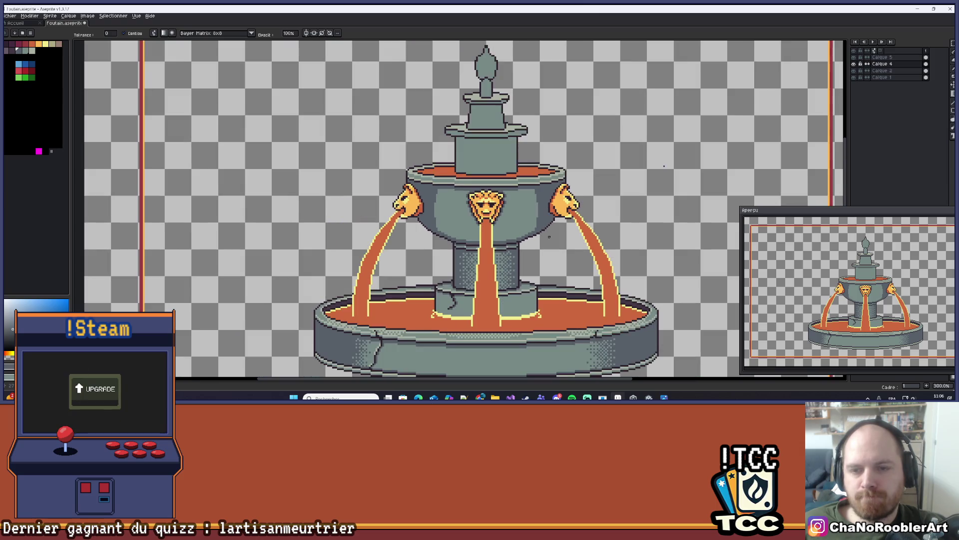
scroll(542, 231, down, 1)
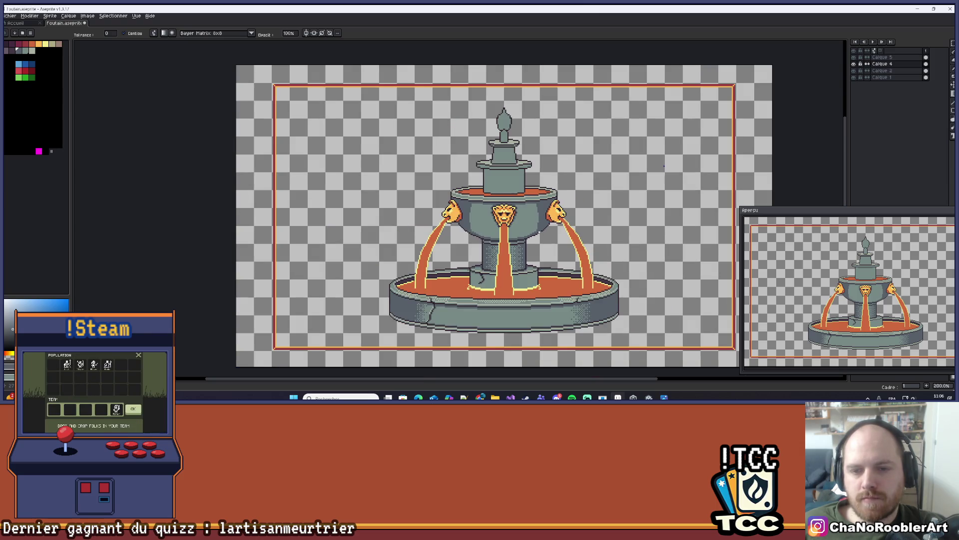
key(v)
key(ctrl+z)
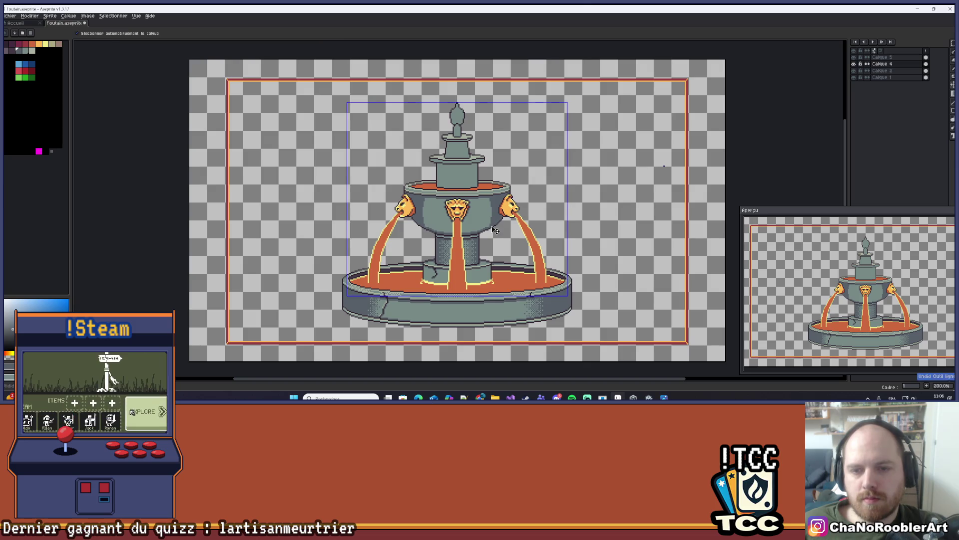
key(ctrl)
key(ctrl+z)
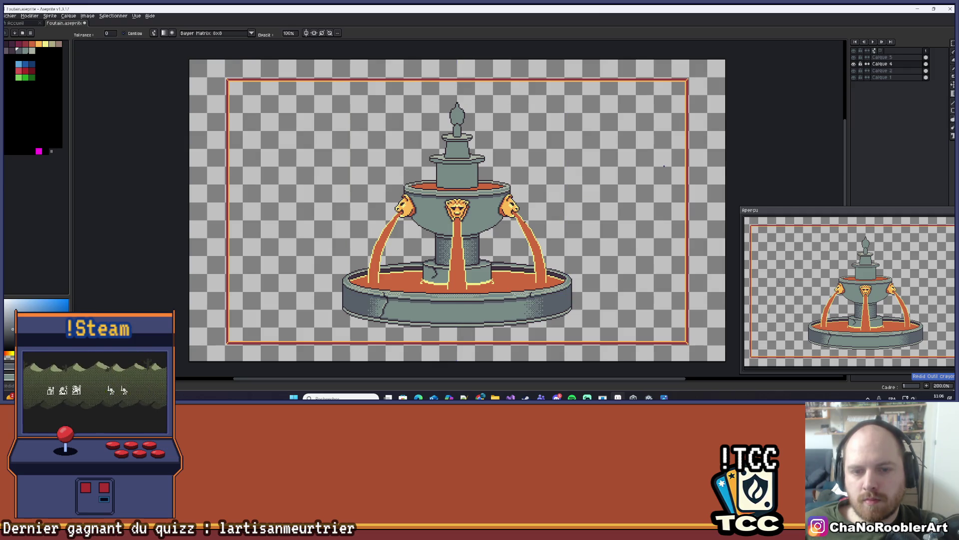
key(ctrl+s)
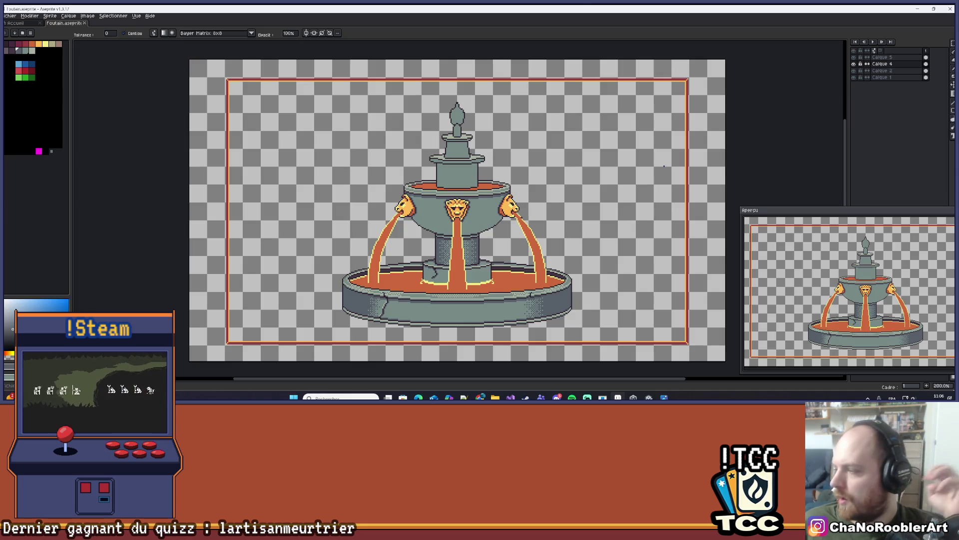
scroll(414, 240, up, 3)
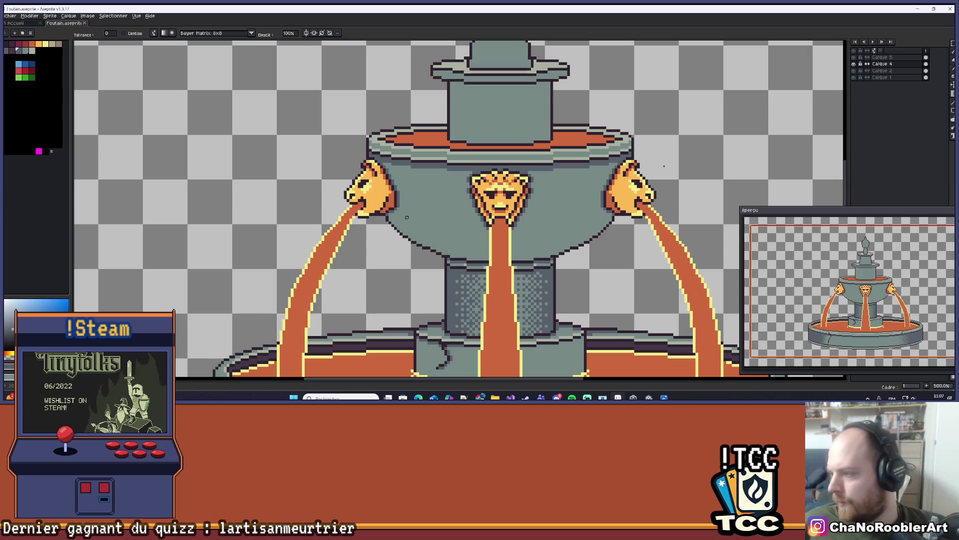
scroll(433, 217, up, 5)
scroll(407, 160, up, 1)
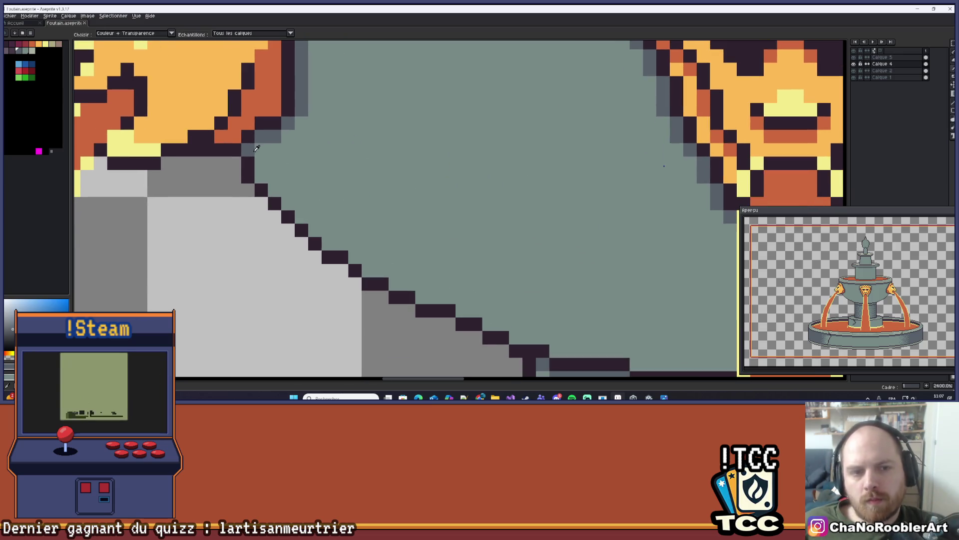
scroll(300, 161, down, 4)
key(b)
scroll(253, 164, up, 1)
scroll(245, 170, right, 2)
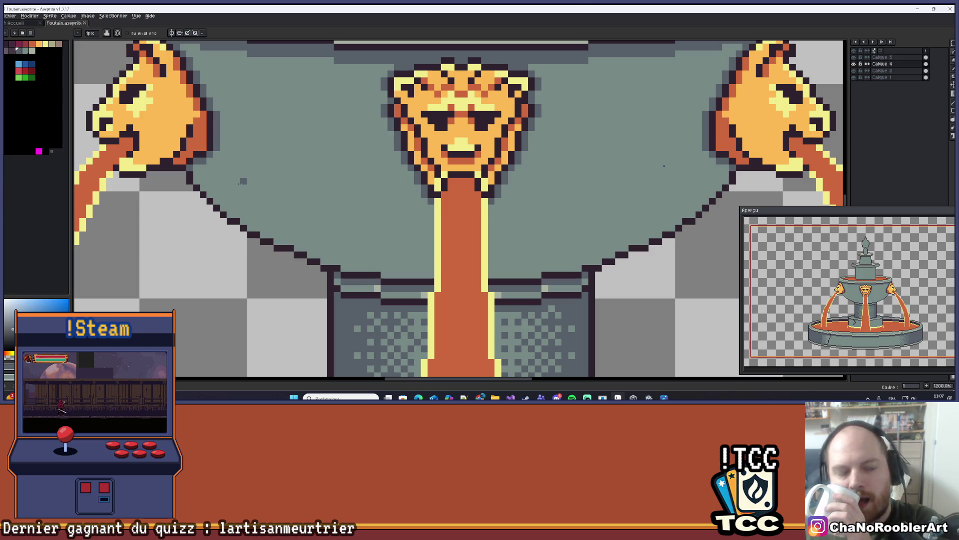
scroll(458, 182, down, 5)
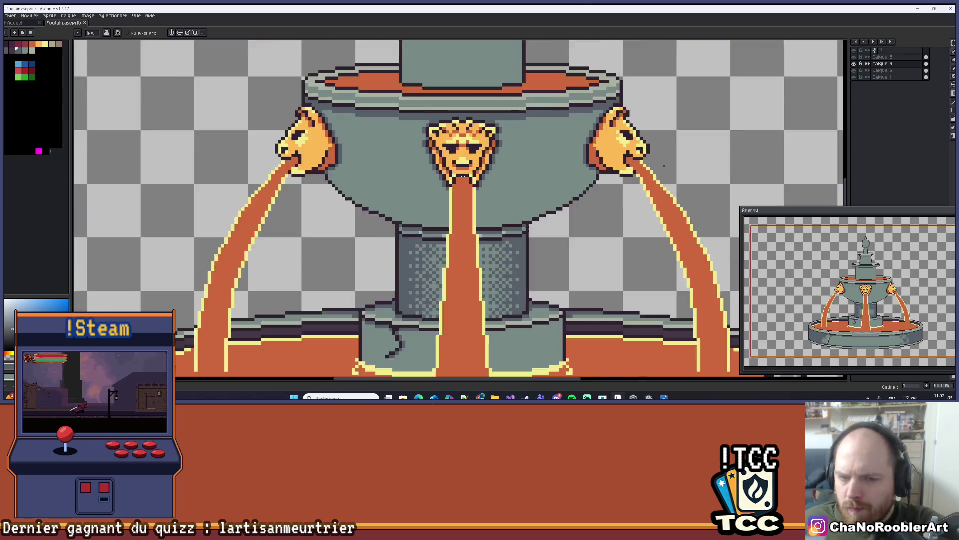
scroll(459, 182, up, 4)
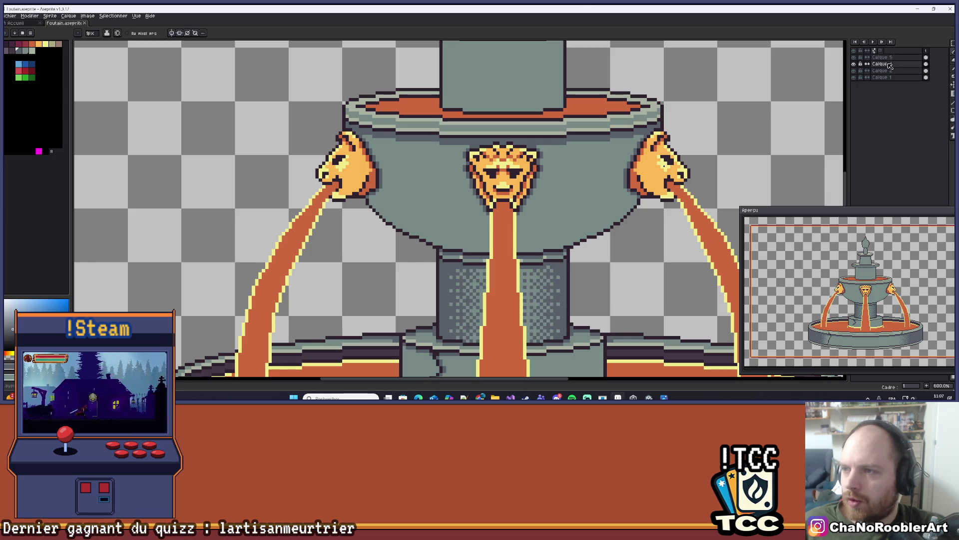
click(888, 66)
- Add a new layer and draw a curved line down the bowl's left side
key(shift+n)
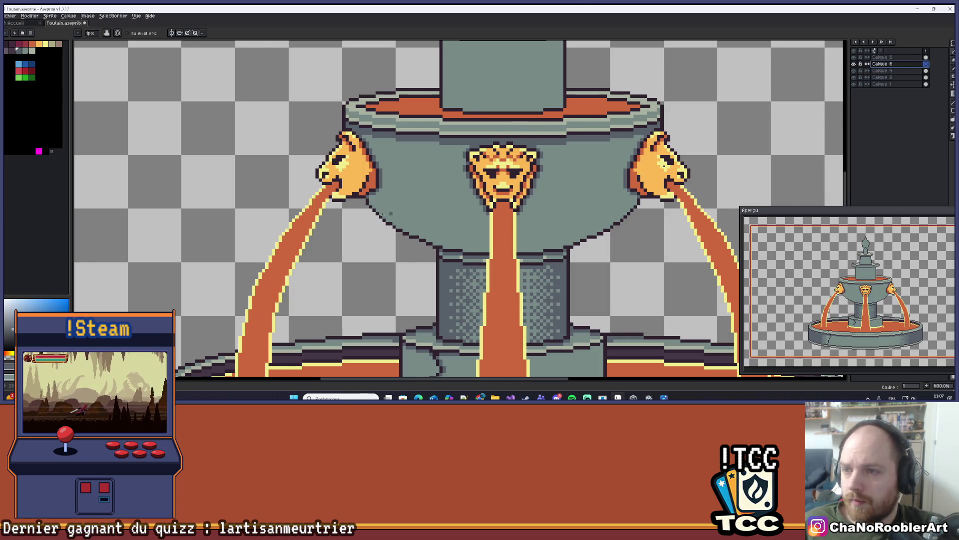
scroll(446, 204, up, 3)
scroll(400, 170, down, 3)
scroll(397, 169, up, 3)
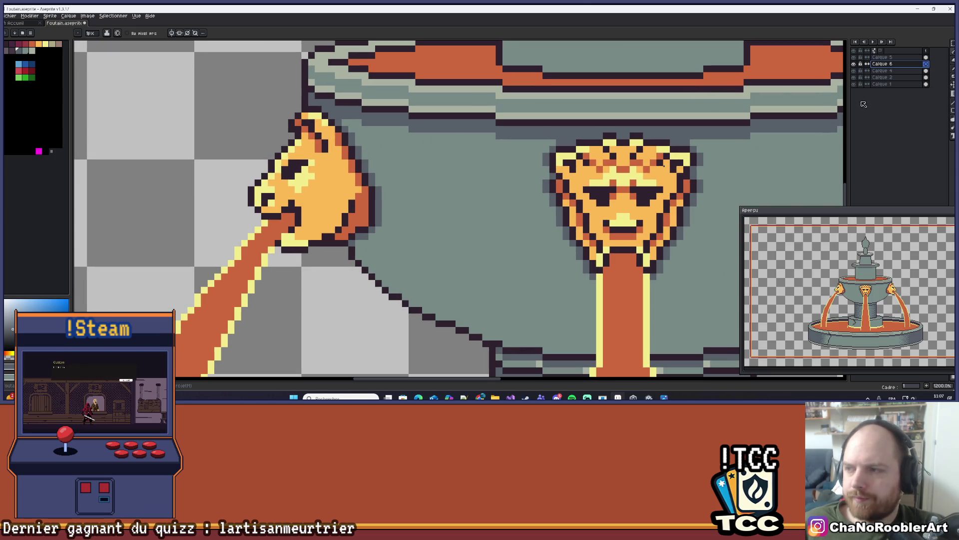
scroll(444, 160, down, 3)
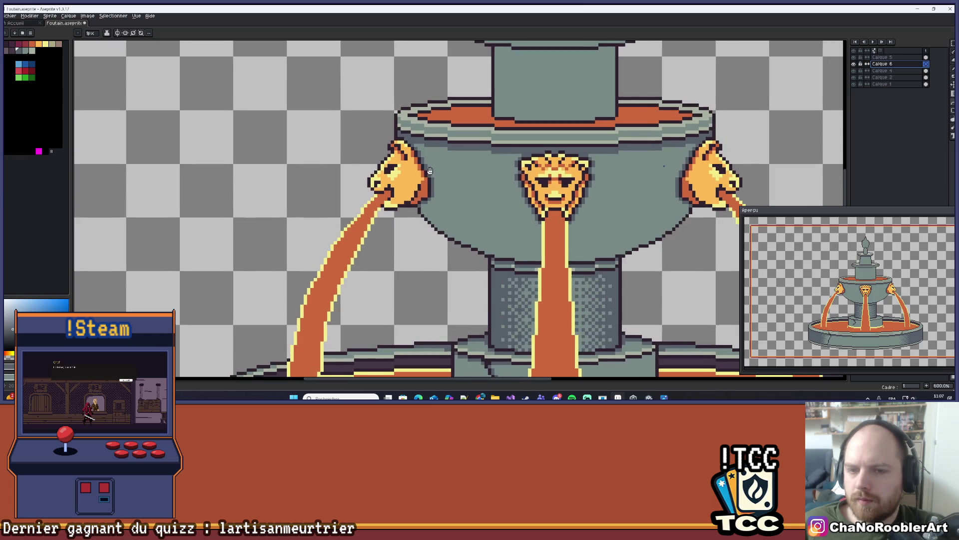
scroll(445, 159, up, 1)
drag(469, 154, 469, 283)
drag(465, 230, 441, 219)
- Place grey anti-alias pixels beside the left lion's jaw and along the bowl's diagonal edge
scroll(442, 219, down, 1)
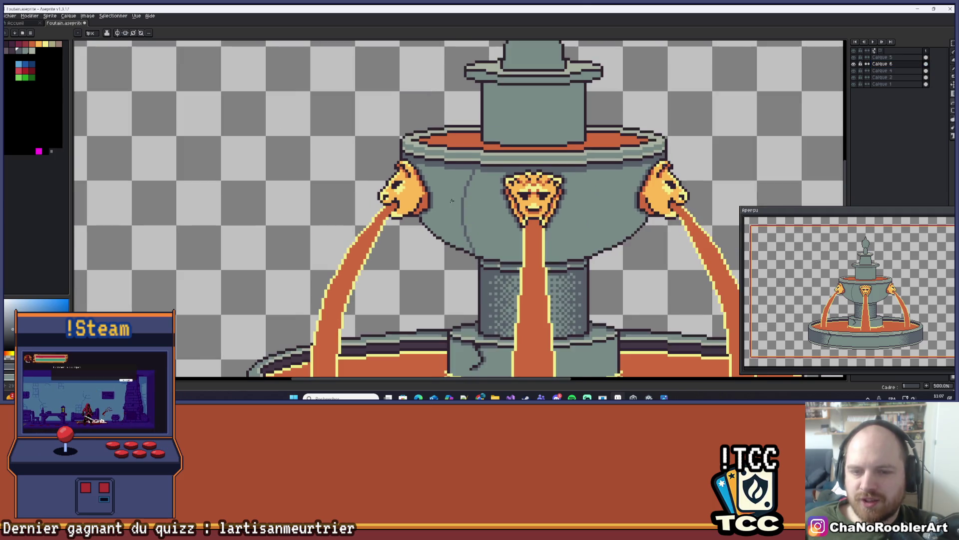
scroll(478, 300, up, 3)
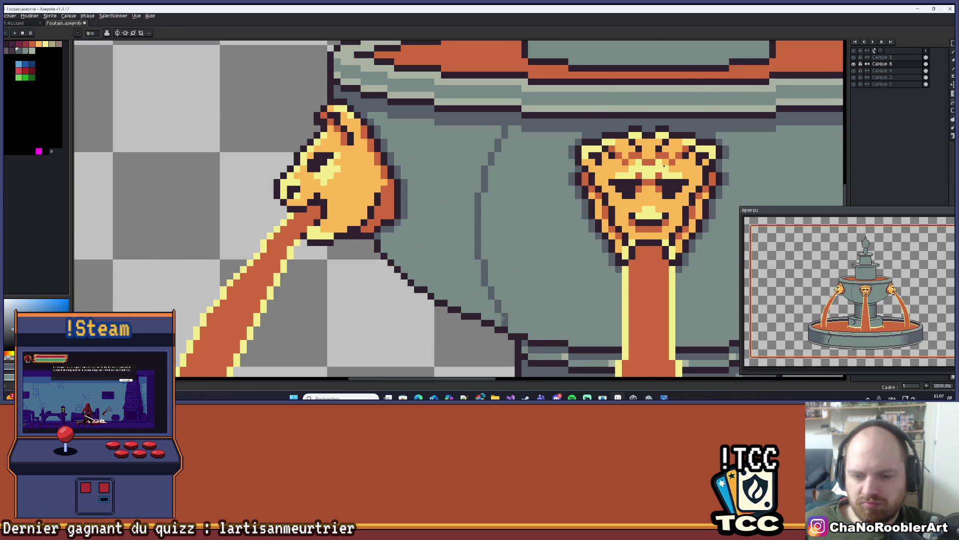
scroll(487, 313, up, 1)
click(483, 315)
click(456, 306)
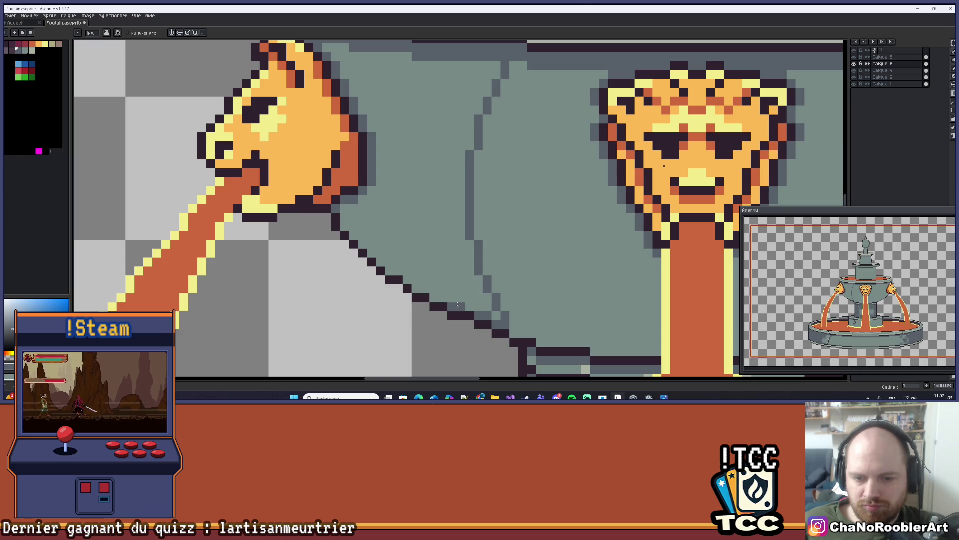
click(350, 226)
click(353, 232)
click(357, 209)
click(363, 202)
click(364, 235)
click(362, 243)
click(370, 245)
click(370, 252)
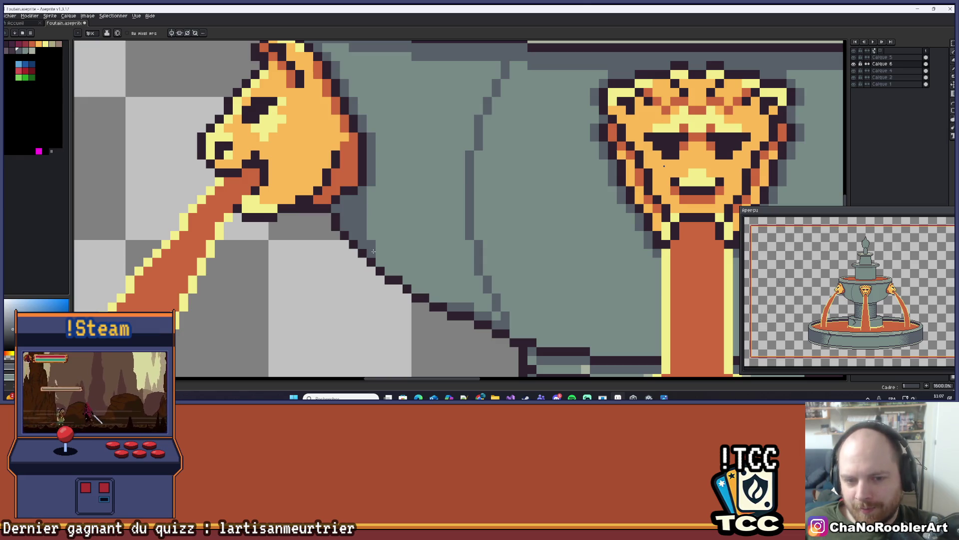
click(379, 258)
click(389, 270)
click(402, 271)
- Continue the grey anti-alias pixels along the bowl's lower outline
click(407, 280)
click(416, 289)
click(425, 289)
click(434, 289)
click(434, 298)
click(443, 298)
click(451, 298)
click(463, 298)
click(483, 306)
click(473, 299)
click(486, 299)
- Extend the dark curve up toward the bowl's upper rim
scroll(433, 217, up, 3)
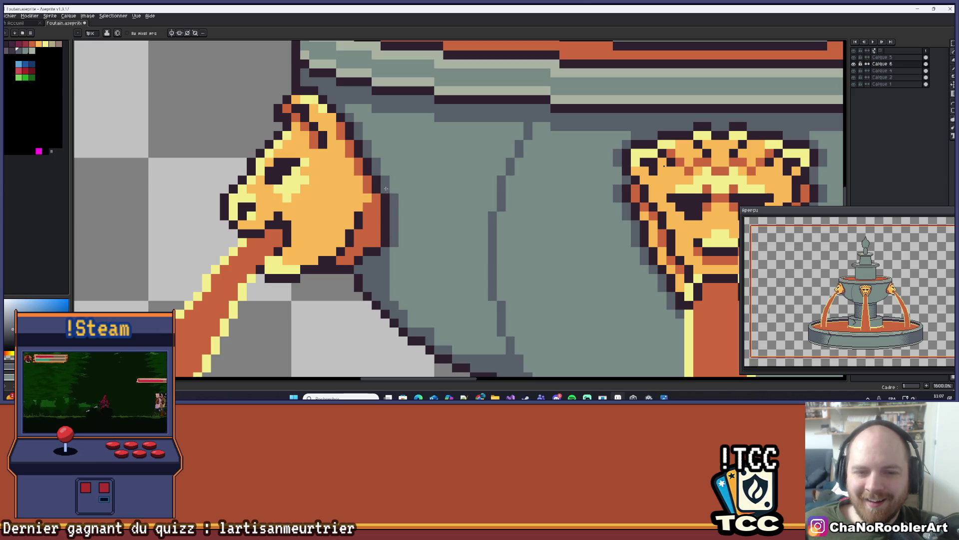
scroll(397, 161, up, 2)
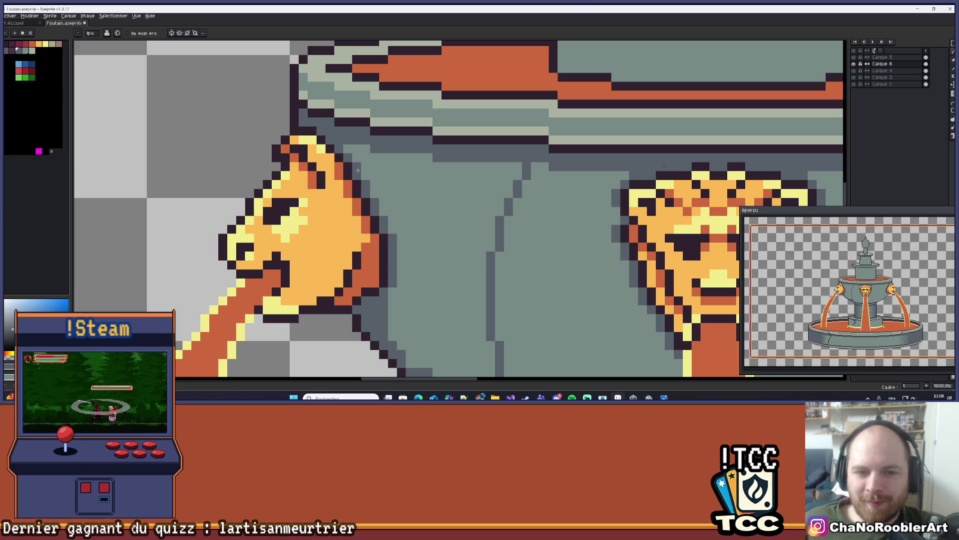
drag(351, 148, 378, 205)
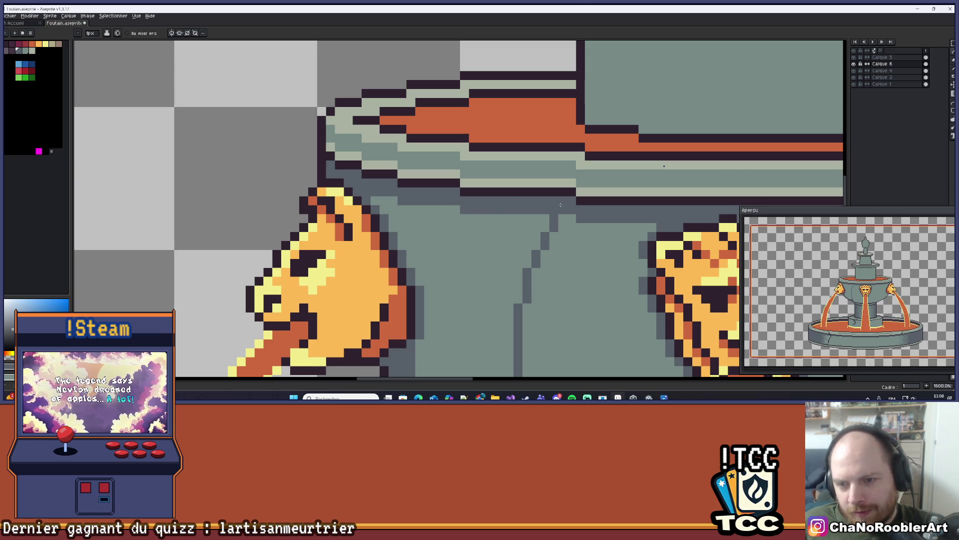
drag(540, 210, 514, 297)
scroll(514, 297, down, 4)
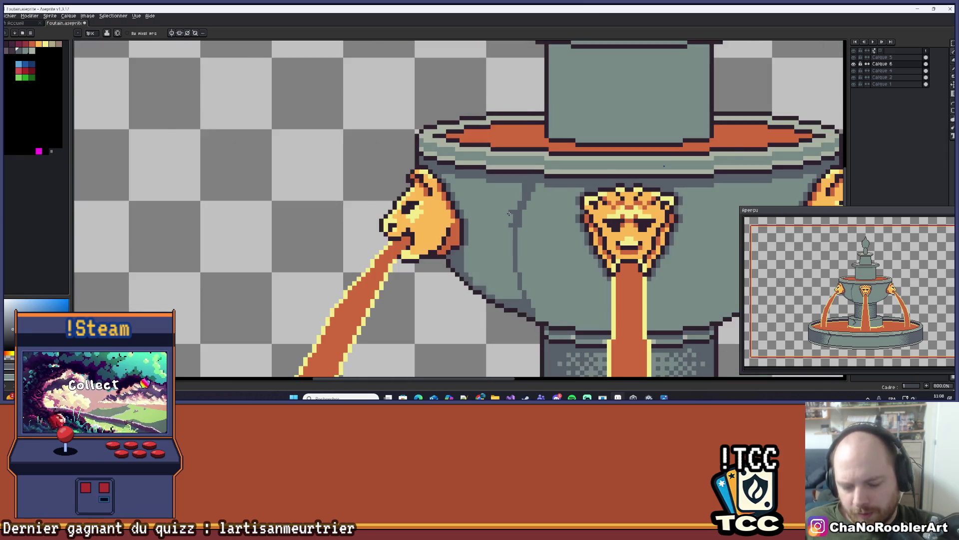
- Fill the bowl's left area with darker grey using the Paint Bucket
key(g)
click(497, 209)
scroll(497, 209, down, 1)
scroll(494, 209, up, 3)
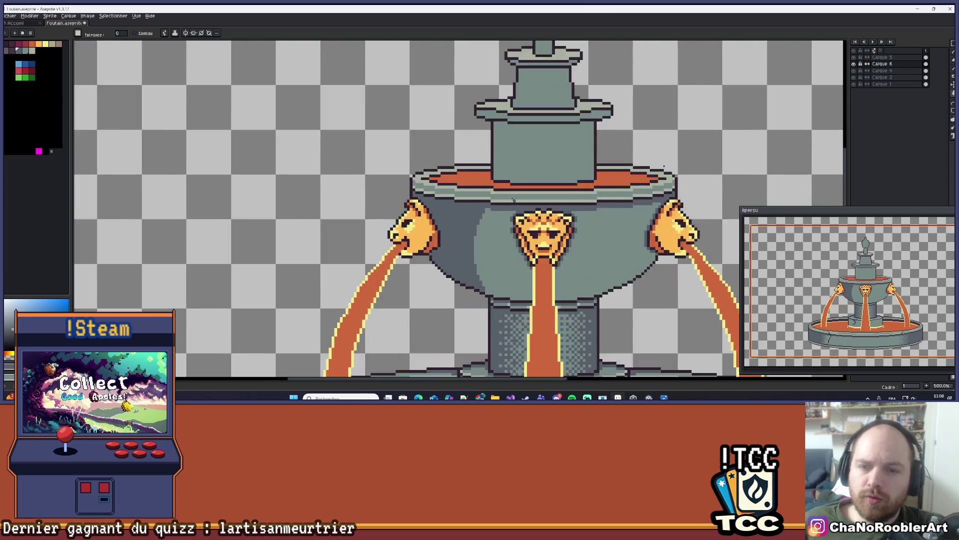
scroll(490, 210, down, 1)
scroll(490, 210, down, 5)
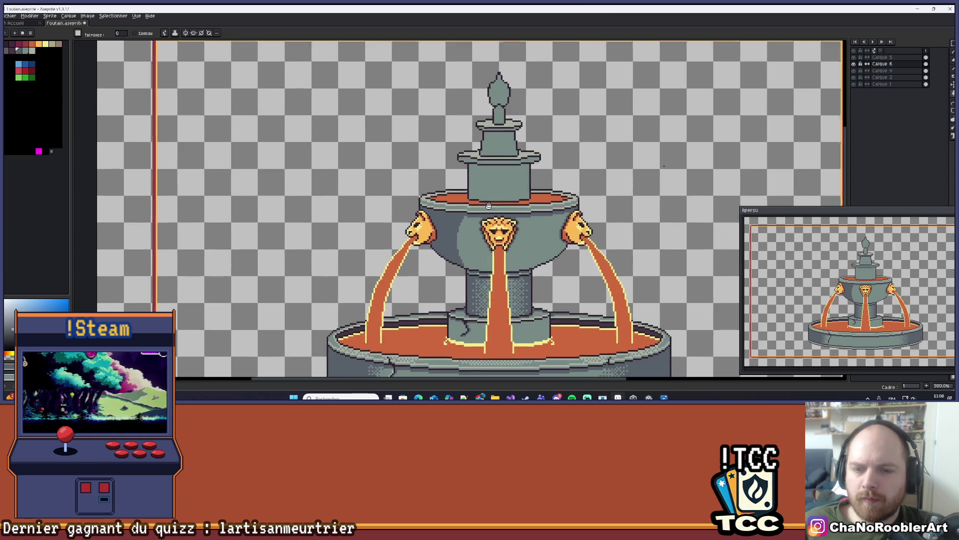
scroll(480, 216, up, 2)
scroll(481, 216, up, 8)
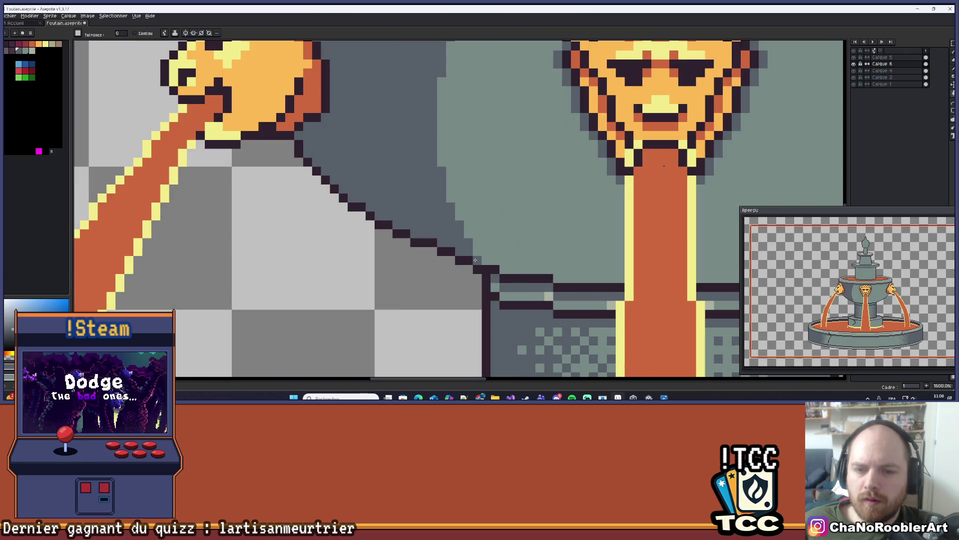
- Undo a stray grey fill and place a single blue-grey pixel on the bowl
click(476, 260)
key(b)
key(ctrl+z)
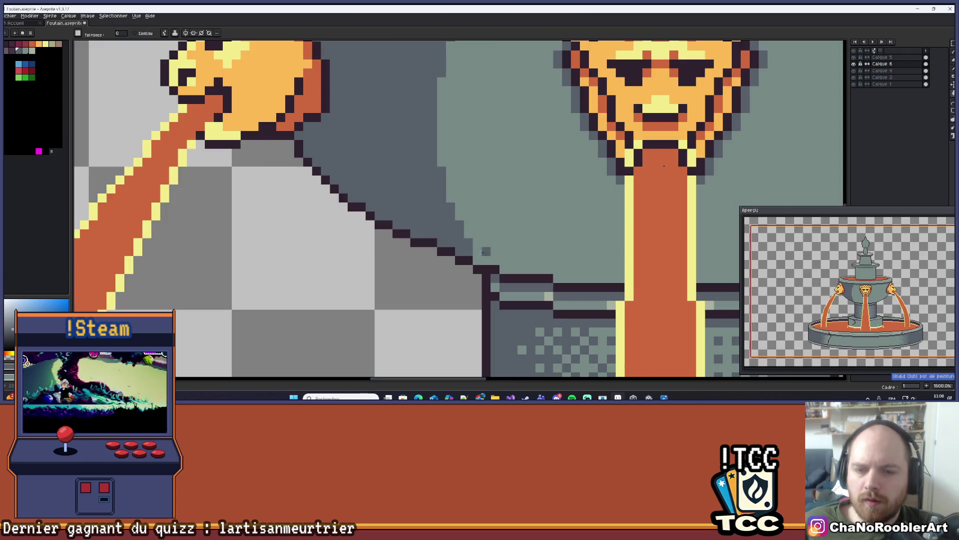
click(481, 254)
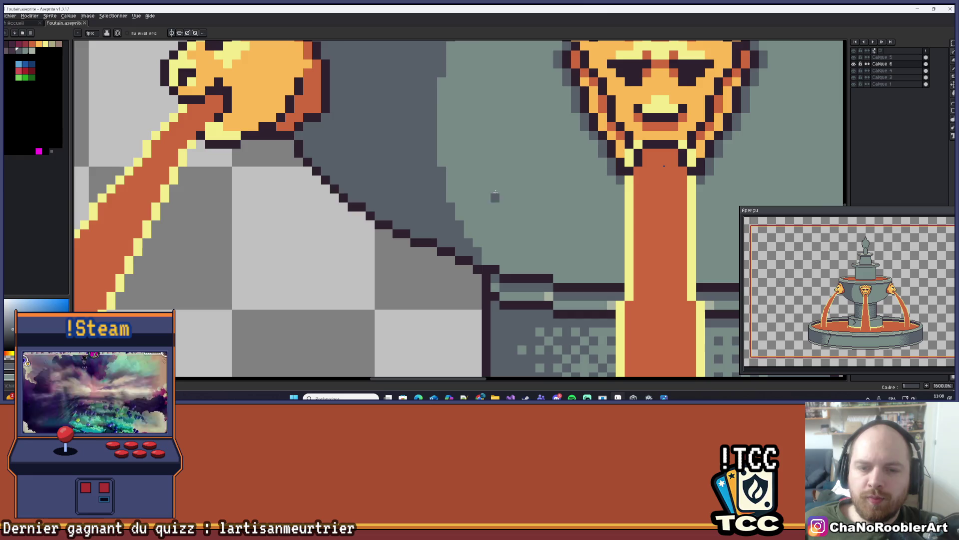
- Browse the alternate drawing tools in the toolbar flyout
scroll(496, 197, down, 4)
scroll(423, 214, down, 2)
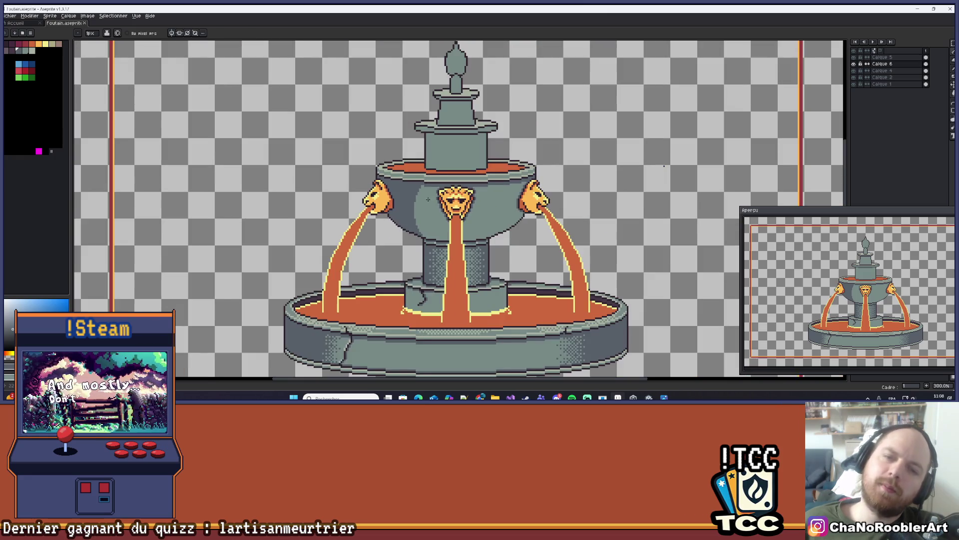
scroll(457, 204, up, 2)
scroll(457, 204, up, 1)
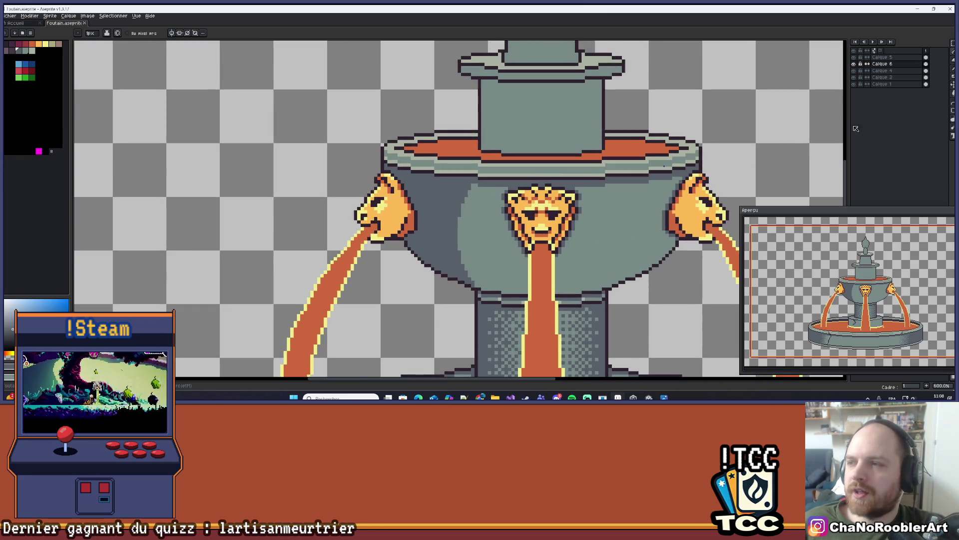
click(952, 127)
click(951, 122)
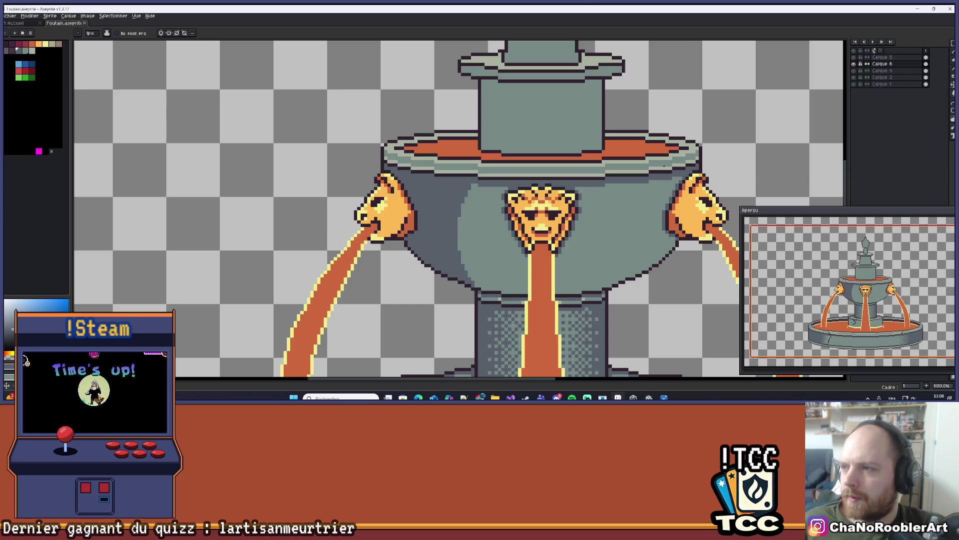
click(953, 126)
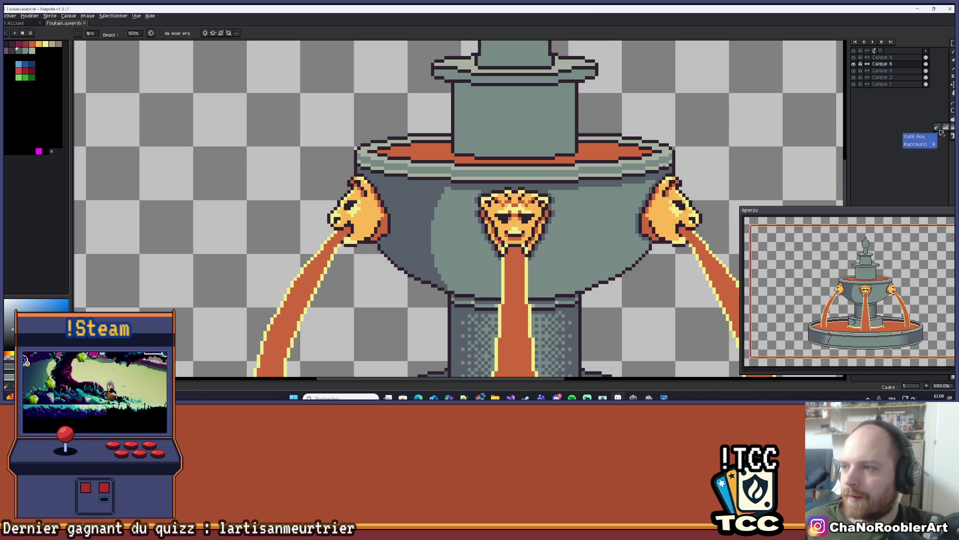
- Blend the bowl's dark left band toward the centre with a Bayer 8x8 dithered gradient
click(953, 110)
click(953, 96)
click(945, 96)
scroll(467, 180, right, 2)
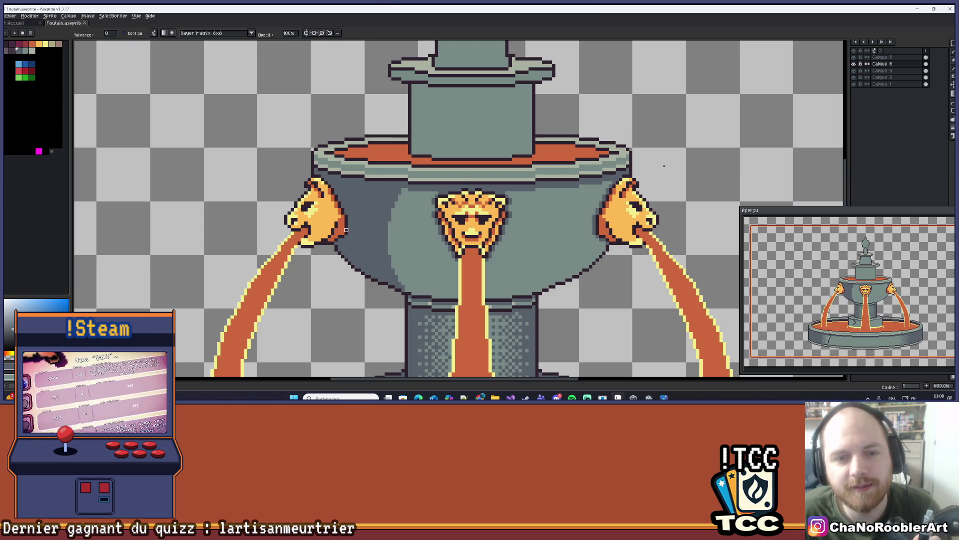
drag(340, 197, 433, 210)
scroll(664, 166, down, 4)
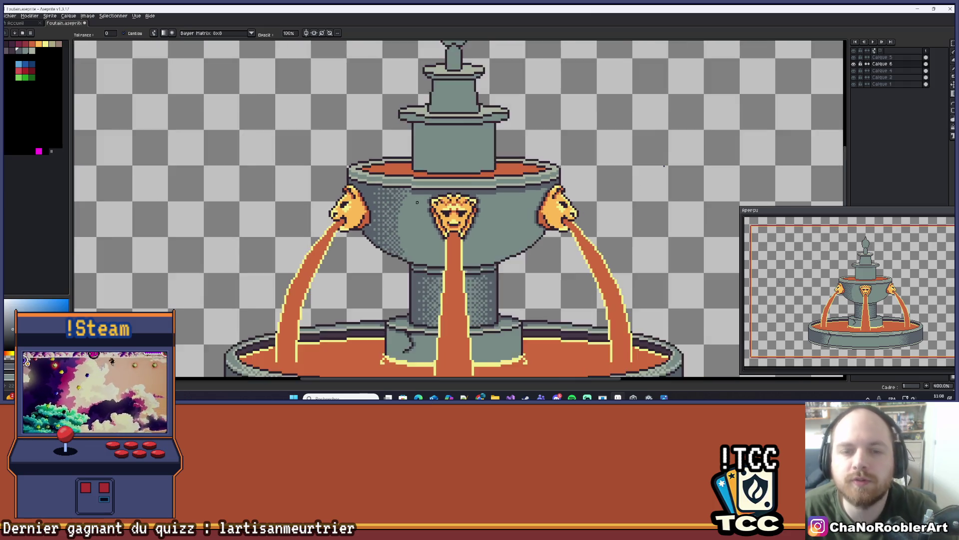
scroll(407, 203, up, 8)
- Add a row of three dark grey dither pixels under the bowl's top rim
key(b)
scroll(442, 123, down, 6)
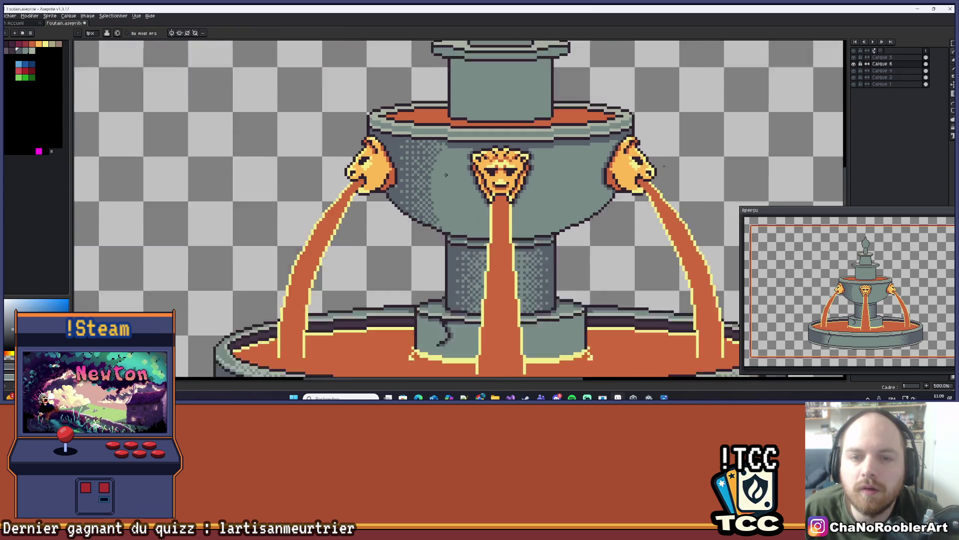
scroll(525, 182, down, 1)
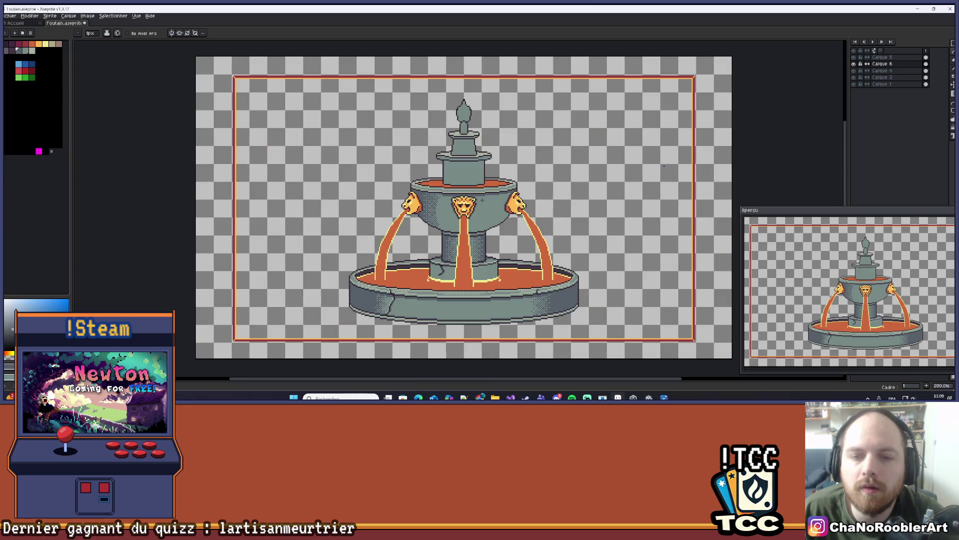
scroll(499, 263, up, 1)
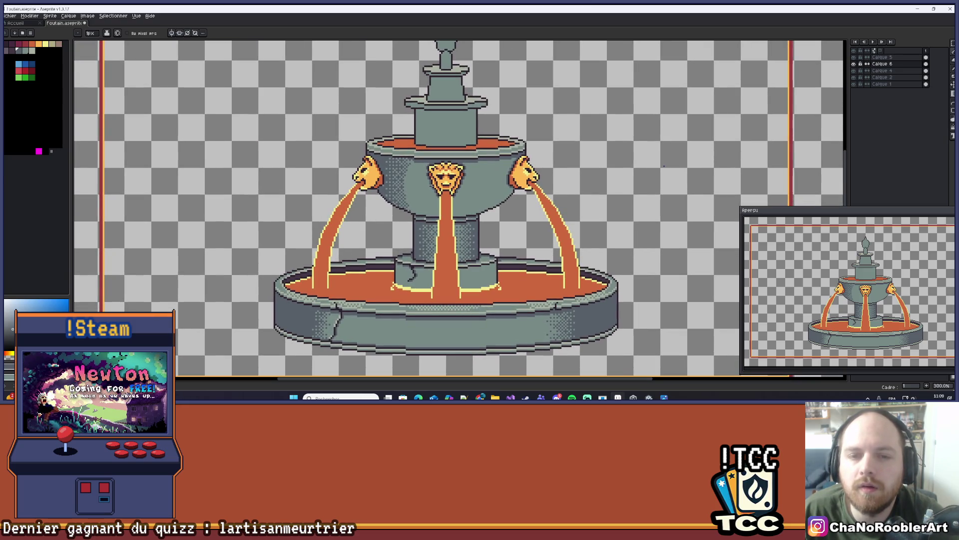
scroll(433, 185, up, 8)
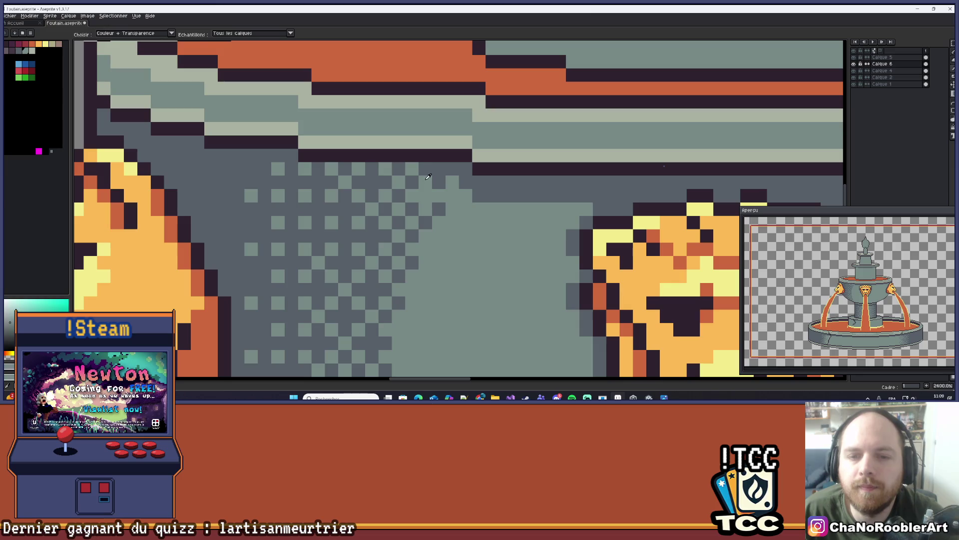
scroll(463, 265, down, 5)
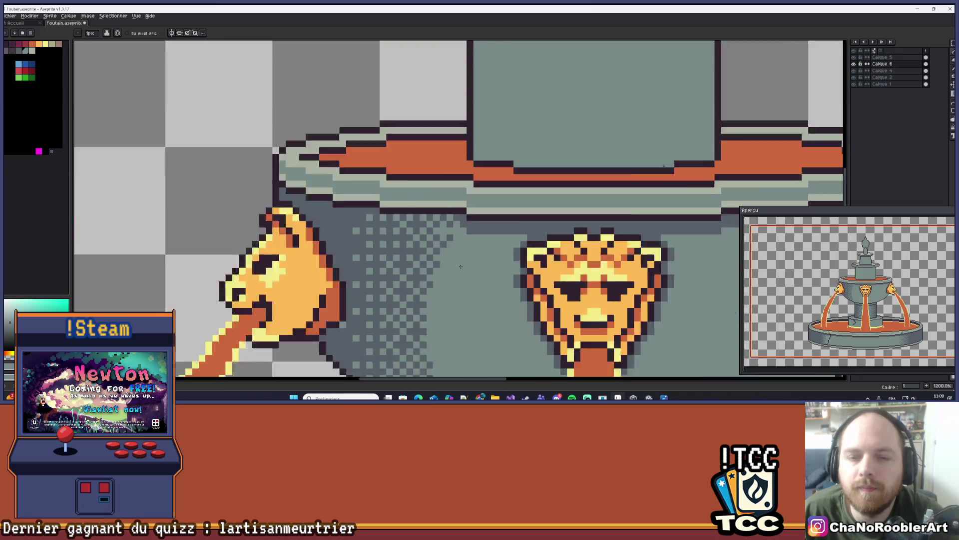
scroll(463, 266, down, 4)
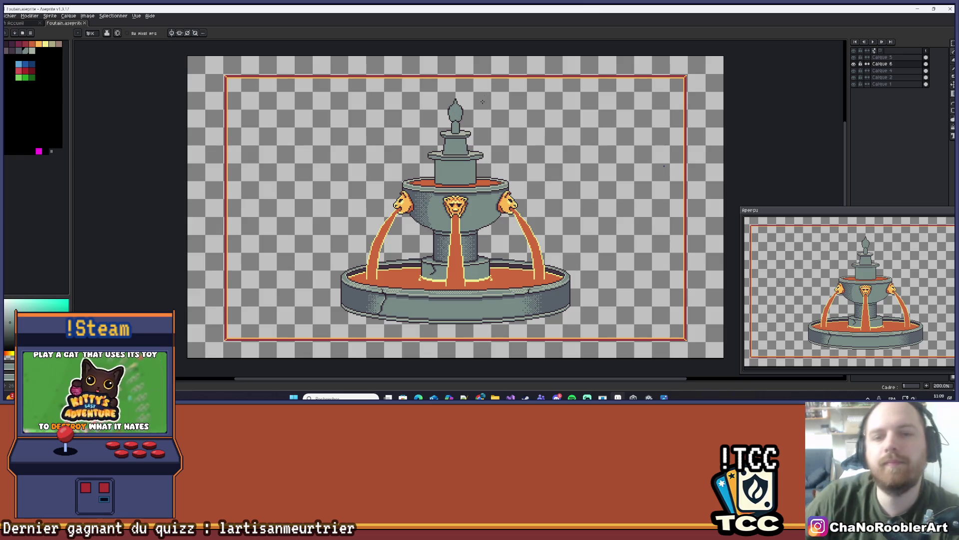
scroll(394, 230, up, 10)
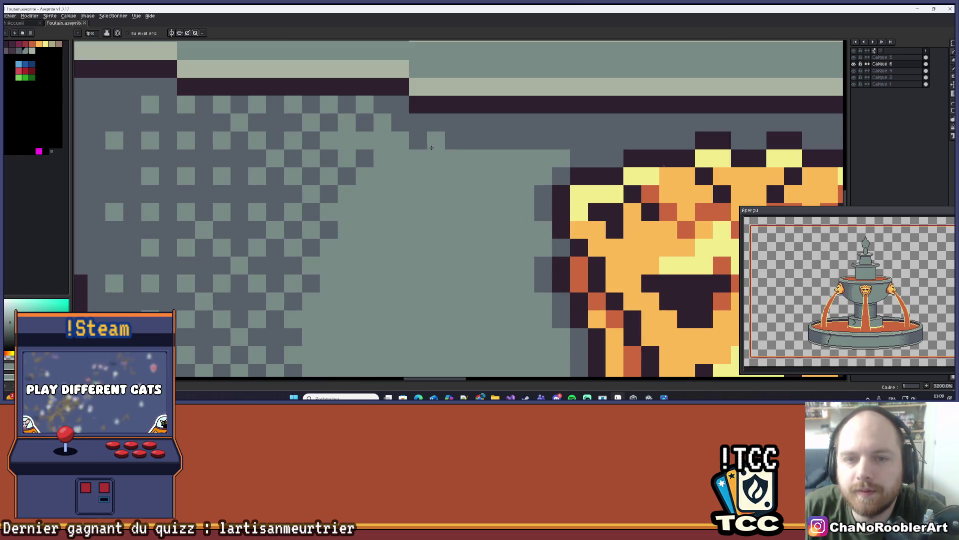
click(471, 140)
click(508, 140)
click(543, 140)
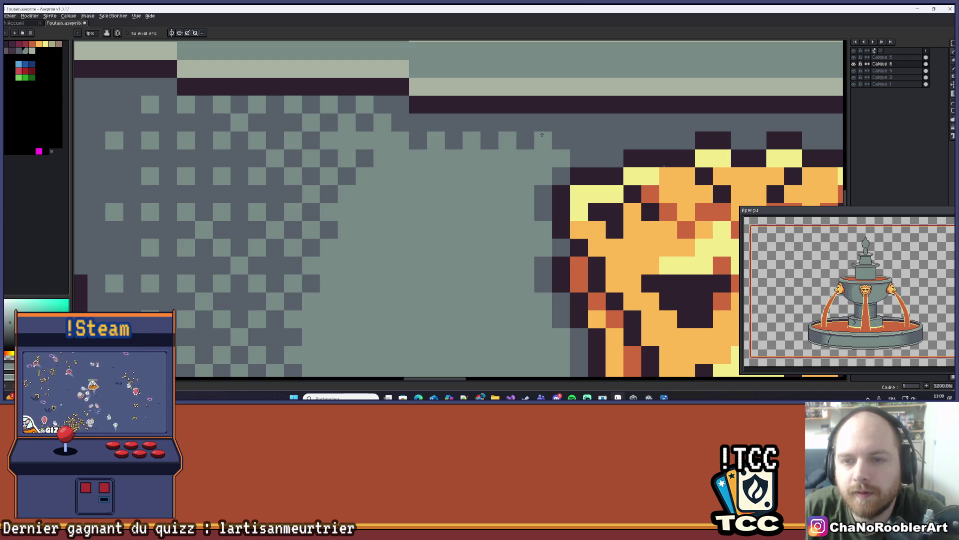
- Save the fountain drawing
scroll(540, 134, down, 5)
scroll(494, 136, up, 4)
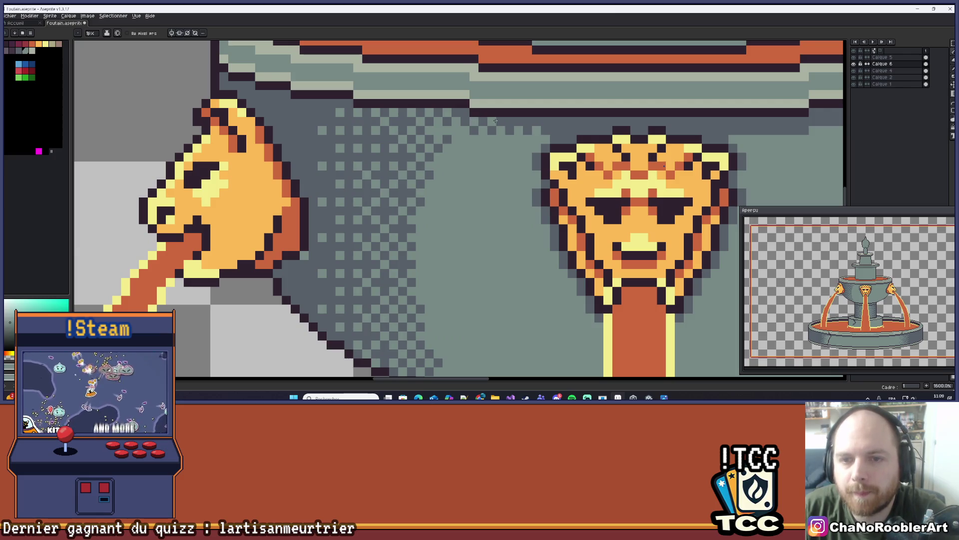
scroll(440, 231, down, 6)
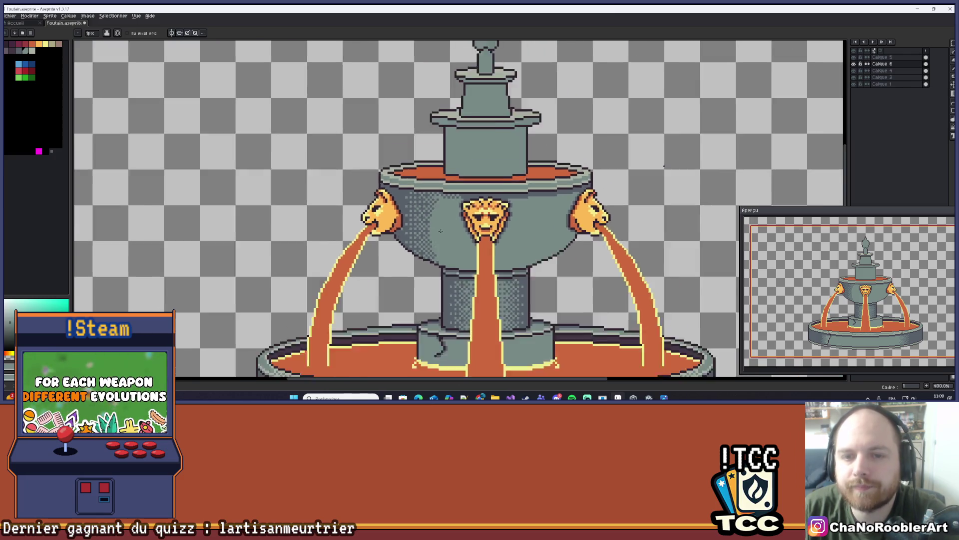
scroll(440, 231, down, 1)
scroll(464, 190, up, 2)
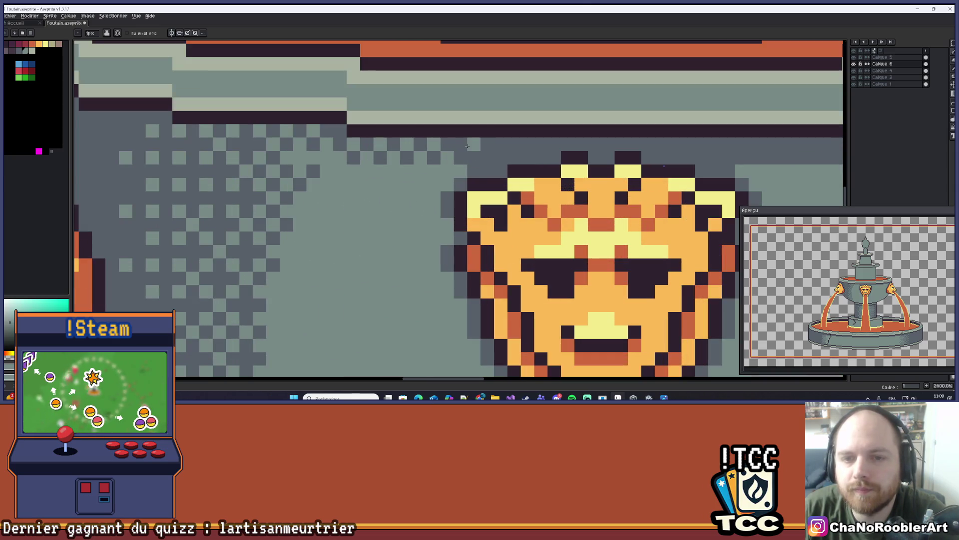
scroll(485, 146, down, 6)
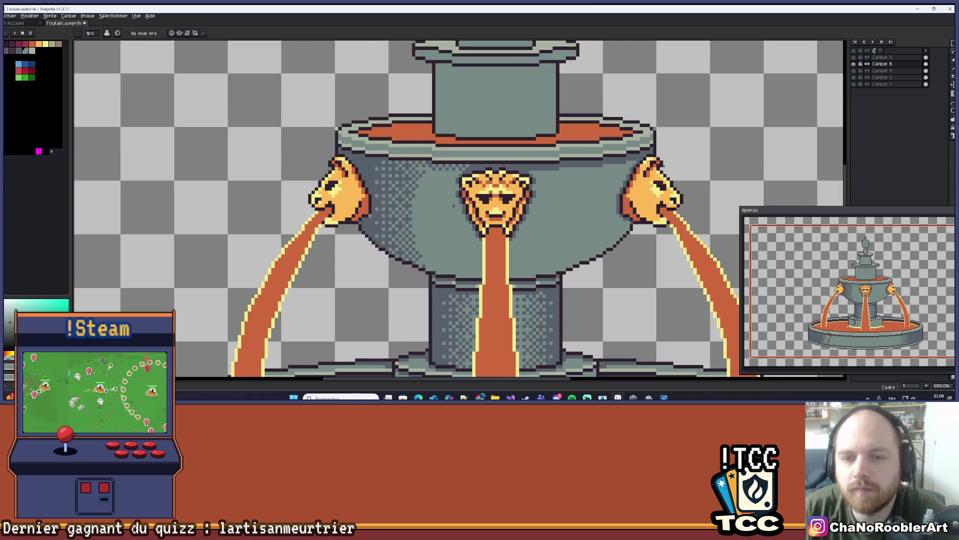
scroll(485, 142, up, 4)
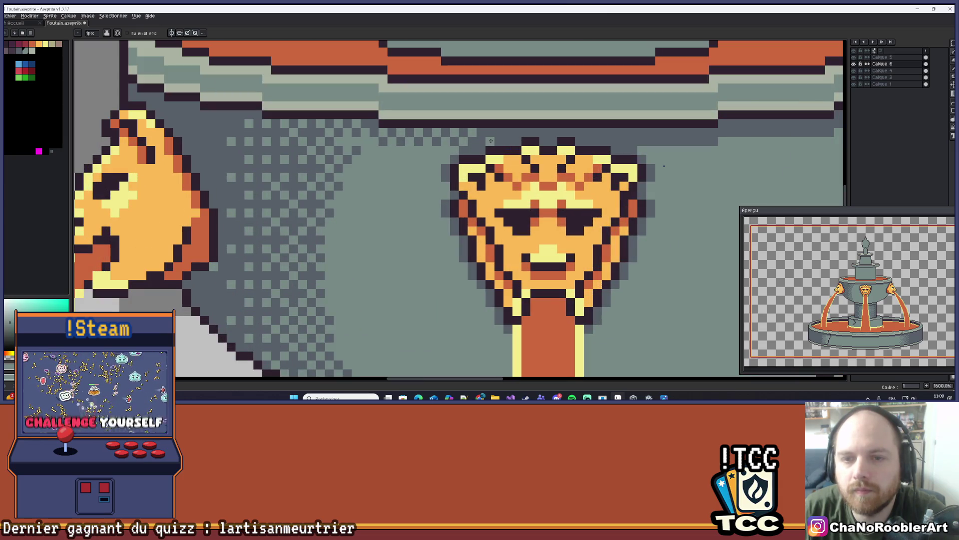
scroll(491, 136, down, 6)
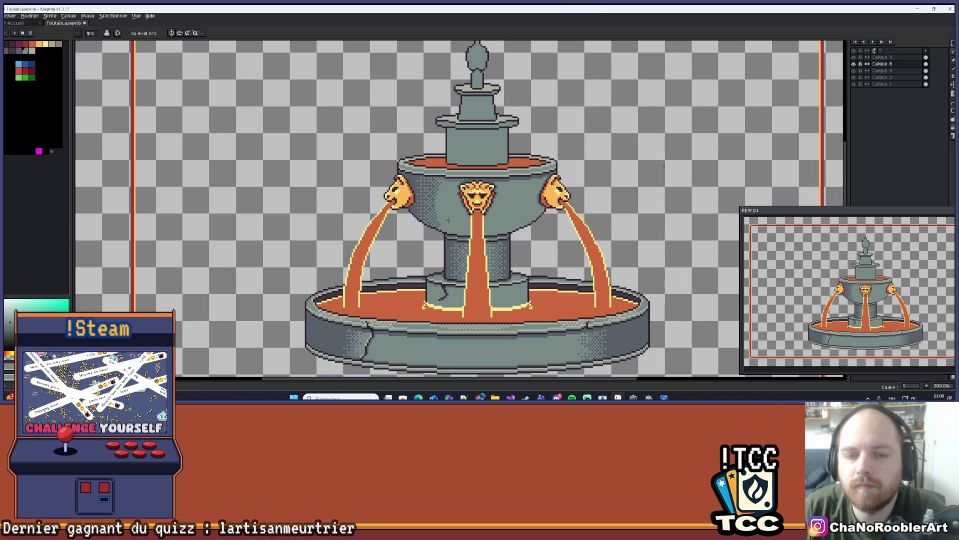
scroll(448, 220, down, 1)
scroll(458, 228, up, 10)
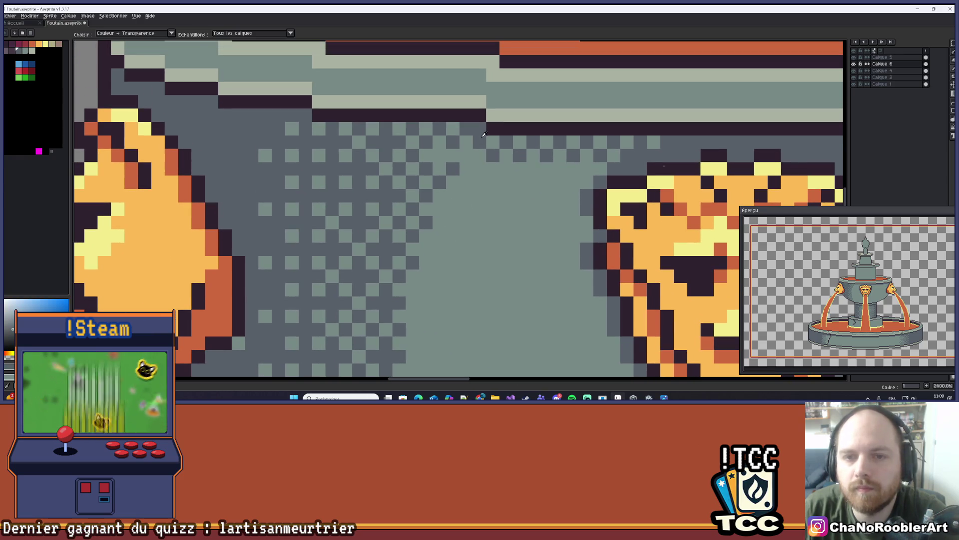
scroll(471, 225, down, 5)
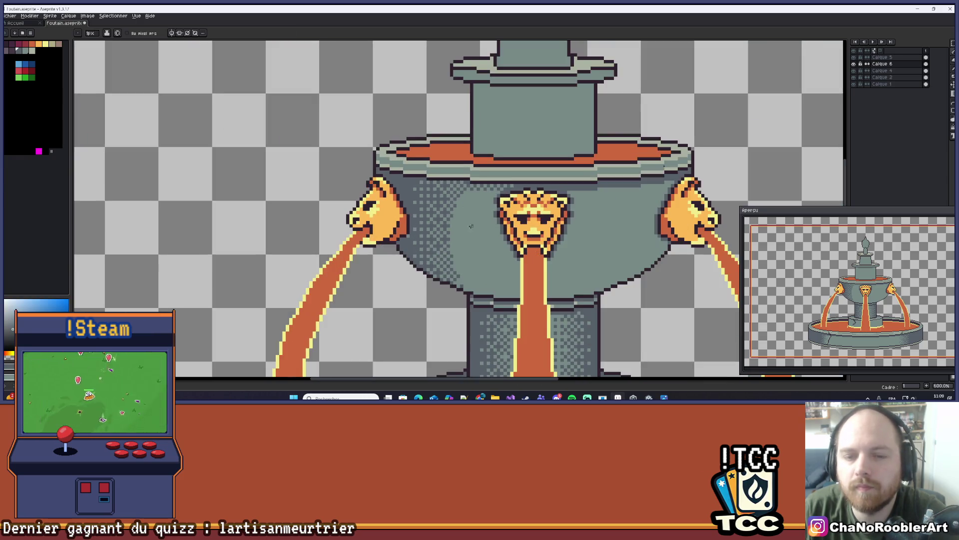
scroll(471, 225, down, 1)
scroll(451, 219, up, 5)
scroll(451, 218, down, 7)
key(ctrl+s)
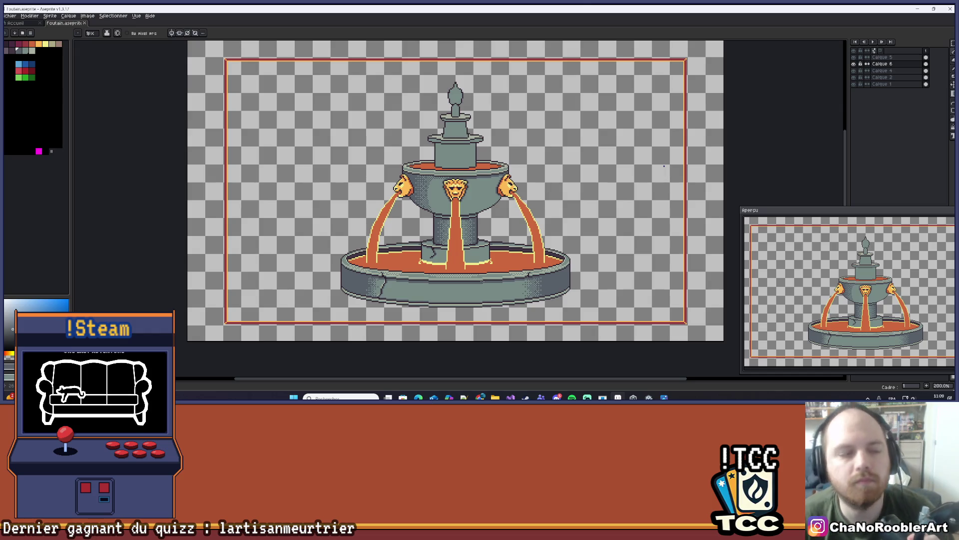
- Dot grey dither pixels along the bowl's bottom edge beside the central stream
scroll(515, 205, up, 3)
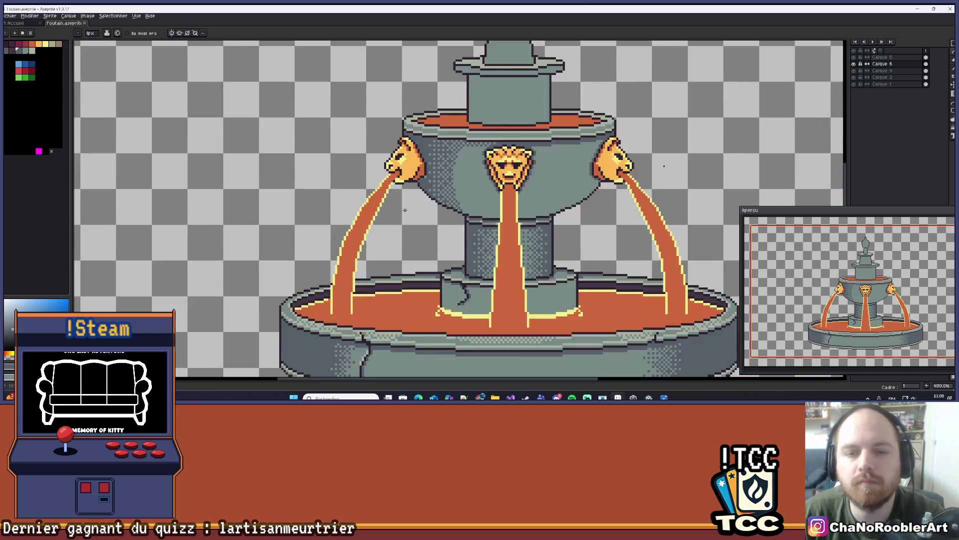
scroll(447, 209, up, 4)
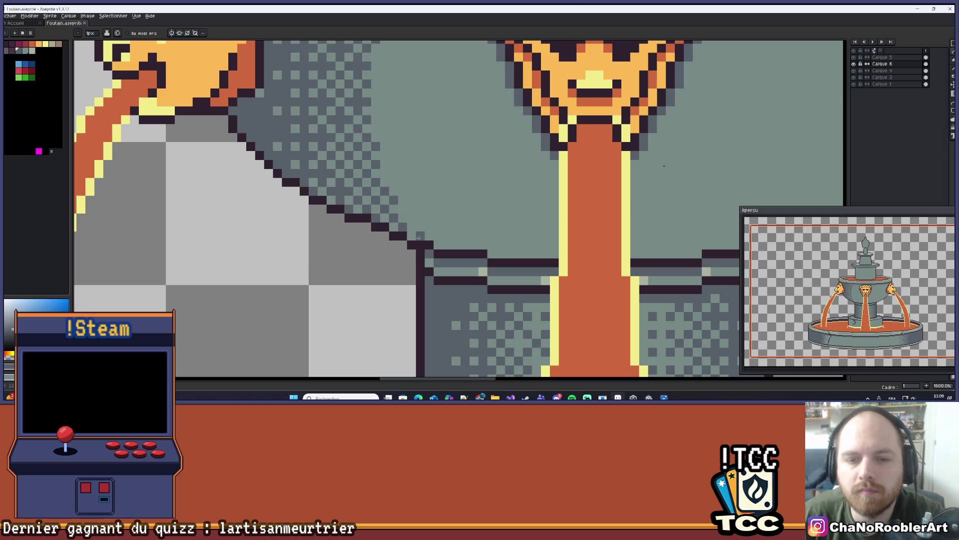
click(419, 237)
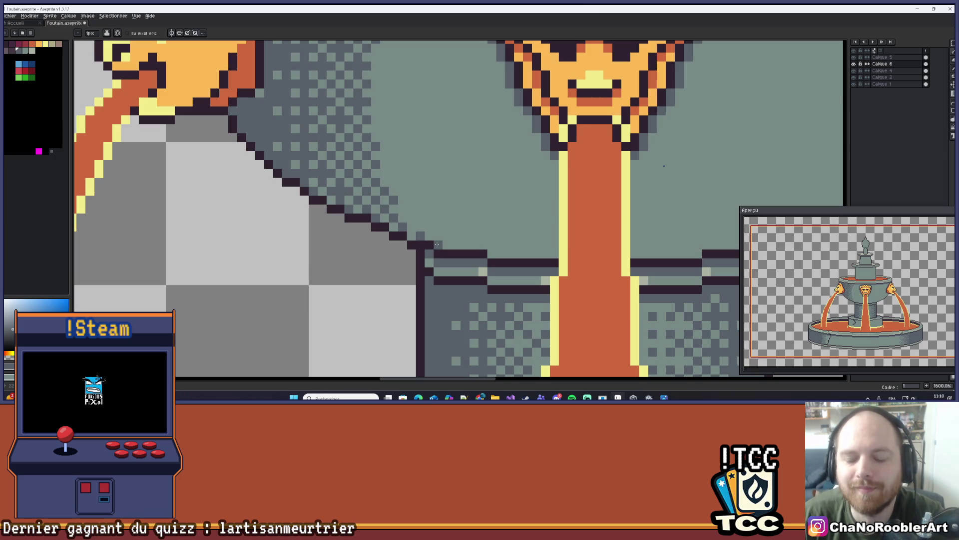
scroll(487, 250, up, 2)
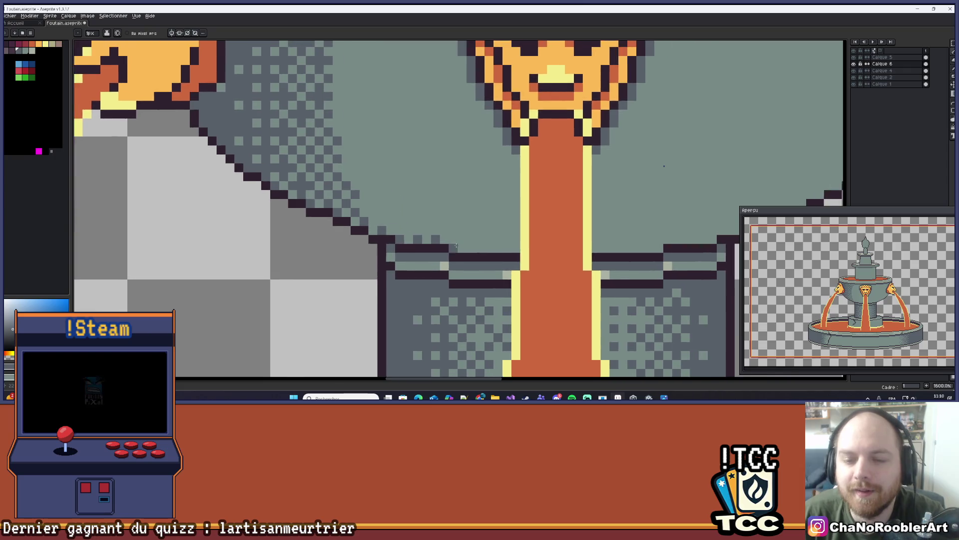
click(493, 249)
click(519, 249)
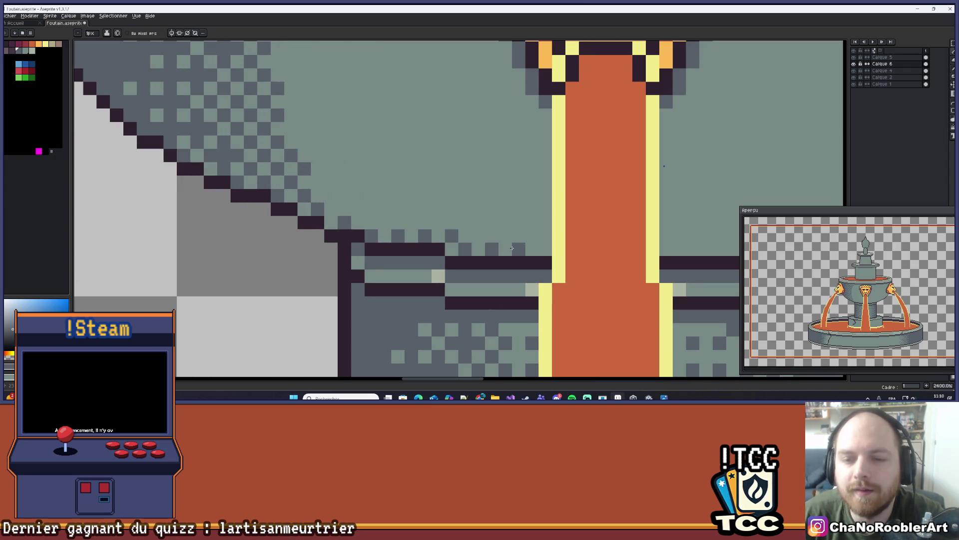
click(545, 250)
- Extend the dither rows up the bowl's diagonal lower edge toward its left side
click(505, 236)
click(478, 236)
click(438, 222)
click(411, 223)
click(384, 223)
click(358, 222)
click(358, 209)
key(ctrl+z)
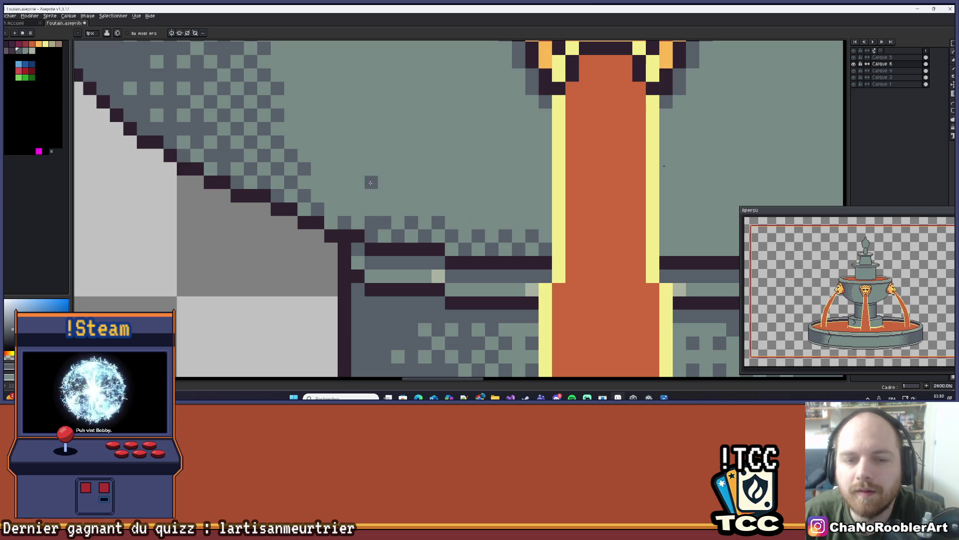
click(357, 208)
click(331, 195)
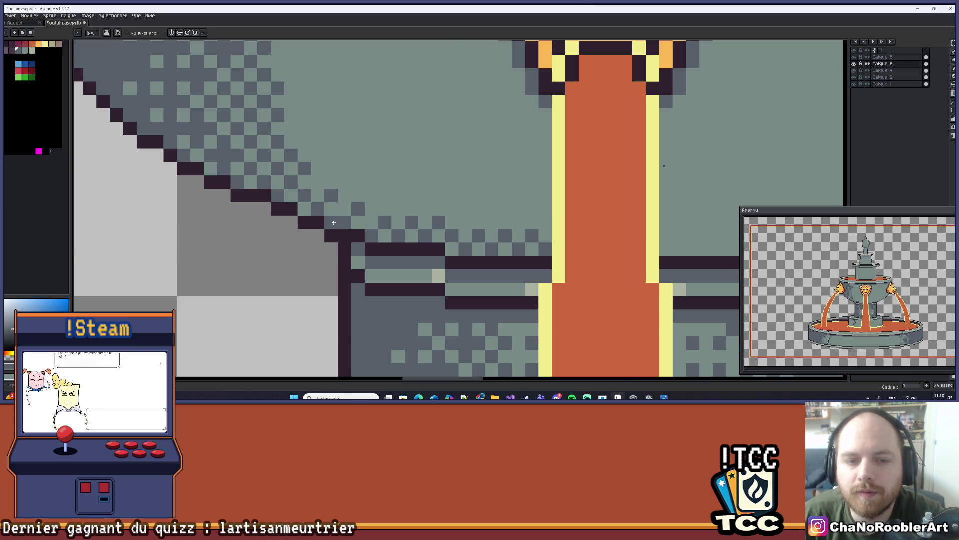
- Zoom out from the lion-head close-up and undo the last pencil stroke
scroll(366, 173, down, 4)
scroll(365, 176, up, 3)
scroll(366, 176, down, 4)
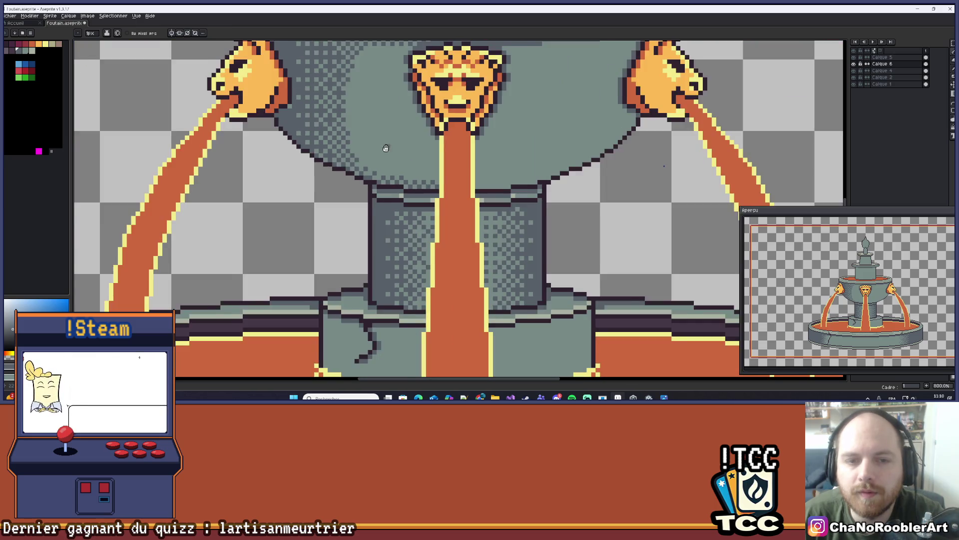
scroll(380, 206, down, 1)
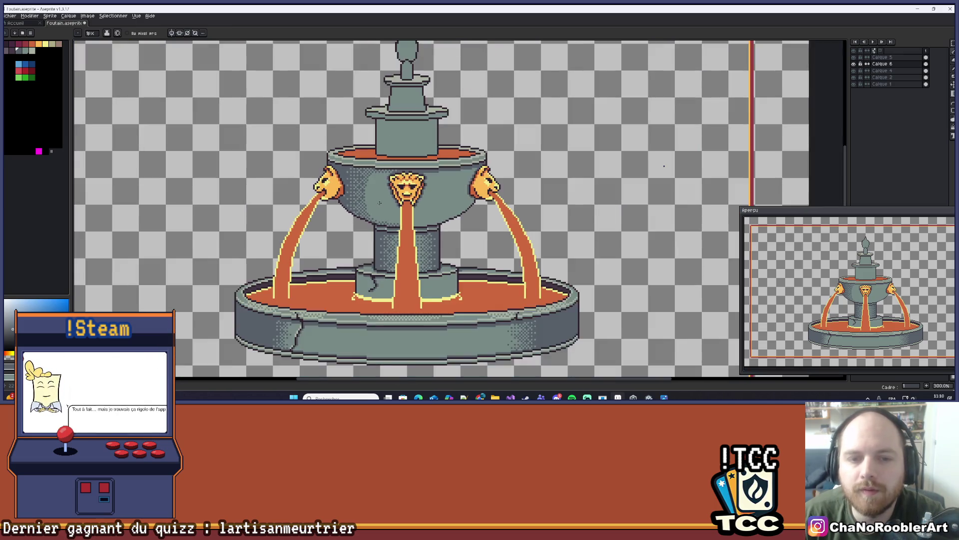
scroll(358, 231, up, 5)
scroll(370, 220, down, 7)
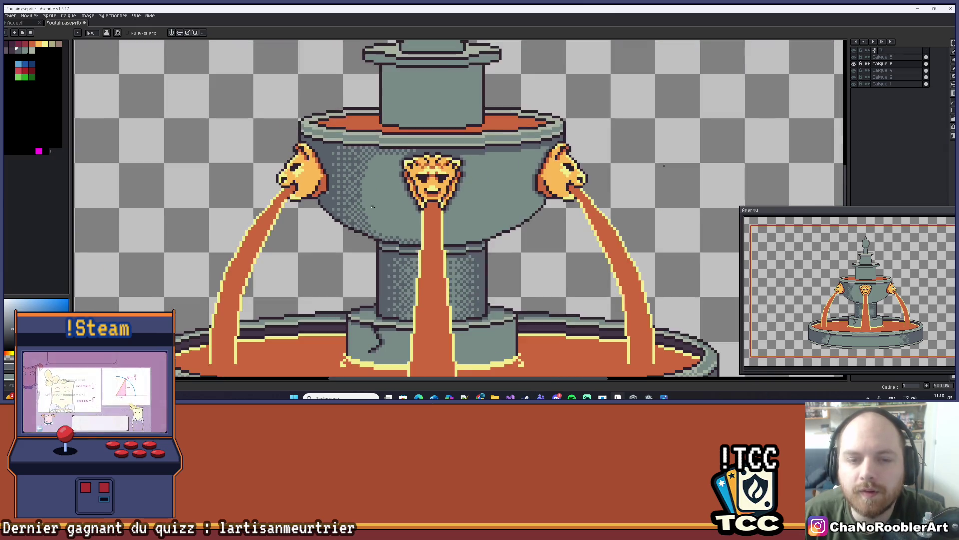
scroll(380, 209, up, 10)
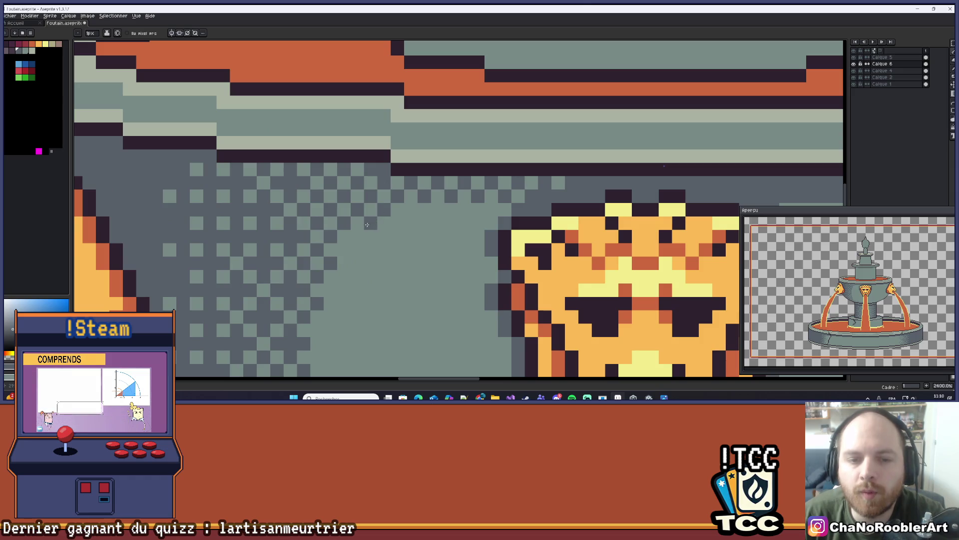
scroll(352, 238, down, 7)
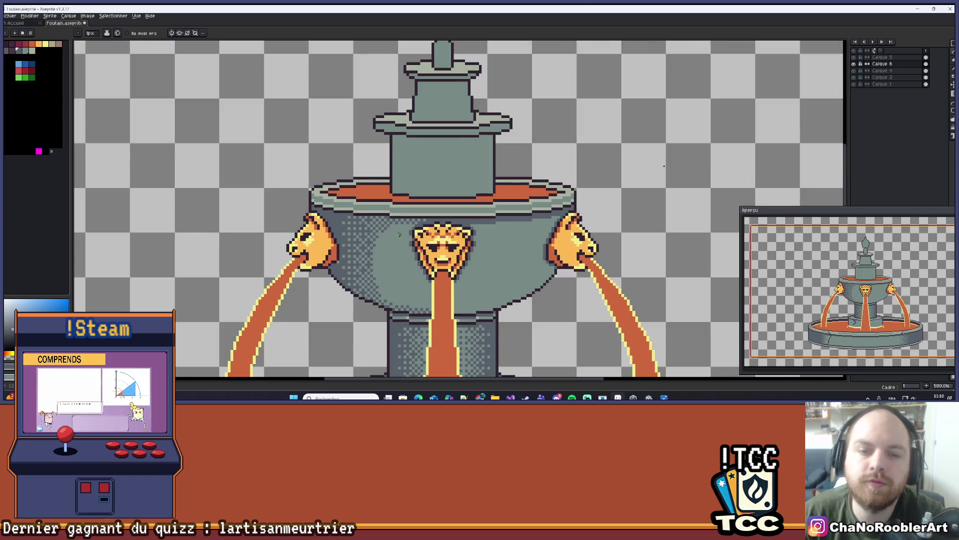
scroll(399, 234, down, 2)
key(ctrl+z)
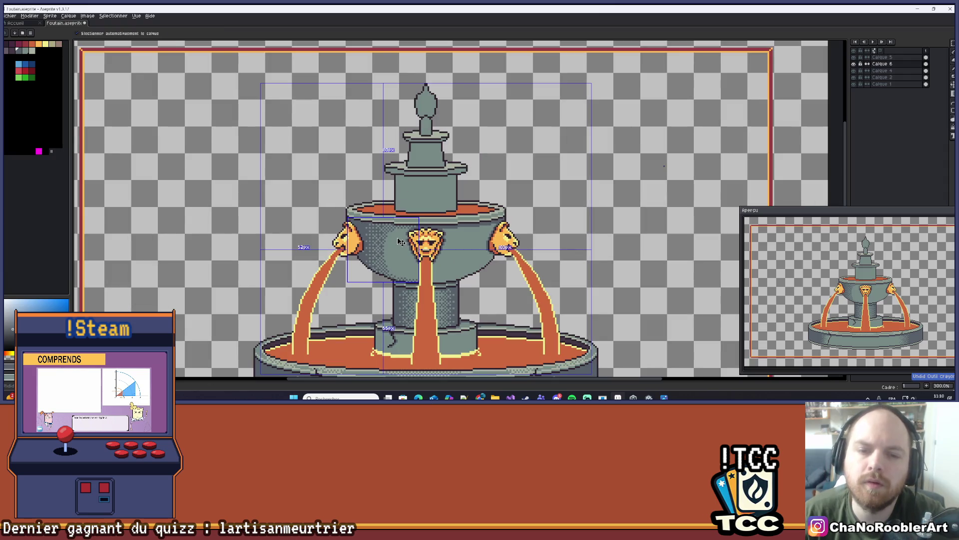
- Sample the bowl's grey and add a dither pixel above the central lion head
scroll(391, 231, up, 4)
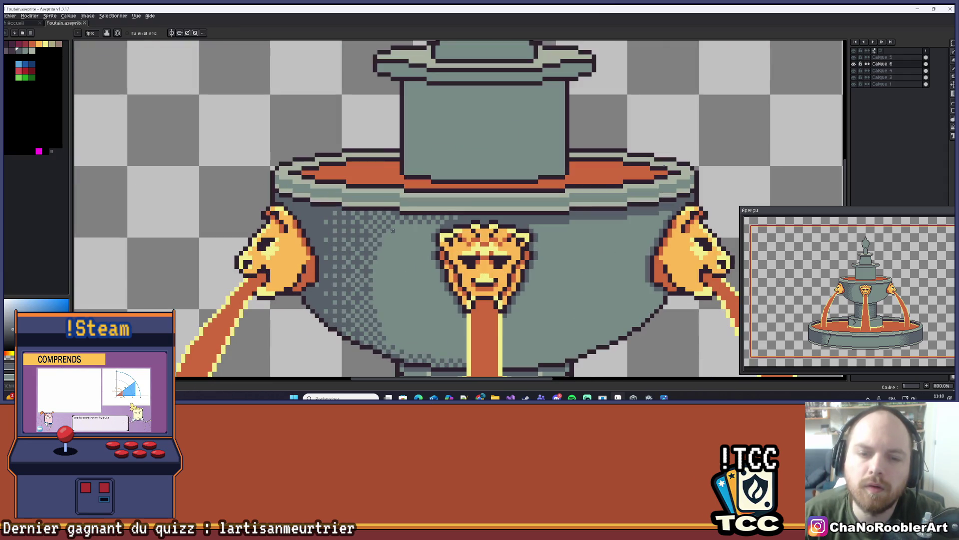
scroll(392, 231, down, 2)
scroll(408, 271, down, 2)
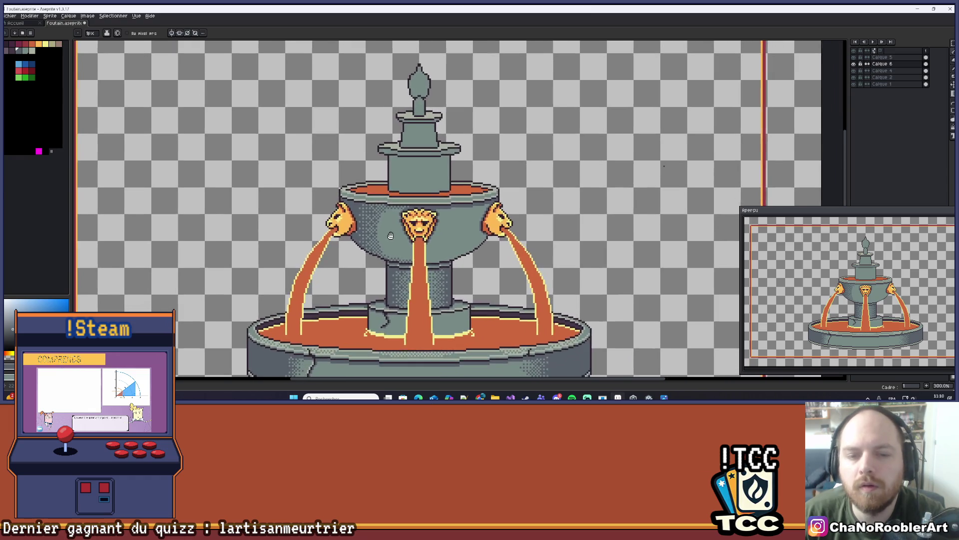
scroll(395, 232, down, 1)
drag(396, 231, 402, 202)
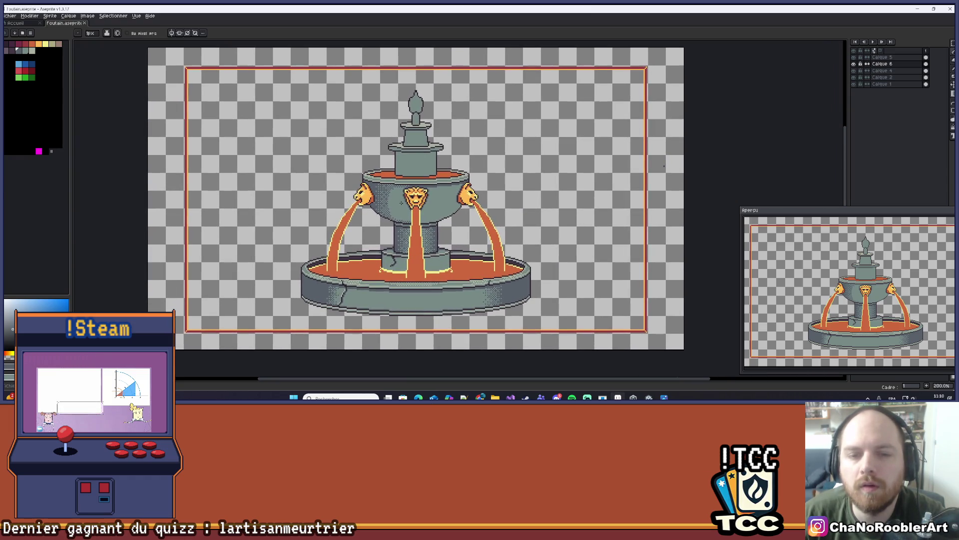
scroll(390, 195, up, 10)
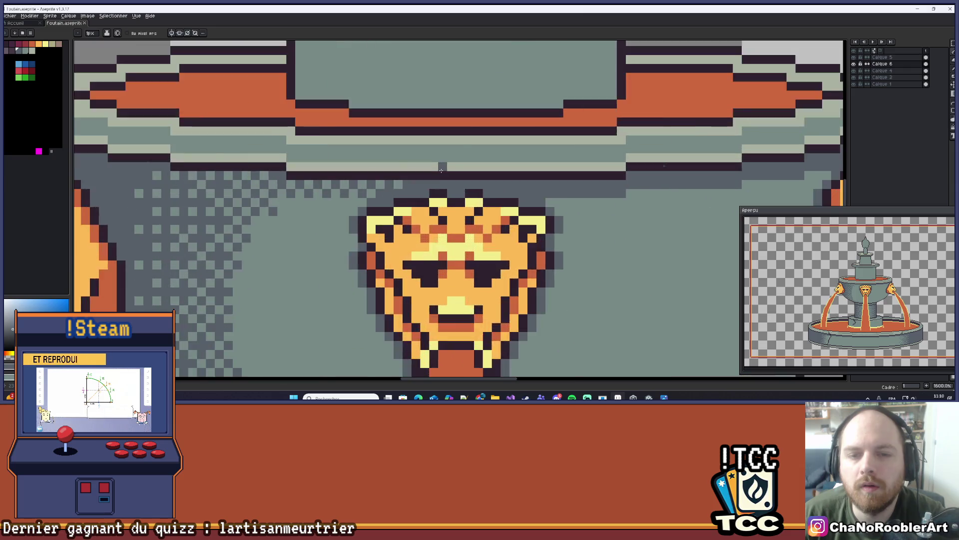
alt+click(379, 197)
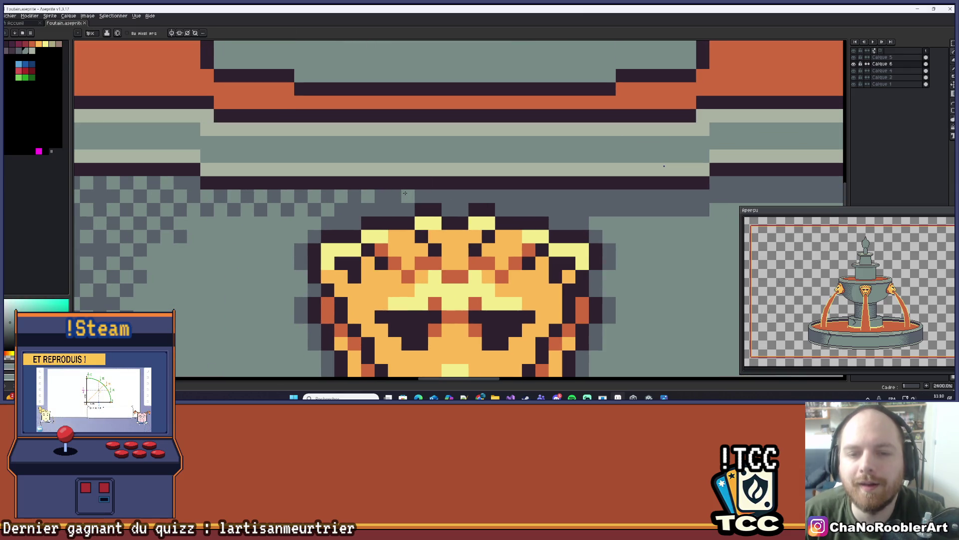
click(397, 195)
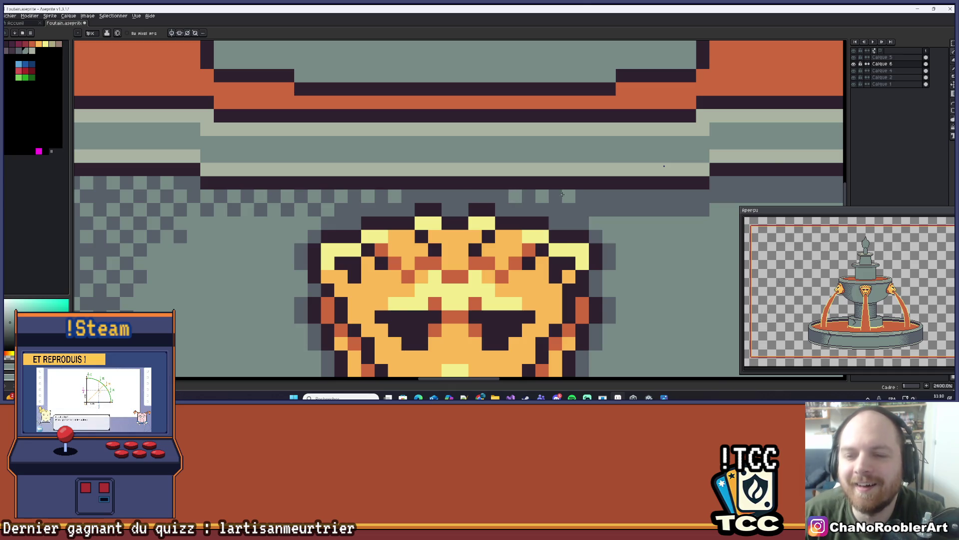
- Zoom out to the whole fountain sprite and hide Calque 6 to compare the bowl
scroll(554, 180, down, 8)
scroll(549, 164, up, 6)
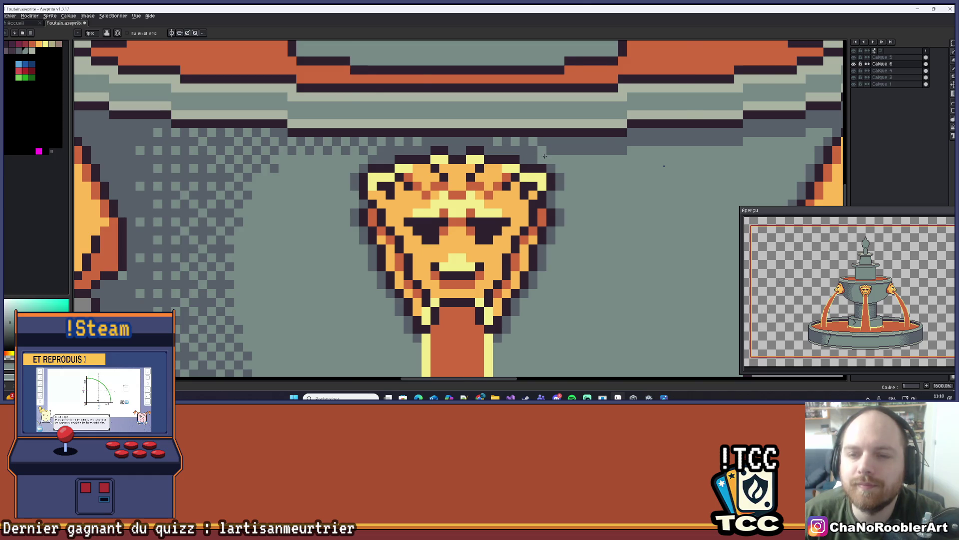
scroll(543, 155, down, 5)
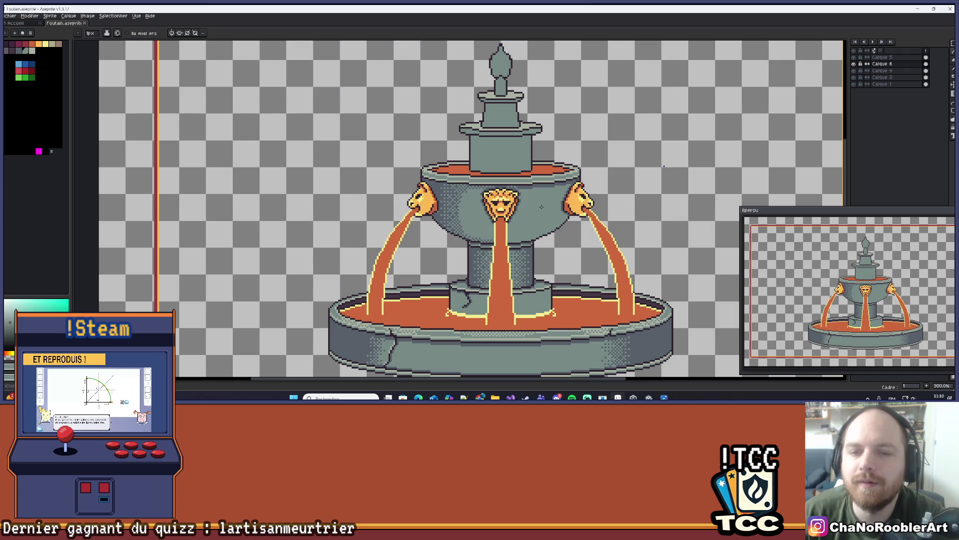
scroll(520, 205, down, 1)
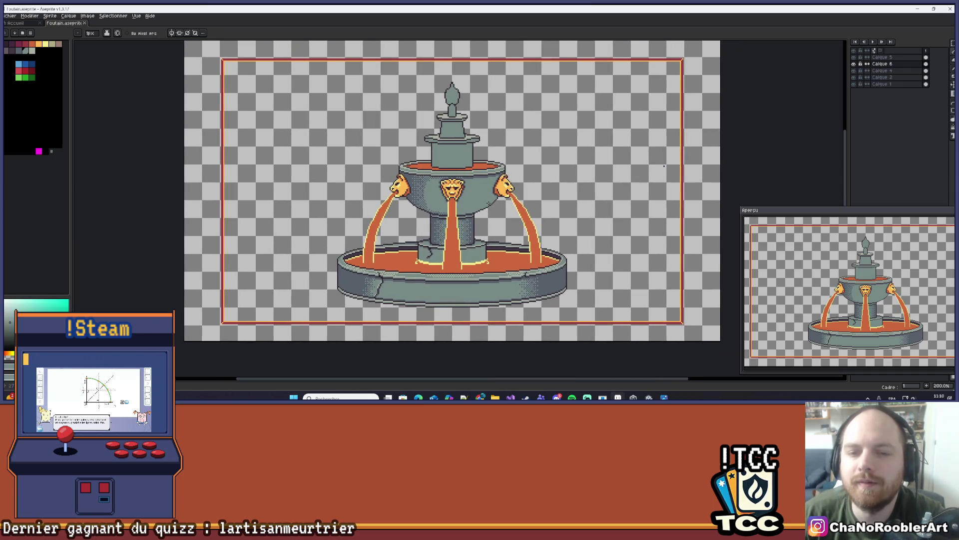
drag(483, 200, 473, 207)
key(v)
key(b)
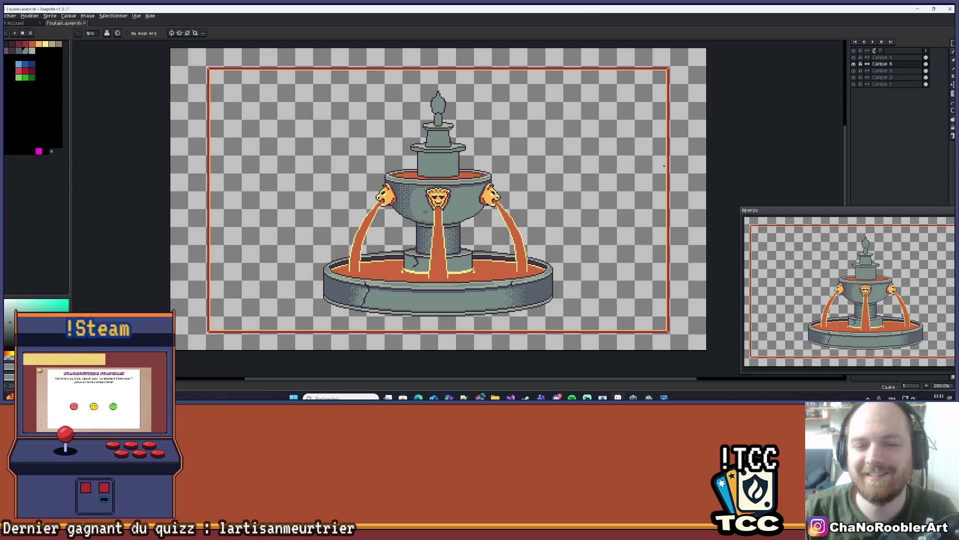
click(854, 64)
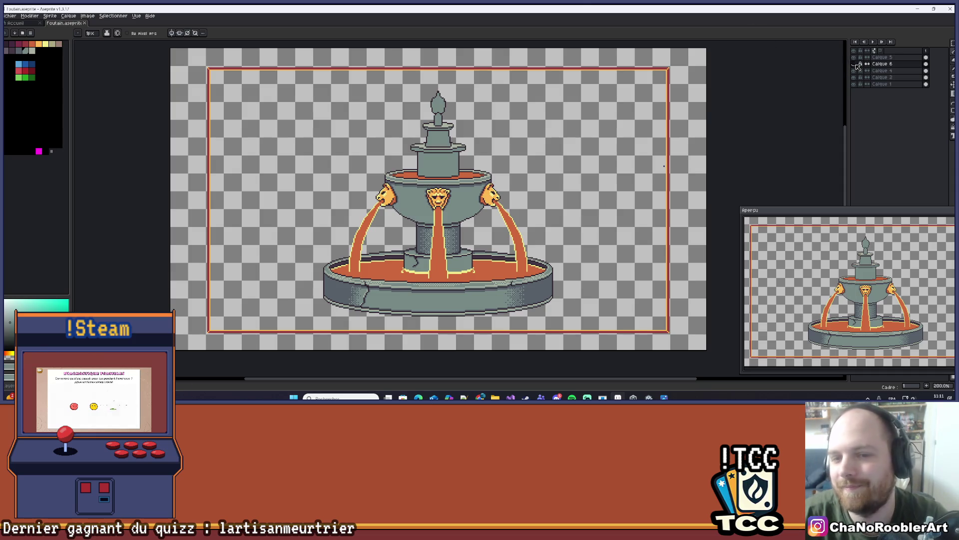
- Toggle Calque 6 on and off to compare the bowl, then undo the last pencil stroke
click(854, 64)
click(854, 64)
click(854, 64)
click(854, 64)
click(854, 64)
click(855, 64)
click(855, 64)
click(855, 64)
click(855, 64)
scroll(449, 202, up, 5)
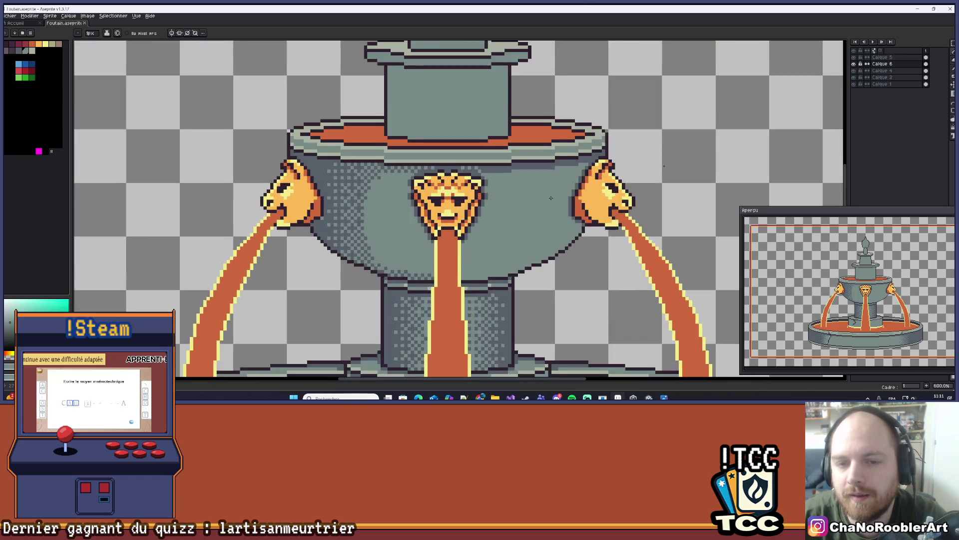
key(i)
key(b)
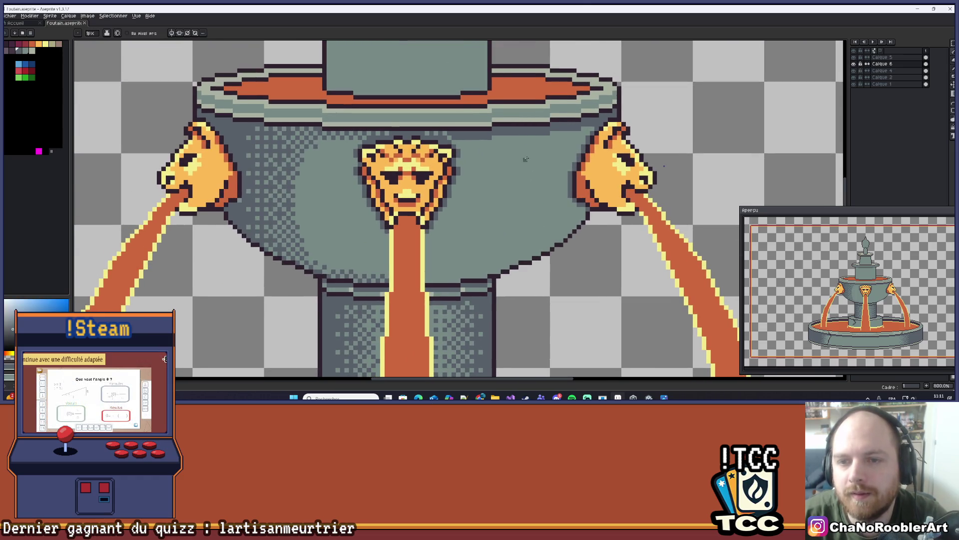
scroll(535, 135, up, 2)
scroll(547, 139, down, 3)
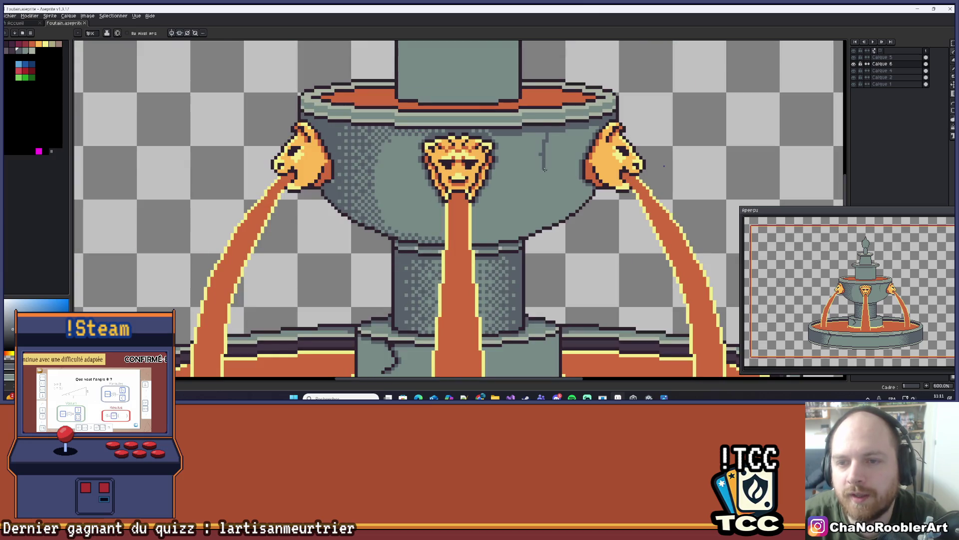
key(ctrl+z)
- Try several straight dark vertical crack lines down the bowl, undoing the first two
click(952, 103)
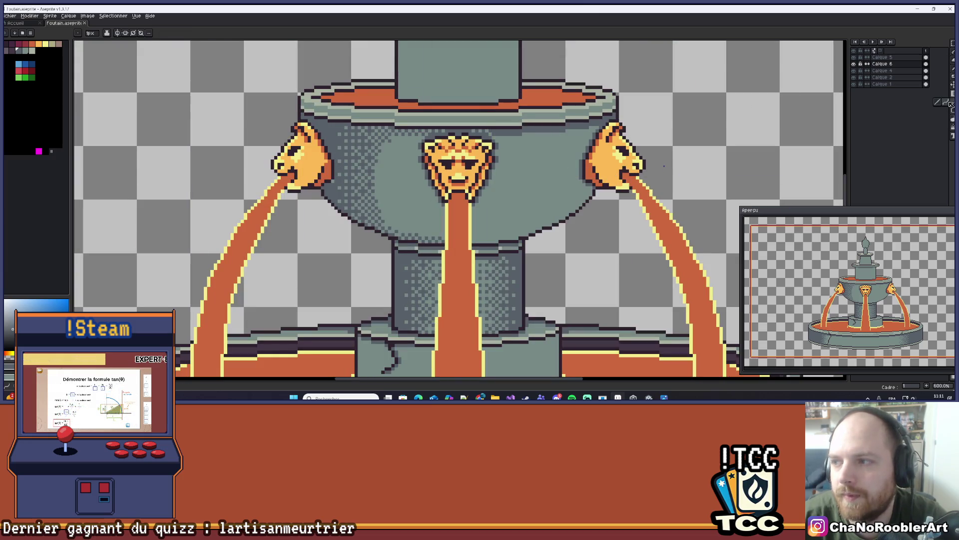
scroll(542, 148, up, 1)
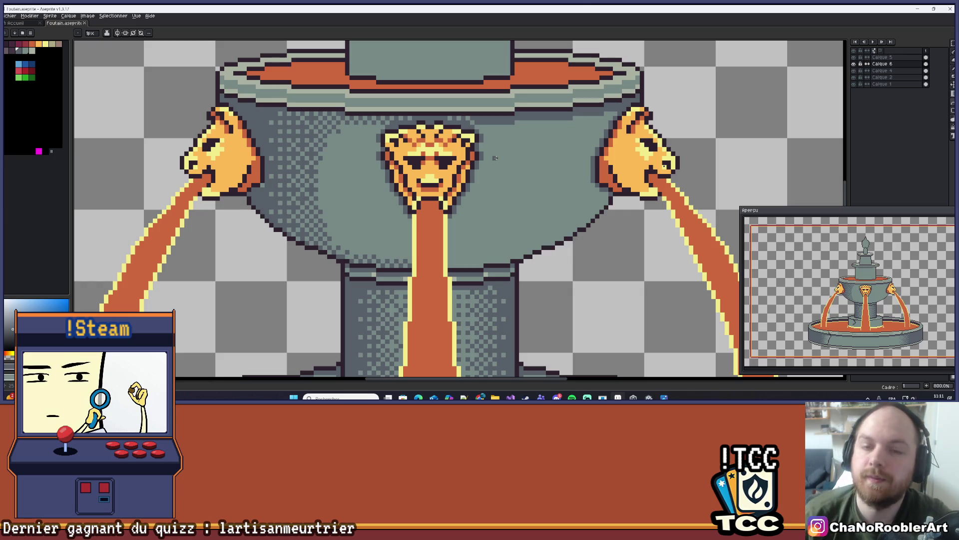
scroll(542, 139, up, 1)
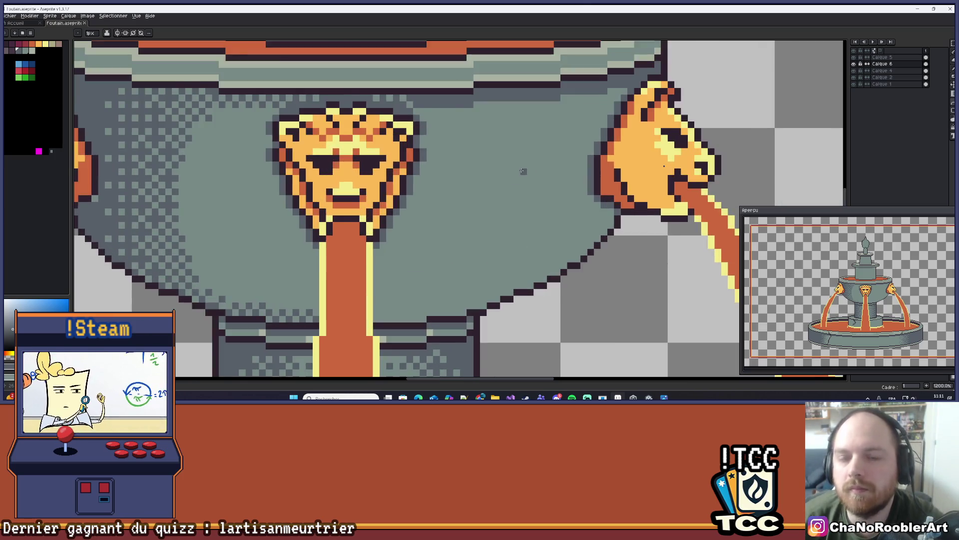
scroll(531, 101, down, 1)
drag(528, 108, 528, 228)
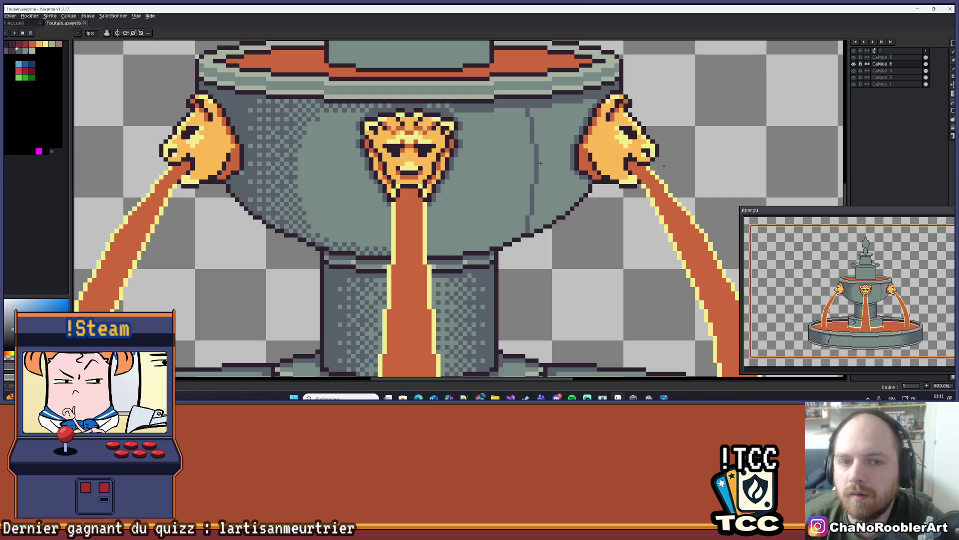
key(ctrl+z)
scroll(541, 127, up, 1)
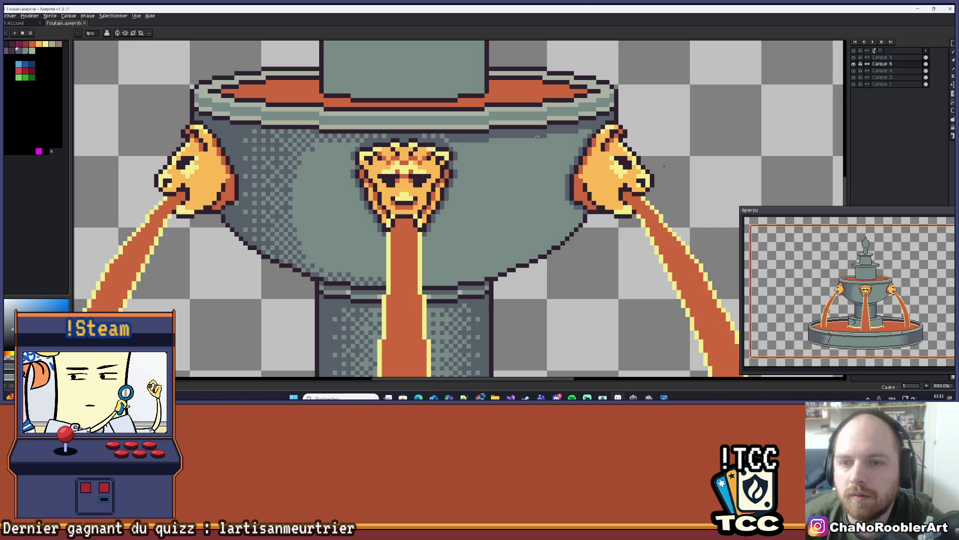
drag(535, 138, 535, 239)
key(ctrl+z)
mouse_move(526, 135)
mouse_down()
mouse_move(528, 223)
mouse_move(544, 195)
mouse_up()
- Undo the bowl line, then draw and undo another vertical line with the pencil
key(g)
scroll(552, 170, down, 2)
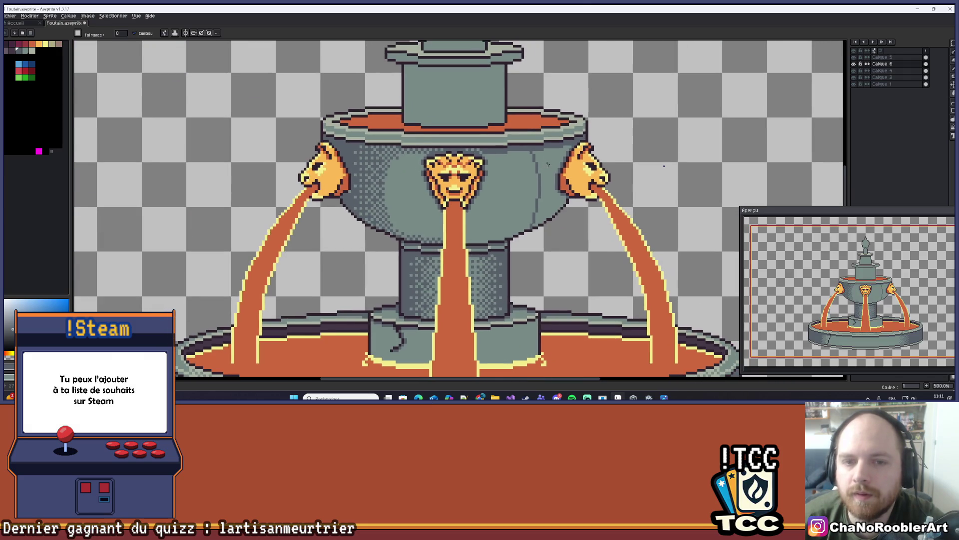
scroll(548, 164, down, 1)
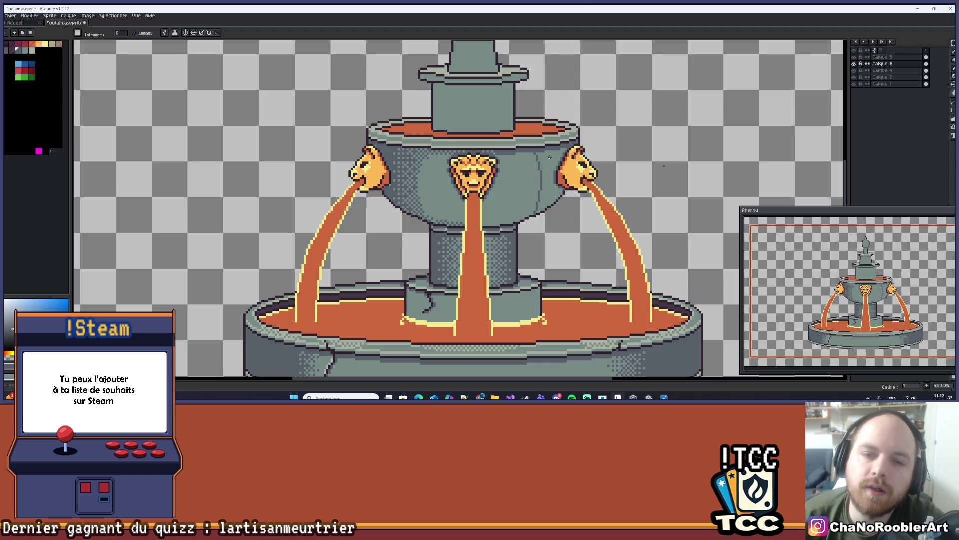
key(ctrl+z)
scroll(549, 158, up, 5)
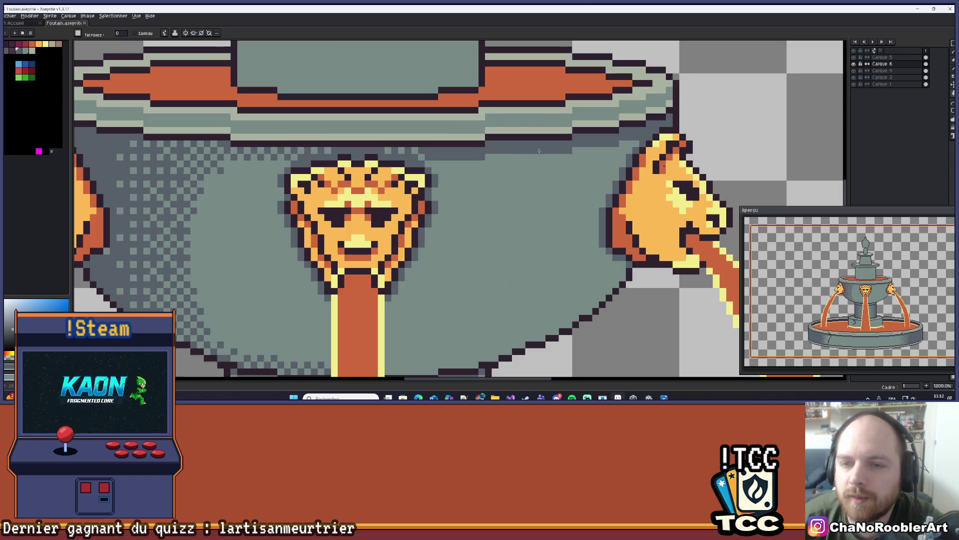
key(b)
drag(539, 152, 536, 100)
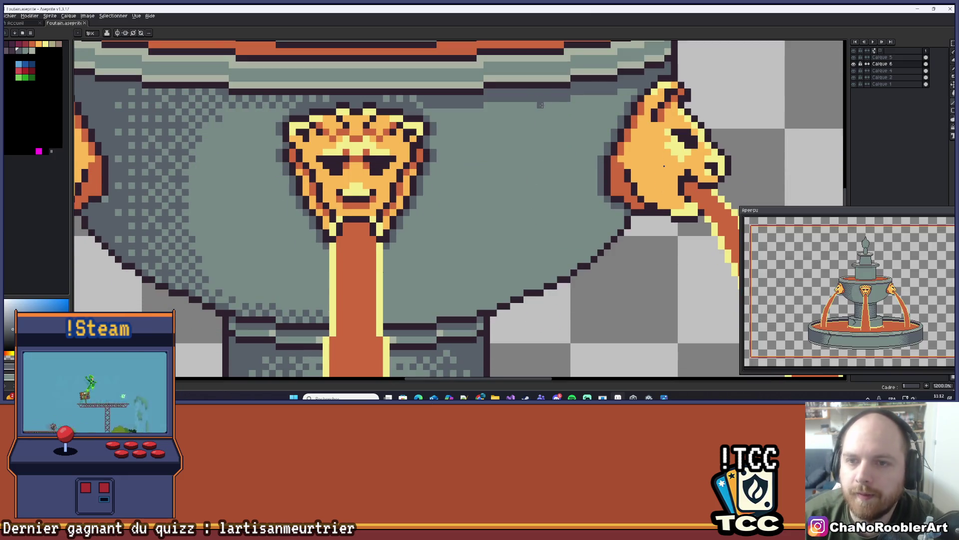
drag(540, 286, 540, 117)
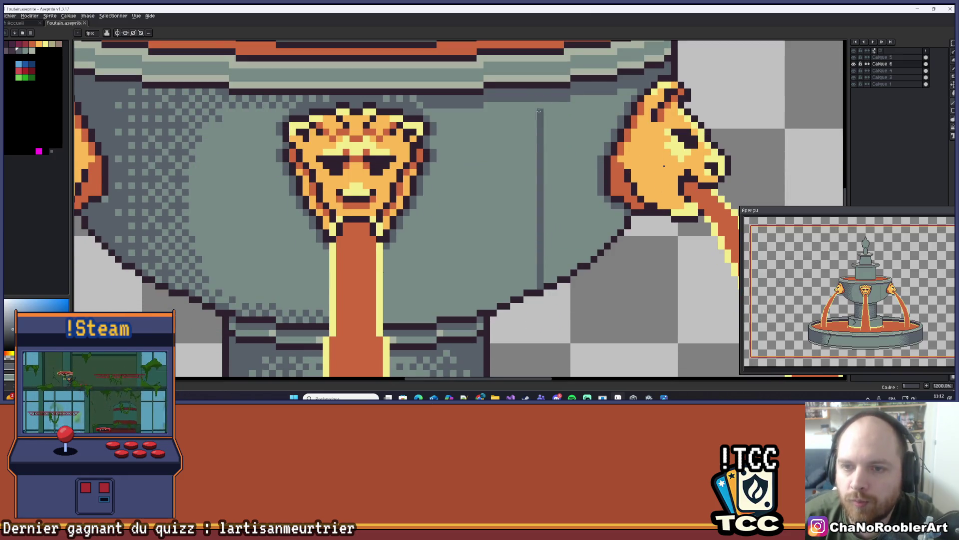
key(ctrl+z)
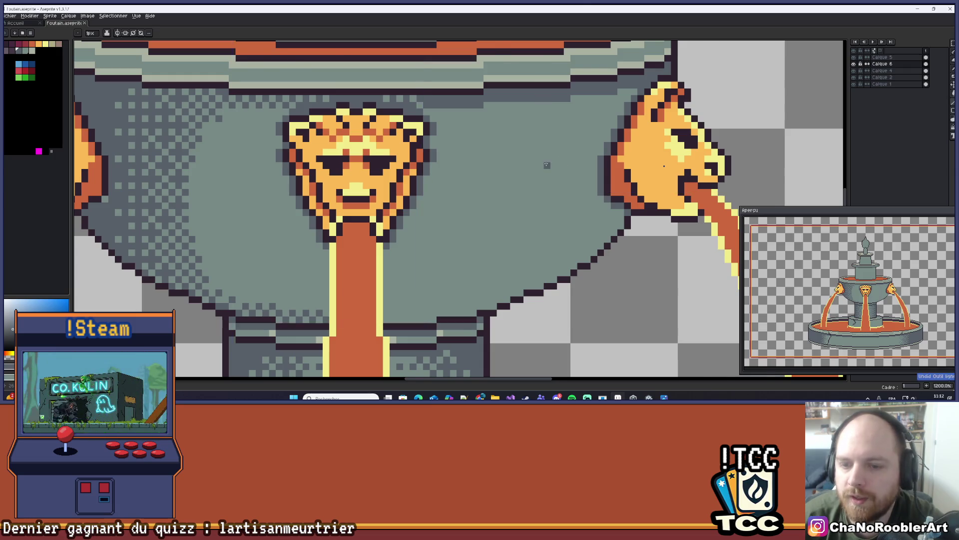
scroll(549, 185, down, 2)
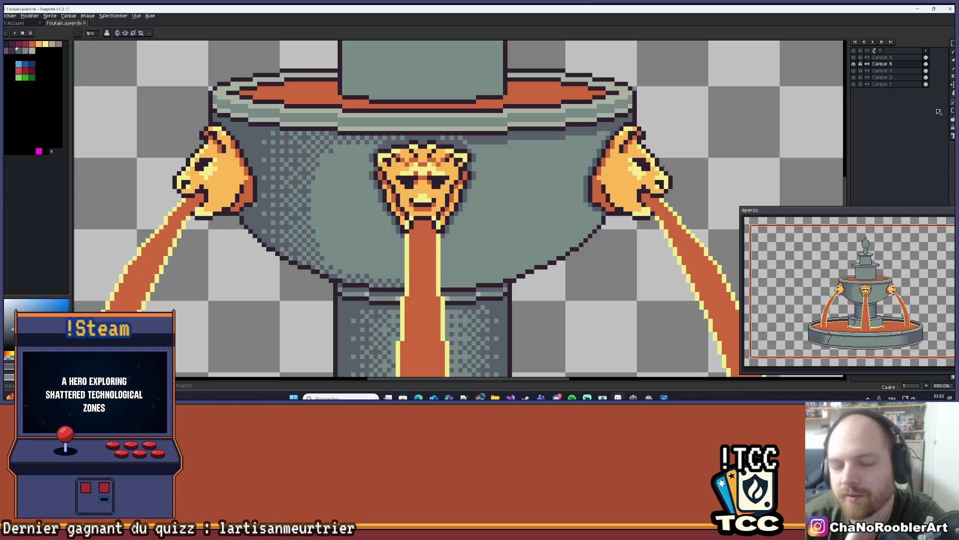
- Compare with Calque 6 hidden, then try and undo a vertical line on the bowl's right
click(854, 64)
click(855, 64)
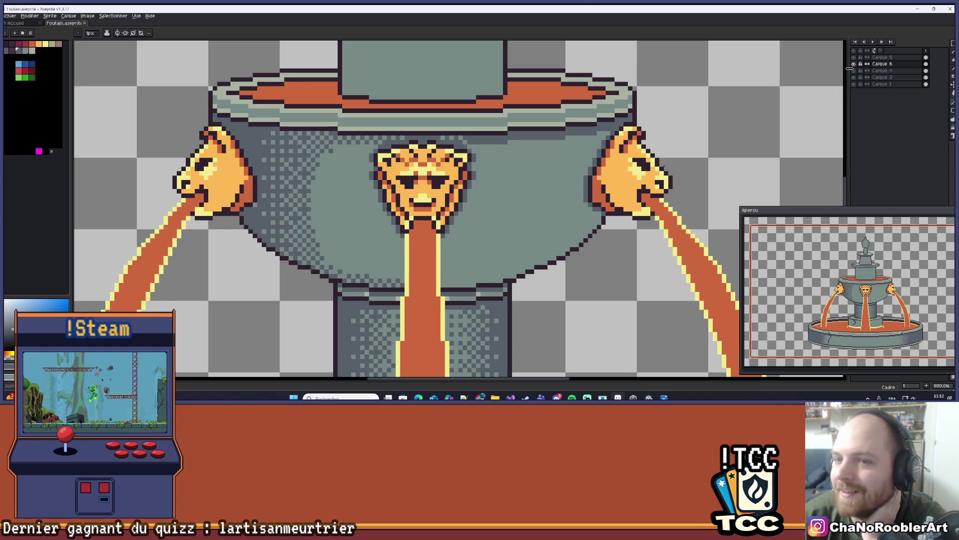
drag(591, 134, 589, 136)
scroll(560, 170, up, 2)
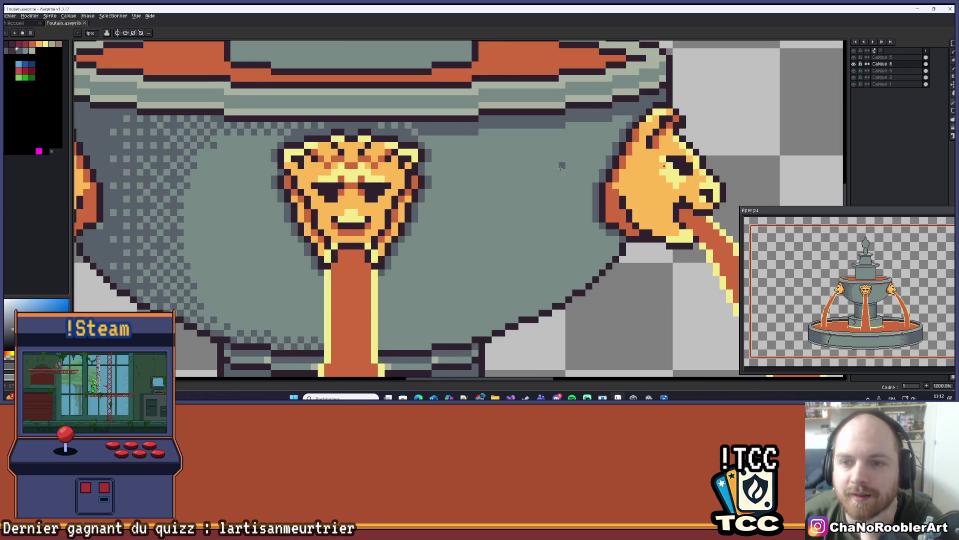
drag(554, 295, 555, 125)
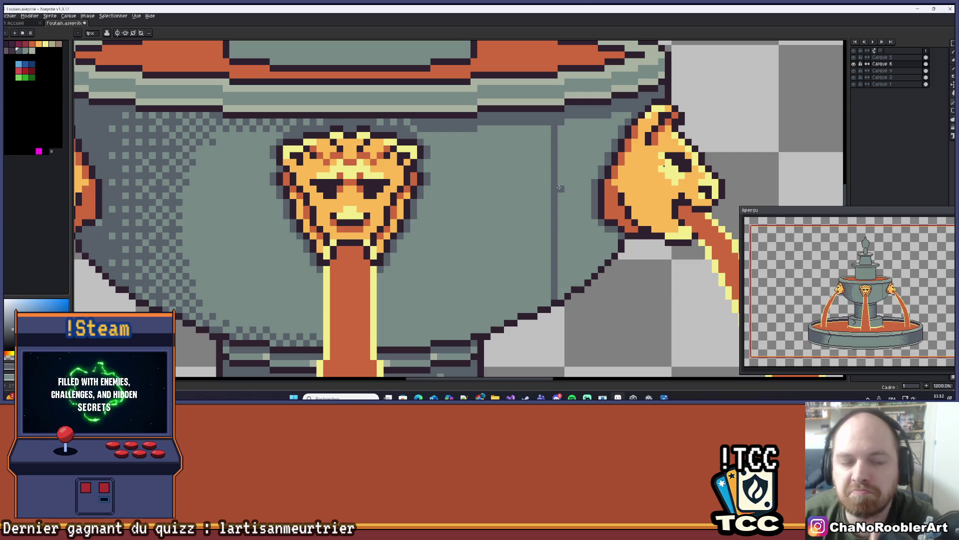
scroll(521, 202, down, 3)
key(ctrl+z)
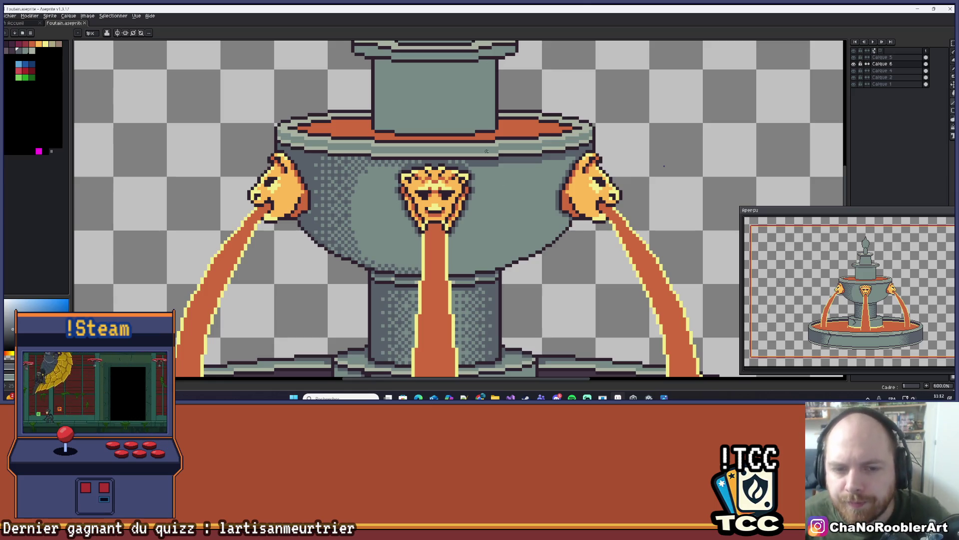
scroll(513, 175, up, 3)
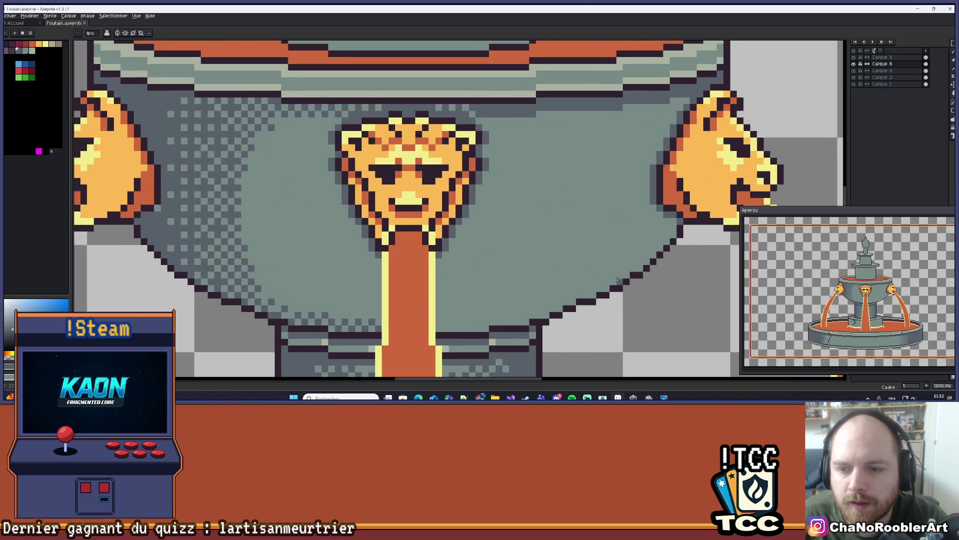
- Draw dark grey vertical crack lines on the bowl's right side with an offset middle section
drag(606, 282, 604, 102)
scroll(610, 163, down, 3)
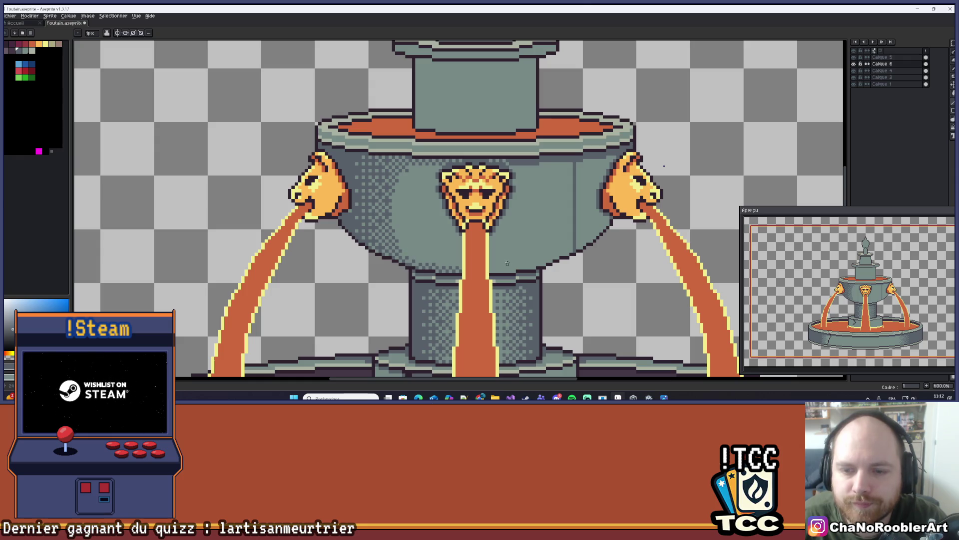
drag(556, 261, 556, 154)
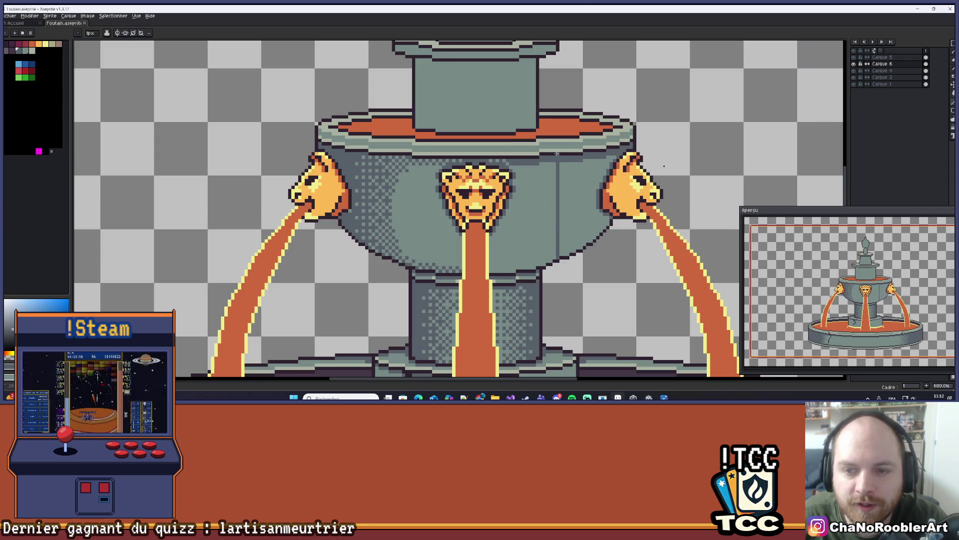
key(ctrl+z)
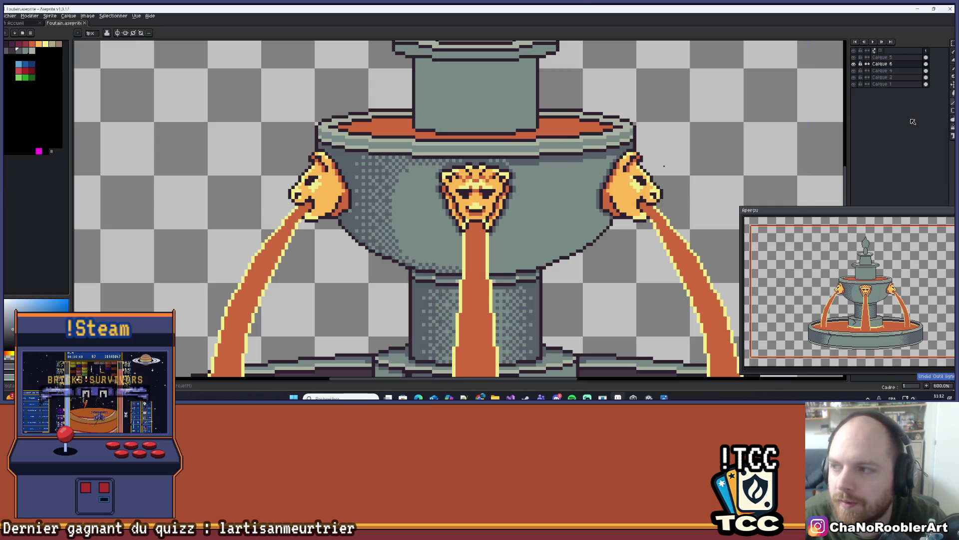
scroll(575, 240, up, 1)
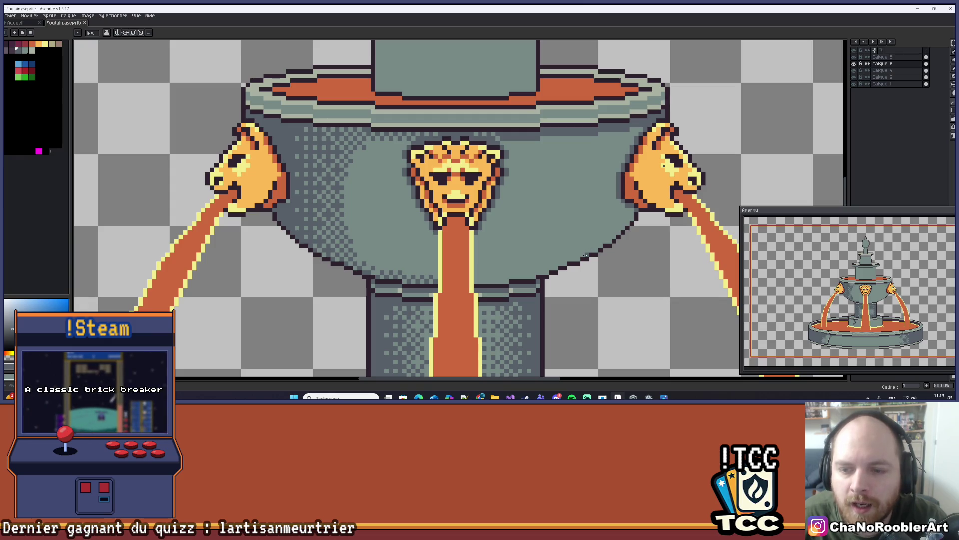
drag(583, 258, 580, 136)
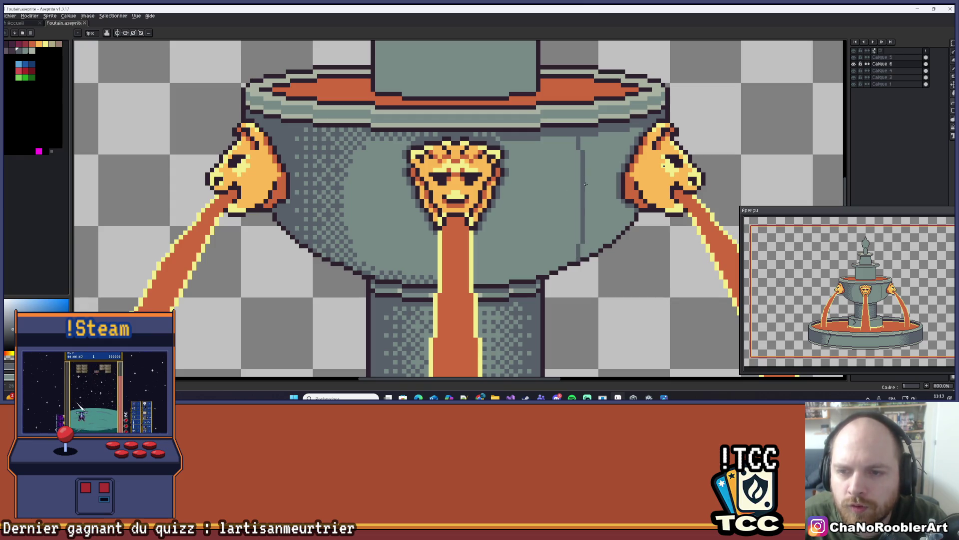
mouse_move(583, 234)
mouse_down()
mouse_move(582, 147)
mouse_move(590, 209)
mouse_up()
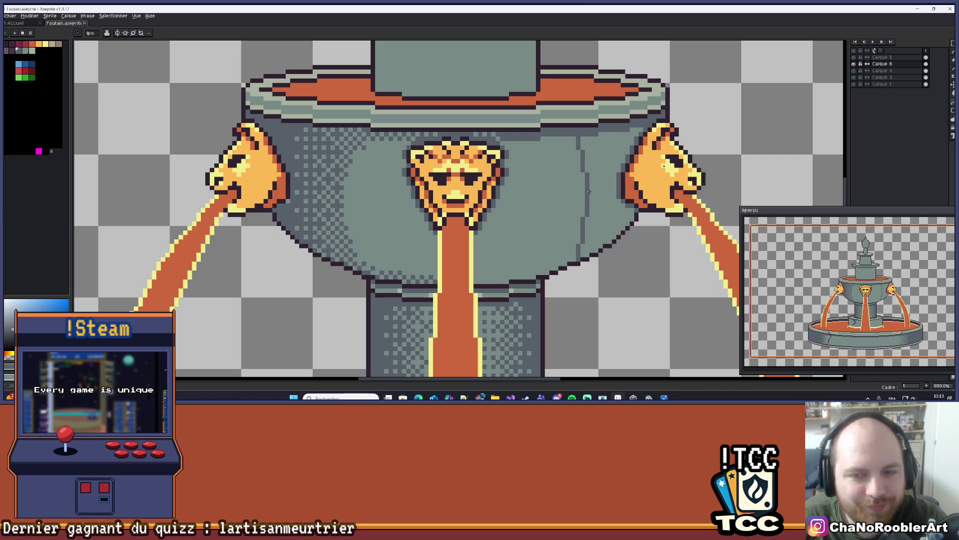
scroll(585, 235, up, 2)
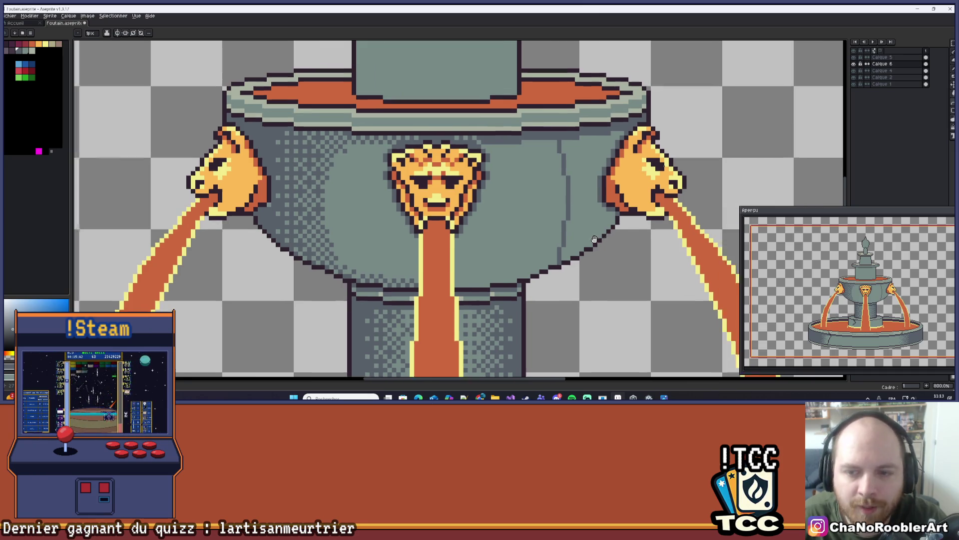
- Draw a curved dark line on the bowl's right and fill that area with darker grey
key(b)
drag(501, 272, 504, 268)
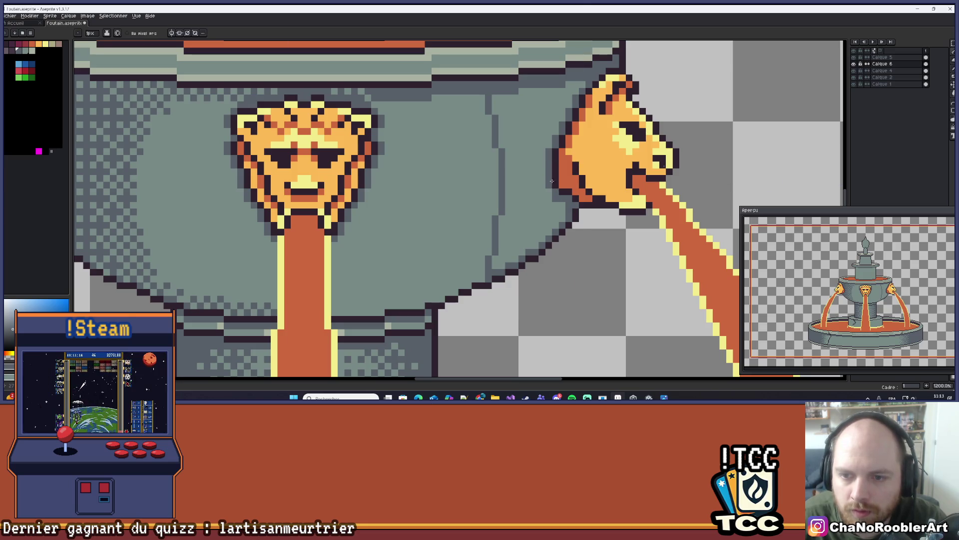
scroll(550, 186, up, 1)
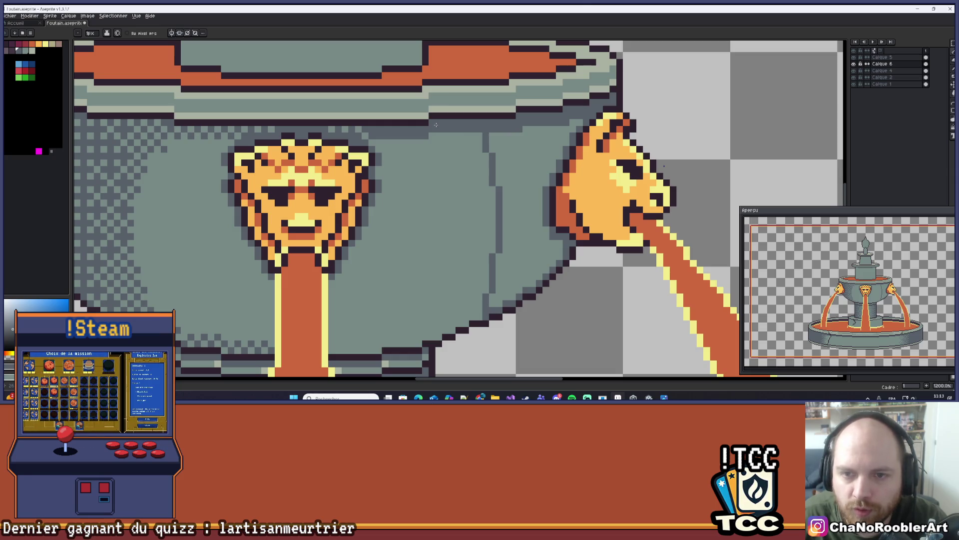
scroll(514, 120, down, 3)
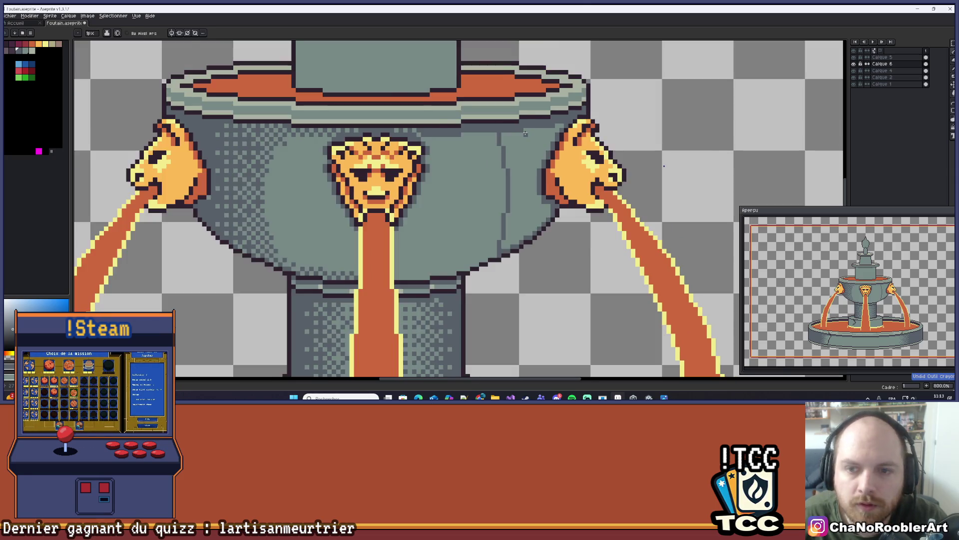
scroll(501, 130, up, 3)
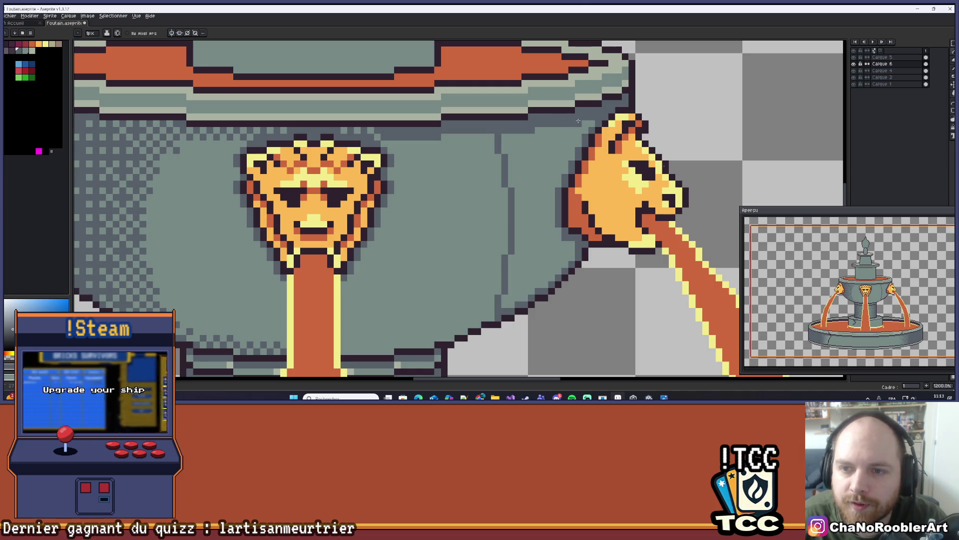
key(g)
click(539, 130)
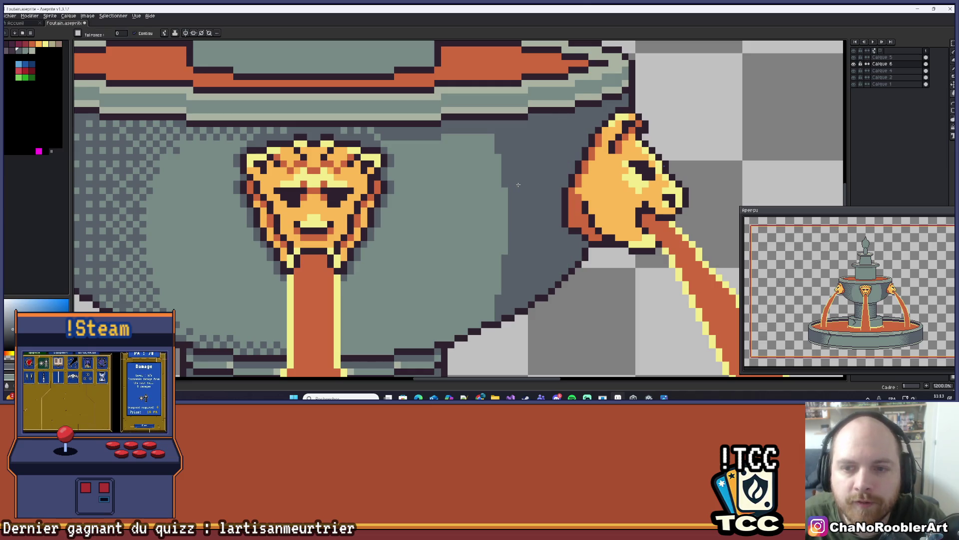
scroll(523, 182, down, 4)
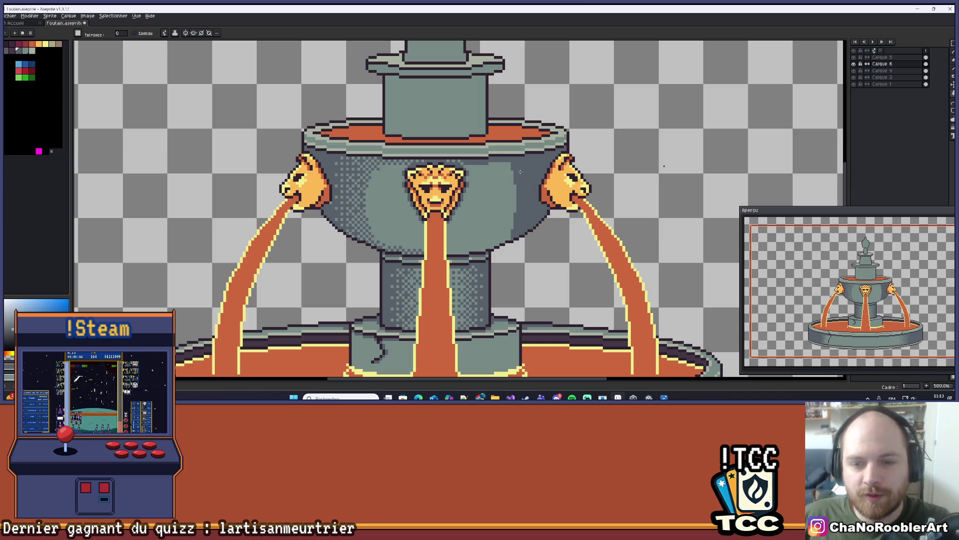
scroll(517, 204, up, 2)
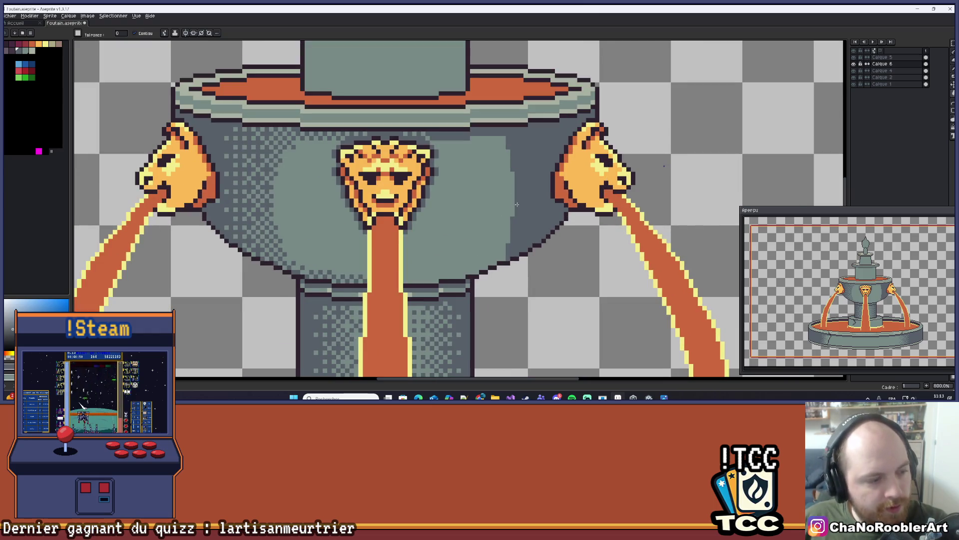
scroll(494, 241, up, 2)
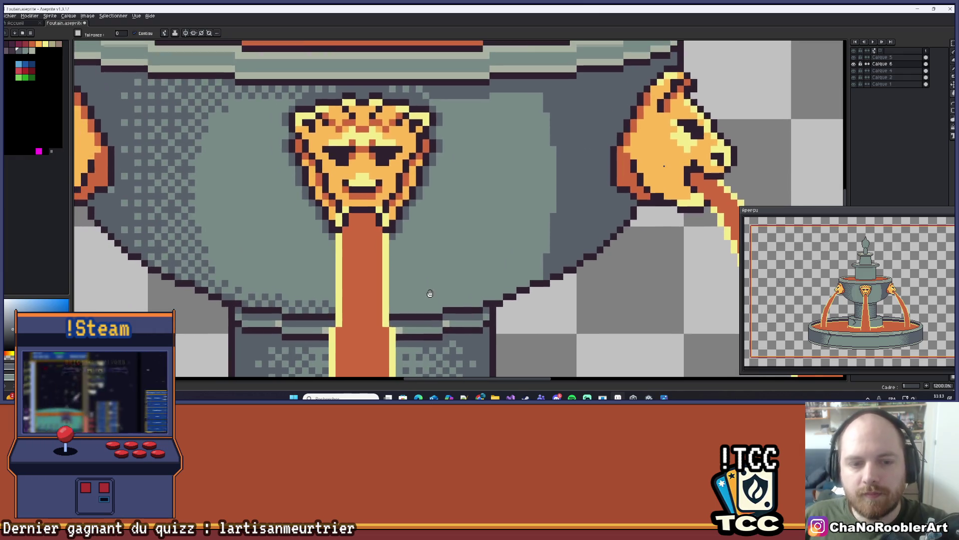
scroll(428, 289, down, 4)
scroll(456, 253, down, 1)
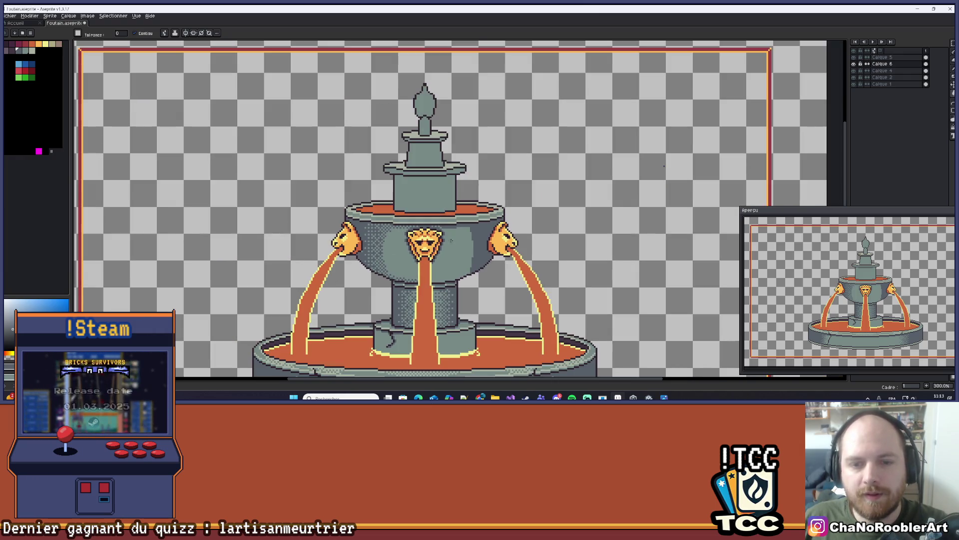
scroll(452, 240, down, 1)
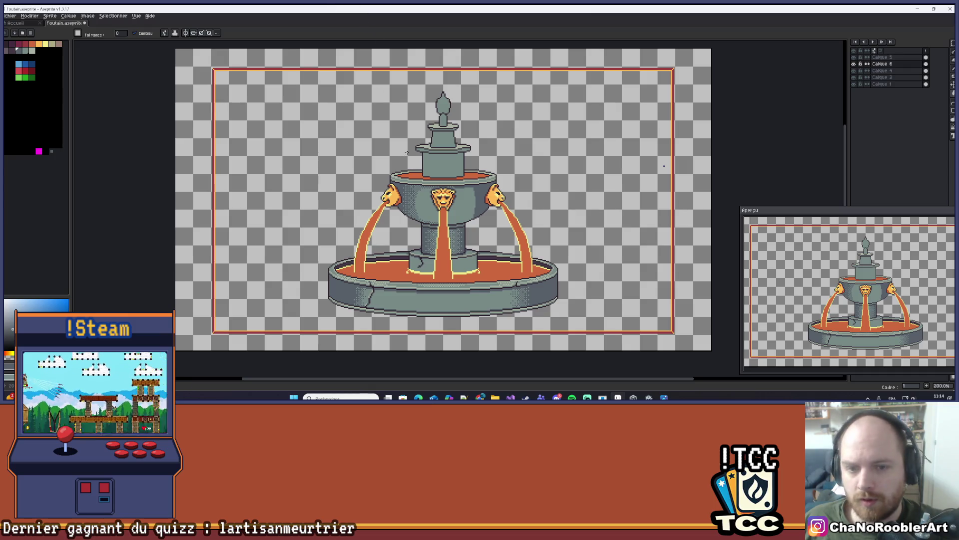
scroll(432, 208, up, 3)
- On Calque 5, paint a pale highlight band between the dark lines where the bowl meets the stem
click(854, 64)
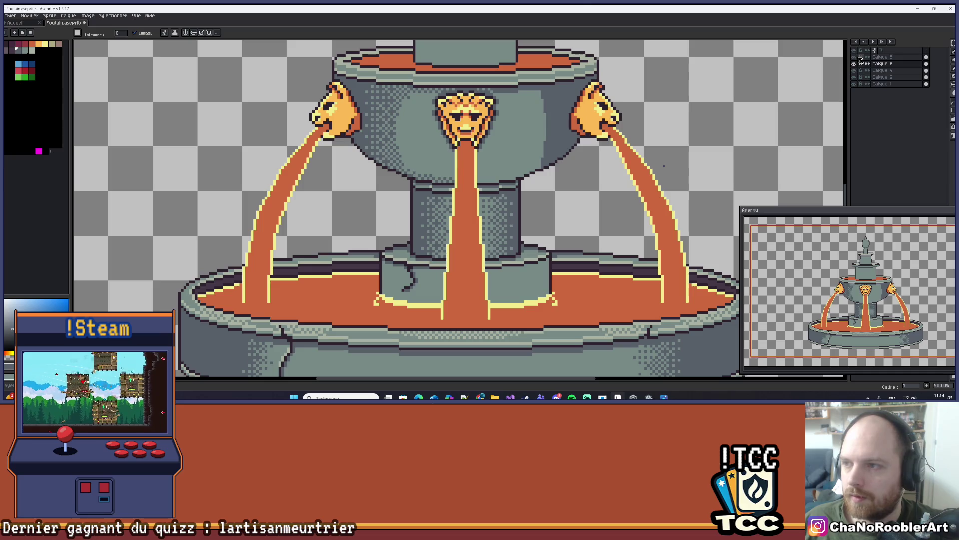
click(880, 57)
scroll(394, 206, up, 7)
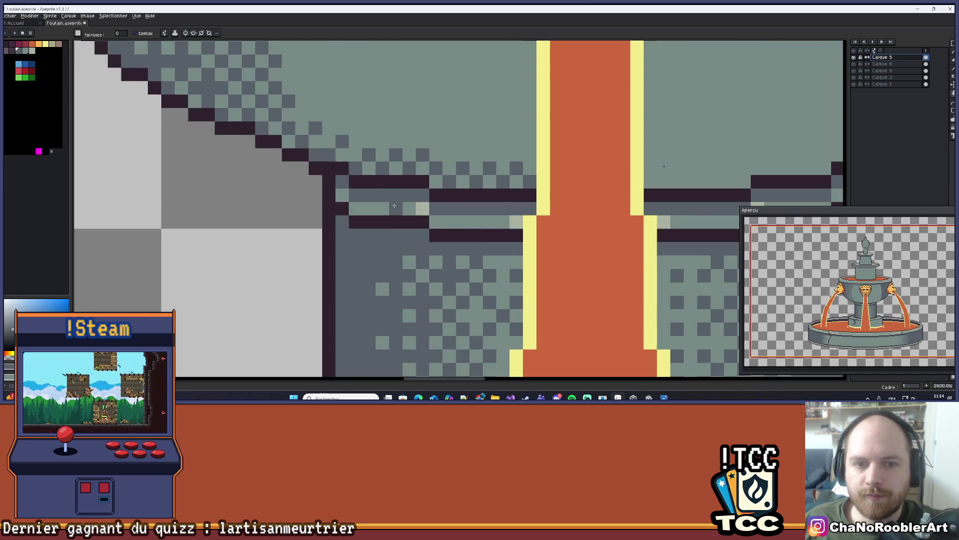
click(370, 209)
click(390, 220)
key(ctrl+z)
key(b)
drag(355, 209, 505, 220)
click(343, 195)
drag(582, 207, 300, 215)
drag(377, 230, 528, 215)
key(ctrl+z)
- Sample the stone grey and turn a dark pixel beside the central stream grey
scroll(525, 197, down, 10)
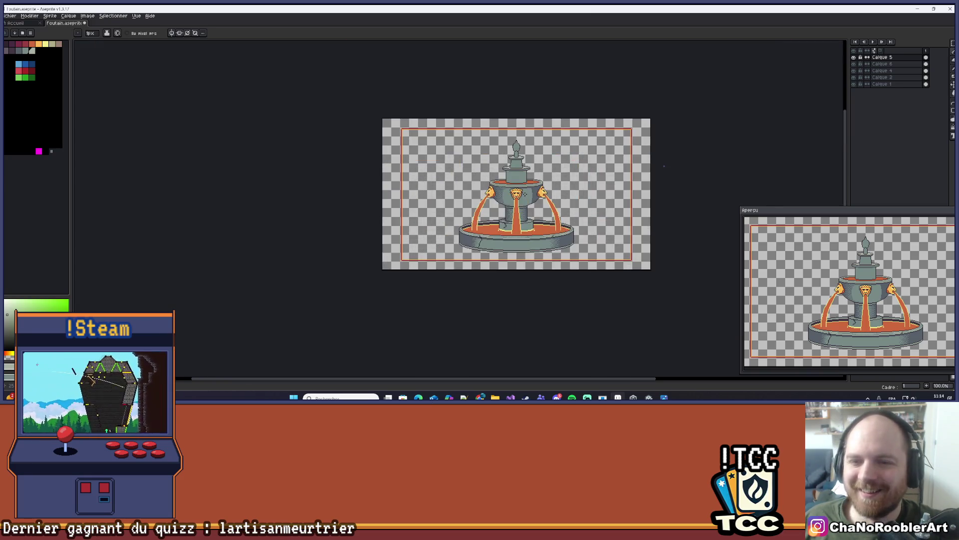
scroll(522, 193, up, 1)
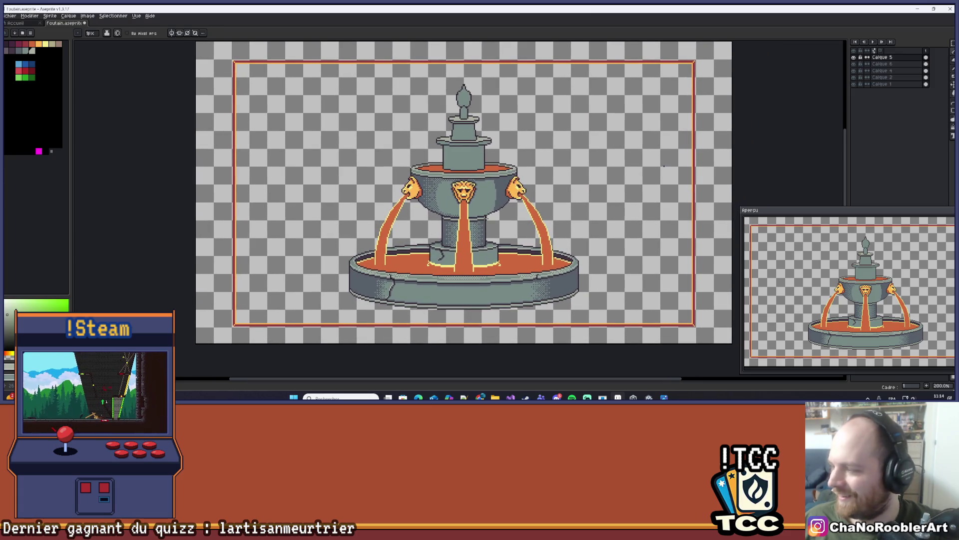
scroll(479, 220, up, 8)
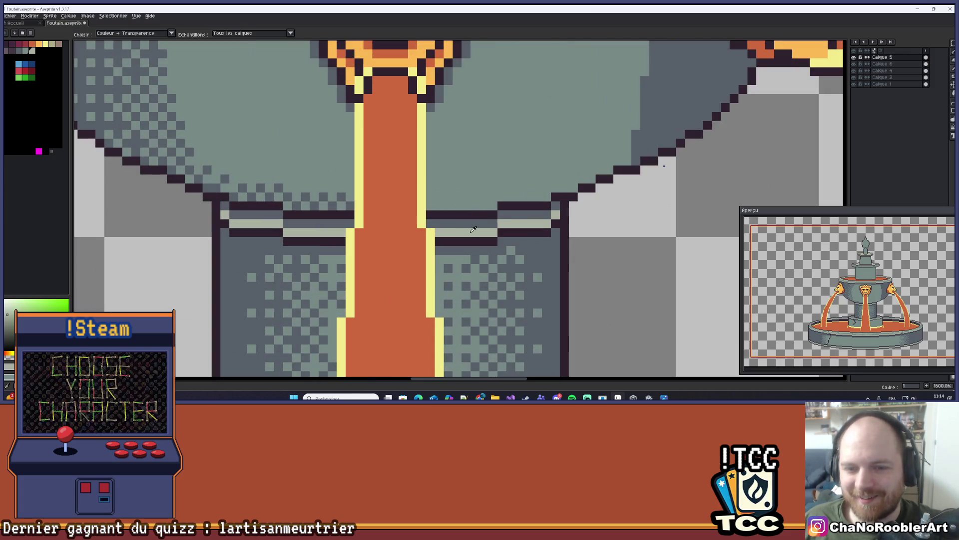
key(i)
click(498, 268)
key(b)
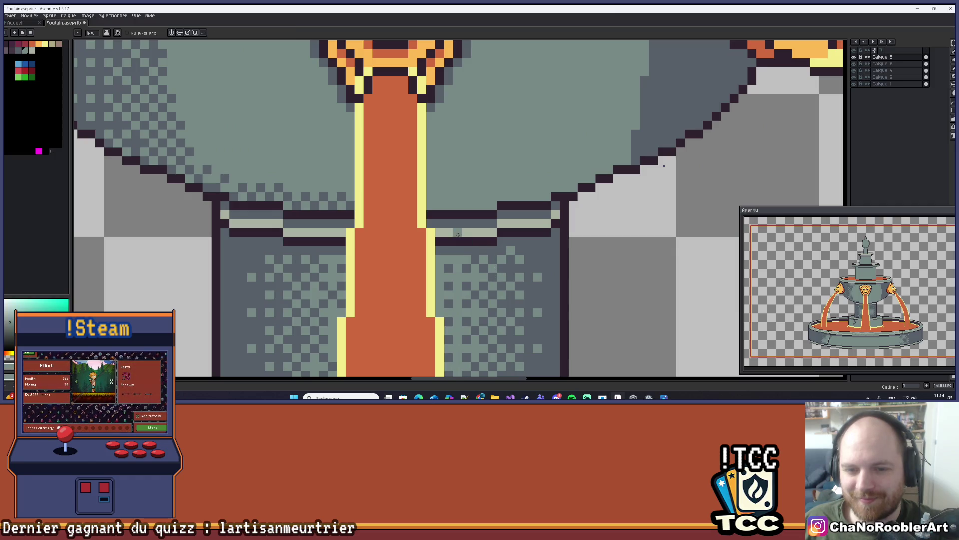
click(344, 238)
- Draw a dark-grey pixel column left of the central stream, plus one extra pixel
scroll(423, 200, down, 4)
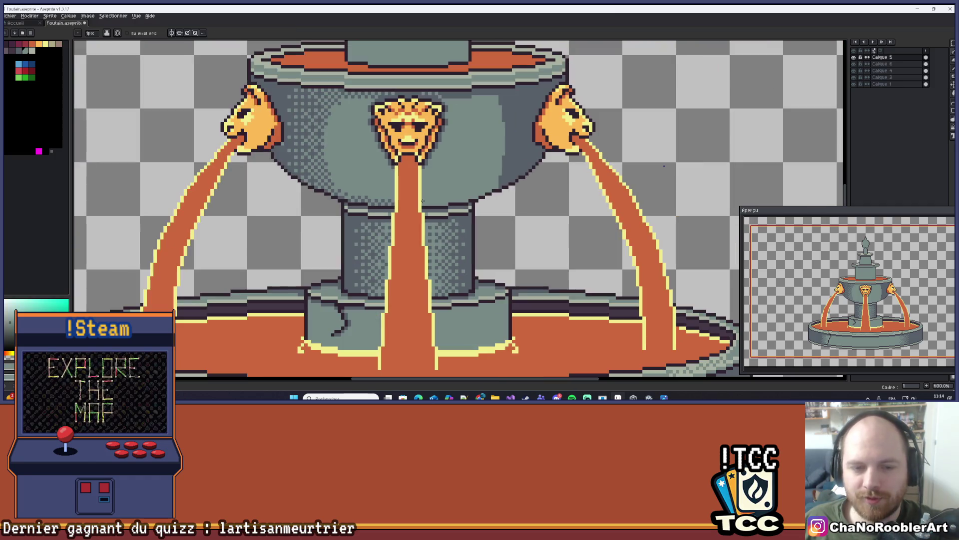
scroll(445, 171, down, 4)
key(ctrl)
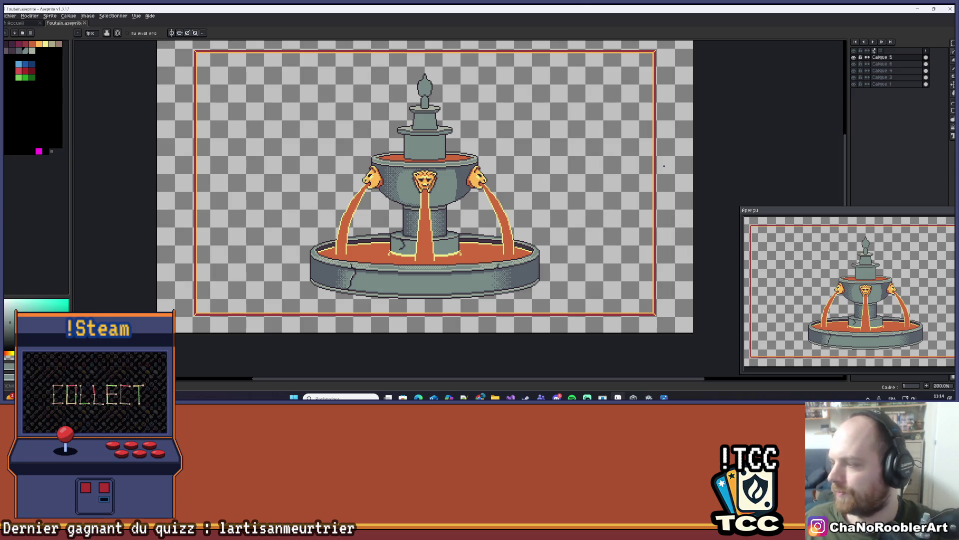
scroll(449, 186, up, 8)
key(alt)
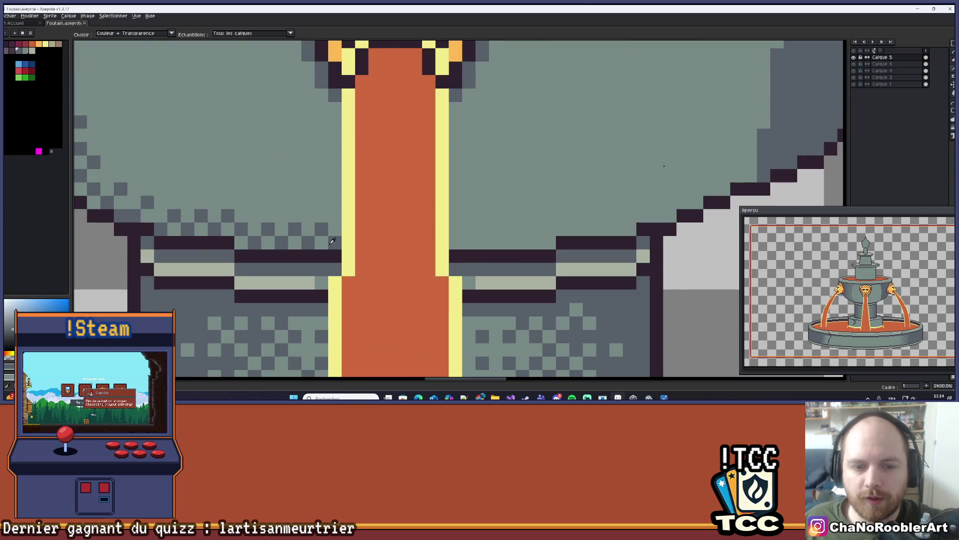
drag(345, 126, 345, 261)
click(375, 227)
scroll(378, 229, down, 3)
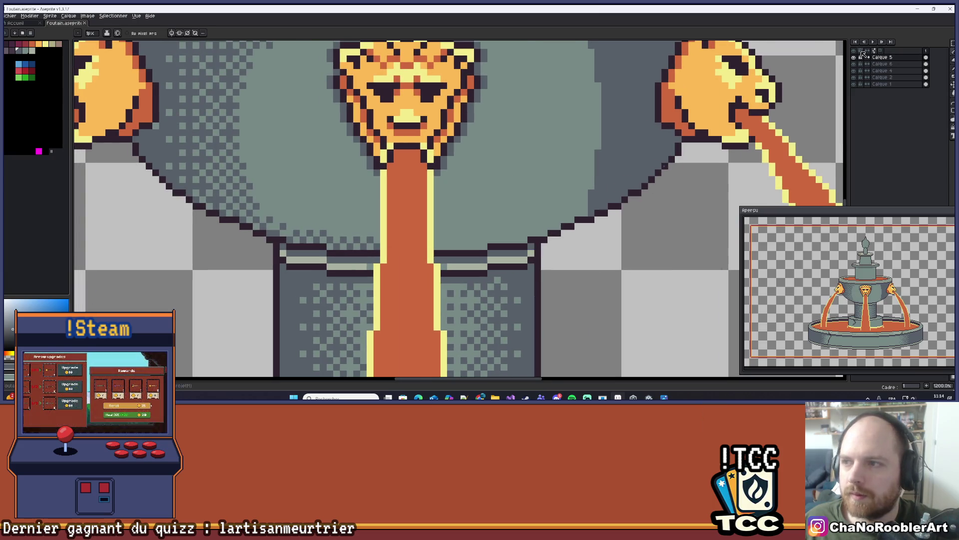
- Toggle Calque 5, Calque 6 and Calque 4 visibility to compare the streams and shading
click(854, 57)
click(855, 58)
click(856, 64)
click(855, 64)
click(854, 70)
click(855, 71)
click(855, 70)
click(855, 70)
click(854, 70)
click(855, 71)
click(855, 71)
click(855, 71)
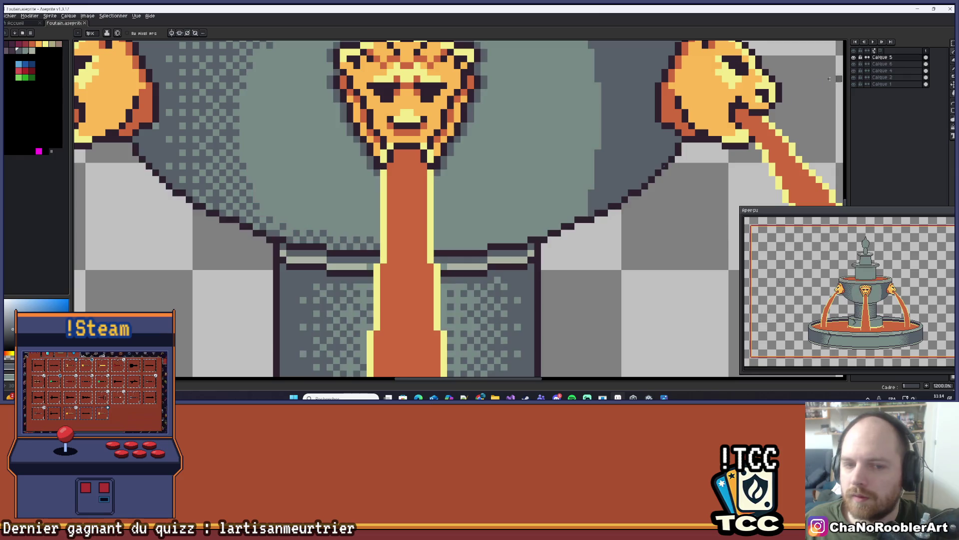
- Scroll over the fountain and make Calque 6 the active painting layer
scroll(690, 136, down, 2)
scroll(459, 191, down, 3)
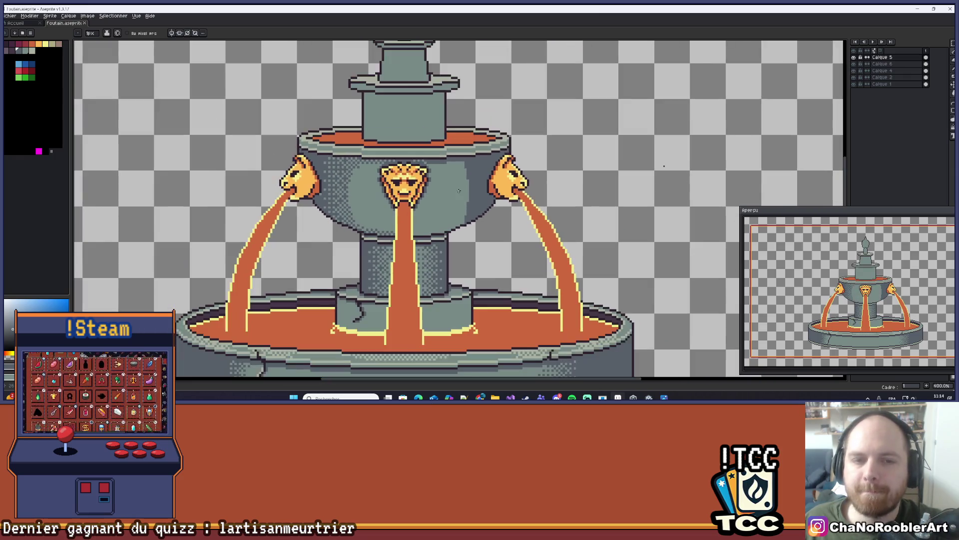
scroll(459, 190, down, 1)
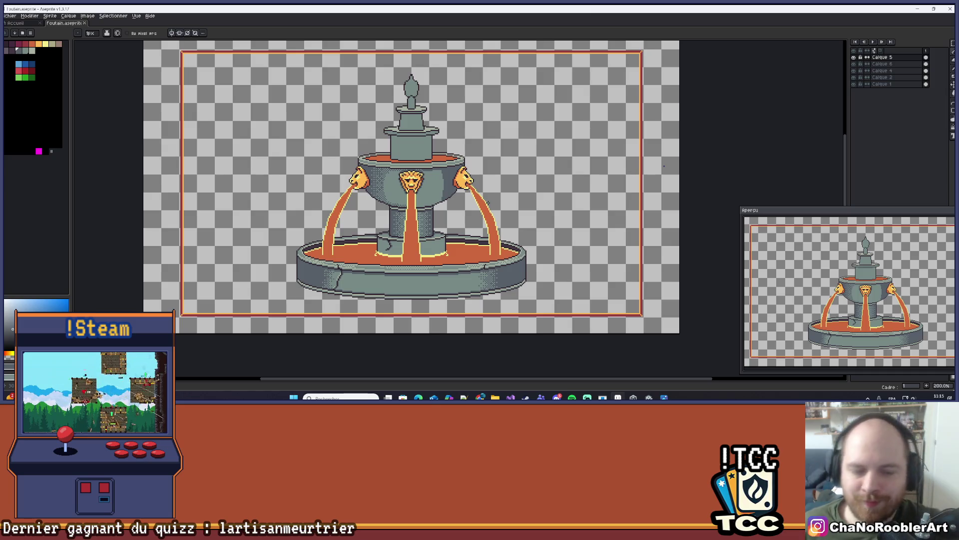
scroll(590, 135, up, 4)
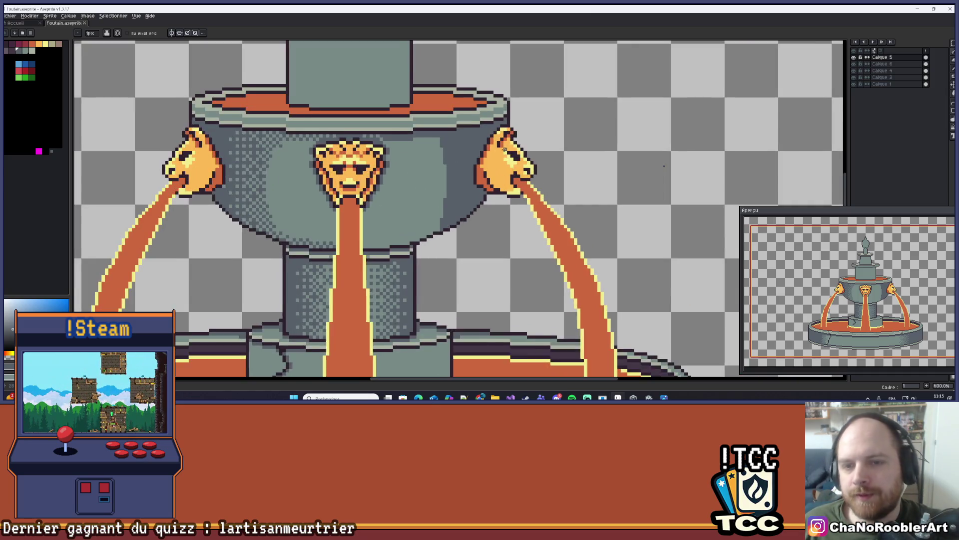
click(882, 64)
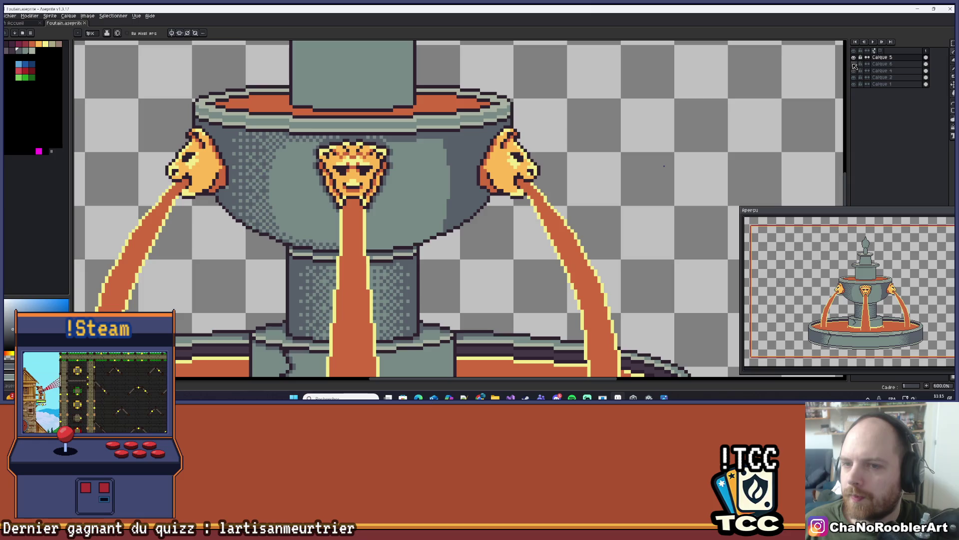